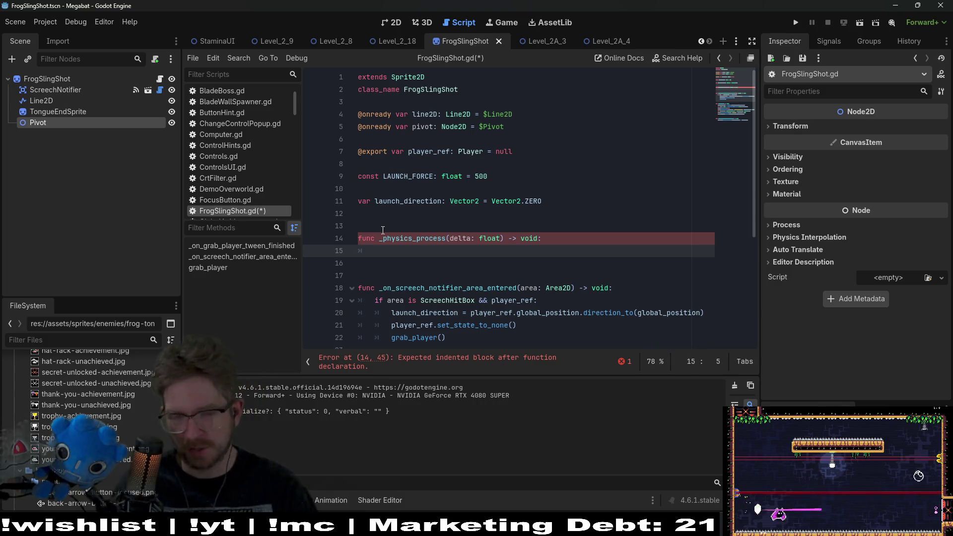
- Write pivot.look_at(player_ref.global_position) in _physics_process and save the script
{"action": "type", "text": "pivot"}
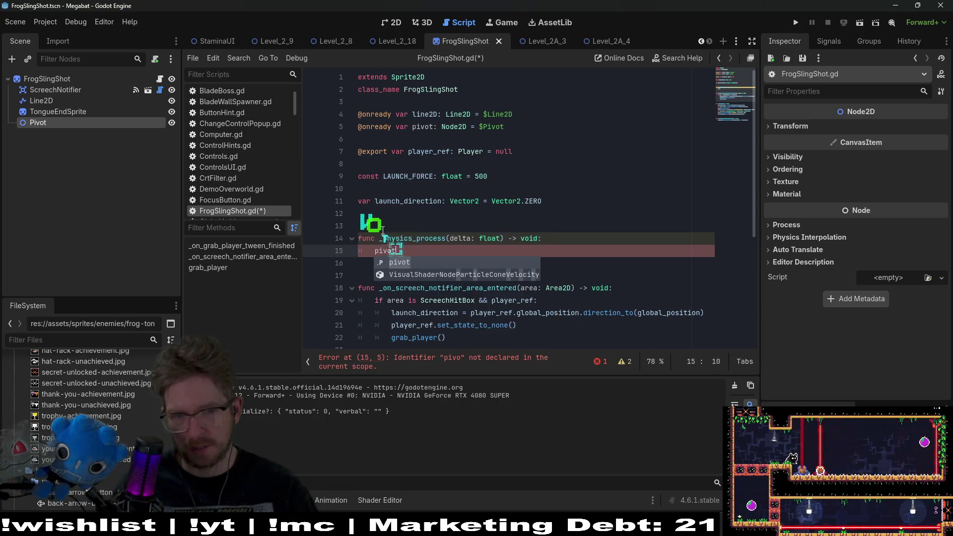
{"action": "type", "text": "."}
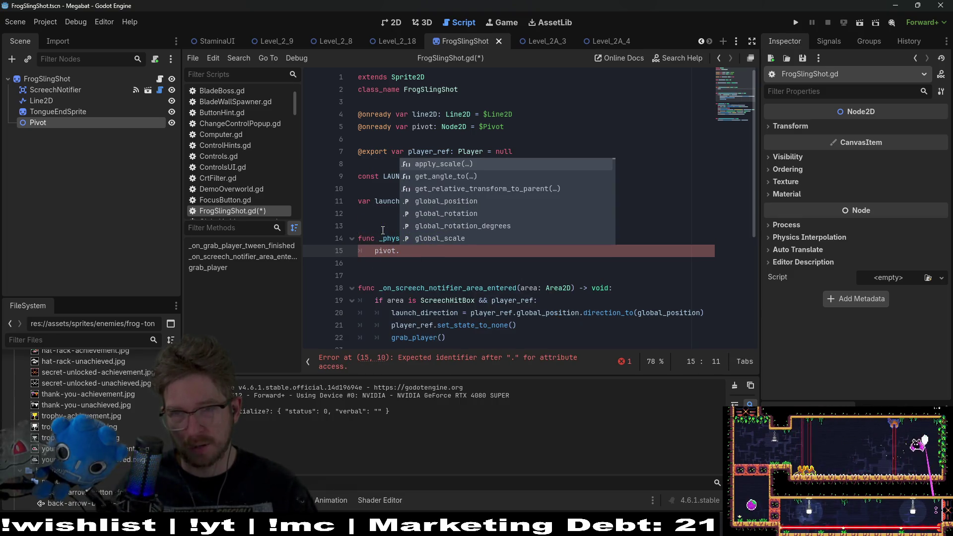
{"action": "type", "text": "look"}
{"action": "key", "text": "Return"}
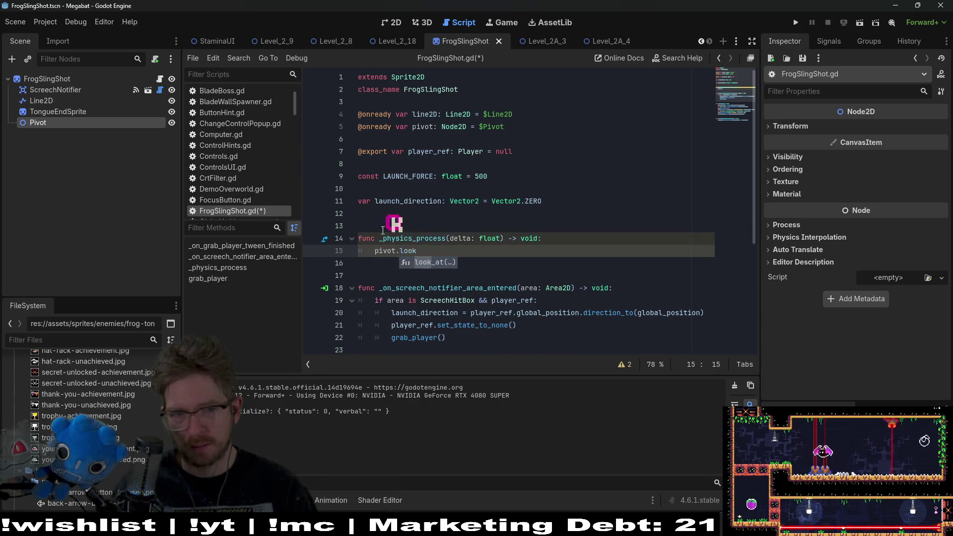
{"action": "type", "text": "player_re"}
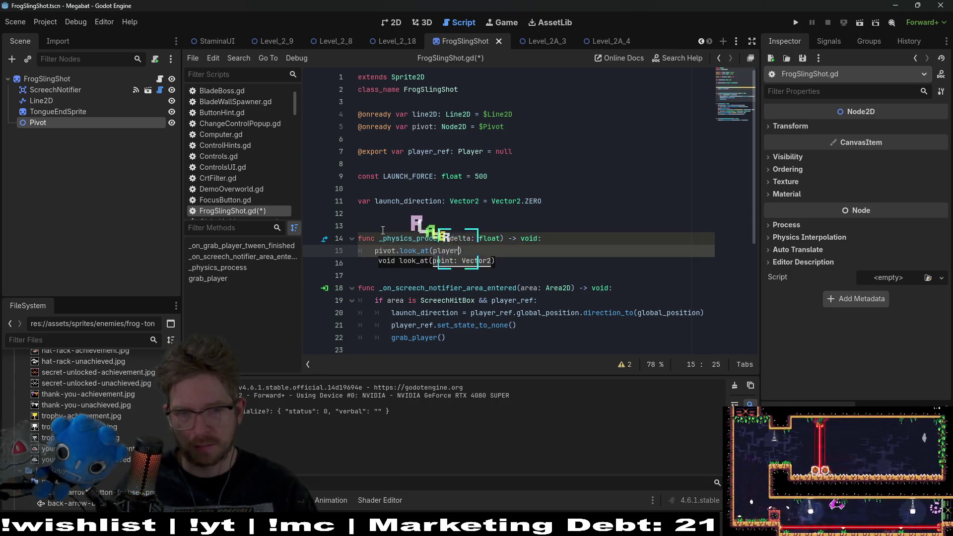
{"action": "type", "text": "f"}
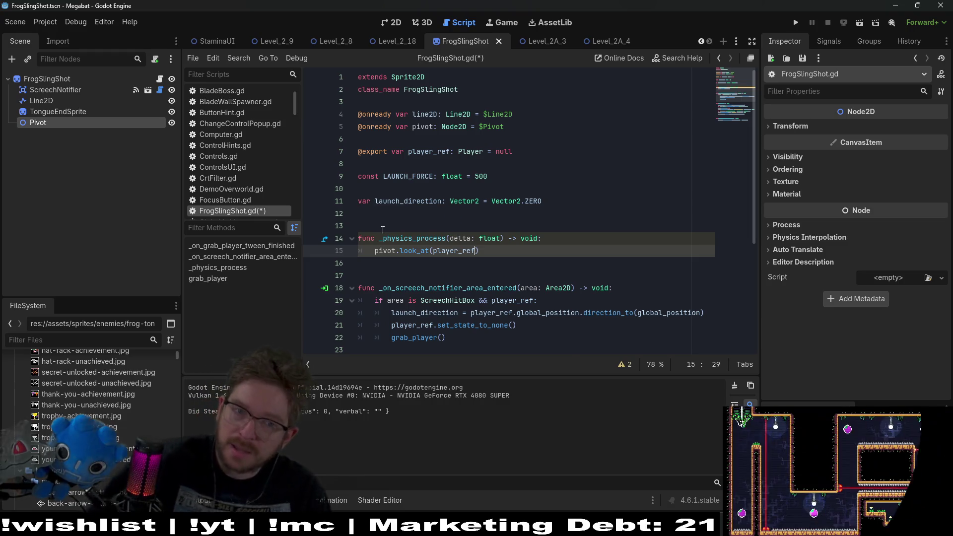
{"action": "type", "text": "."}
{"action": "type", "text": "glo"}
{"action": "key", "text": "Return"}
{"action": "mouse_move", "coordinate": [415, 246]}
{"action": "left_click", "coordinate": [554, 252]}
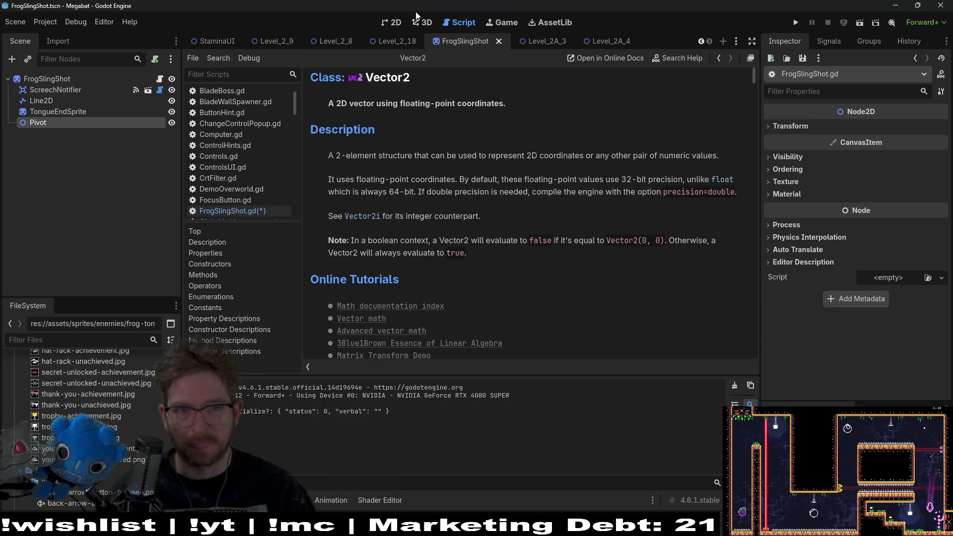
{"action": "left_click", "coordinate": [233, 210]}
{"action": "key", "text": "Up"}
{"action": "key", "text": "Up"}
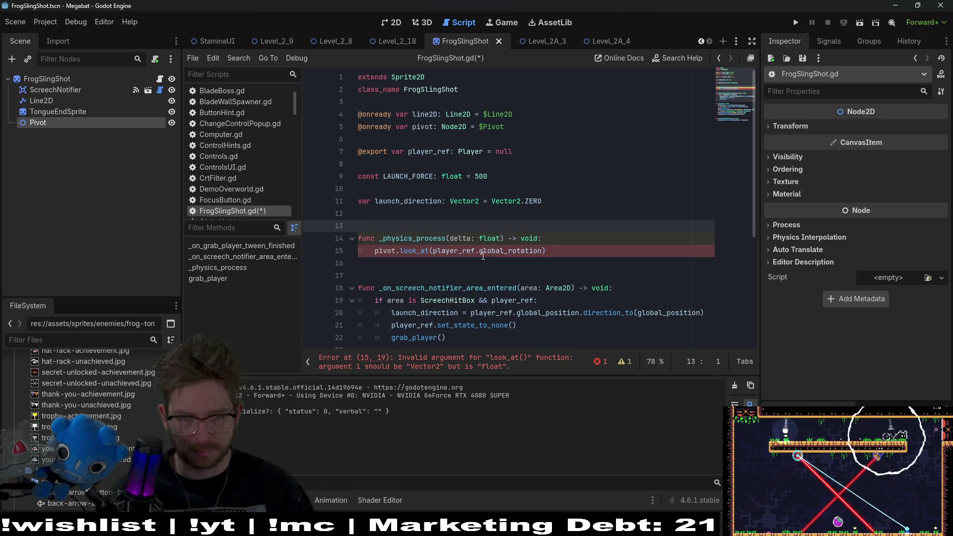
{"action": "double_click", "coordinate": [525, 251]}
{"action": "type", "text": "global"}
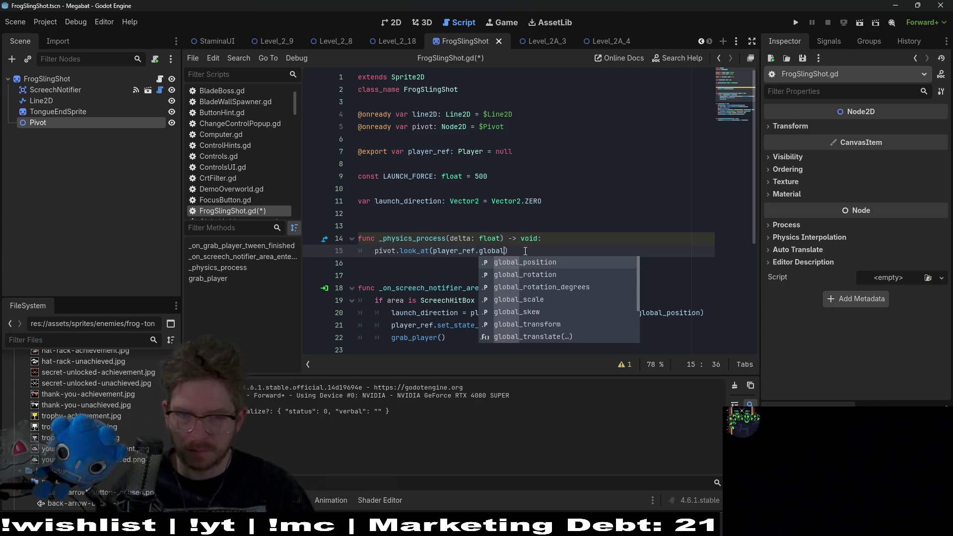
{"action": "key", "text": "shift+Return"}
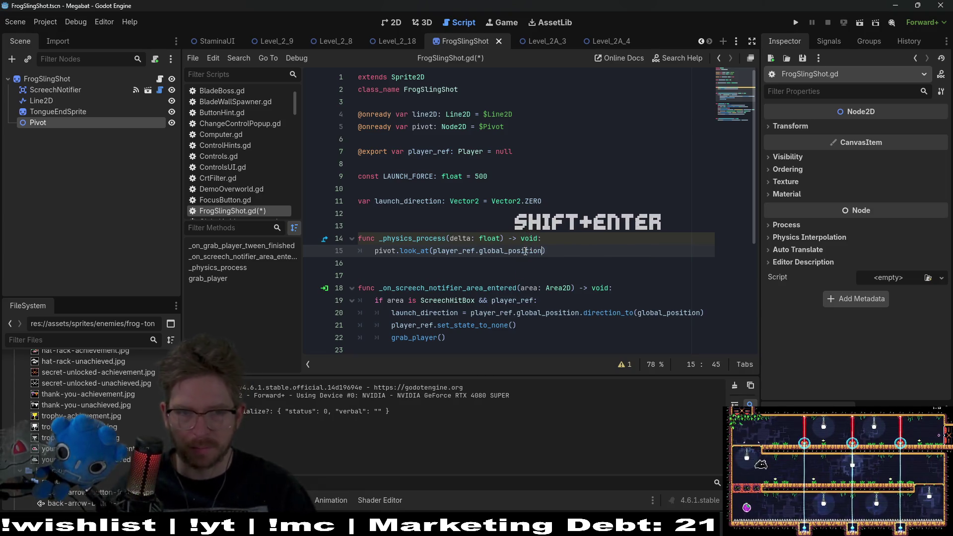
{"action": "key", "text": "ctrl+s"}
- Rename the delta parameter to _delta to mark it unused, and save
{"action": "left_click", "coordinate": [450, 240]}
{"action": "type", "text": "_"}
{"action": "left_click", "coordinate": [566, 240]}
{"action": "key", "text": "ctrl+s"}
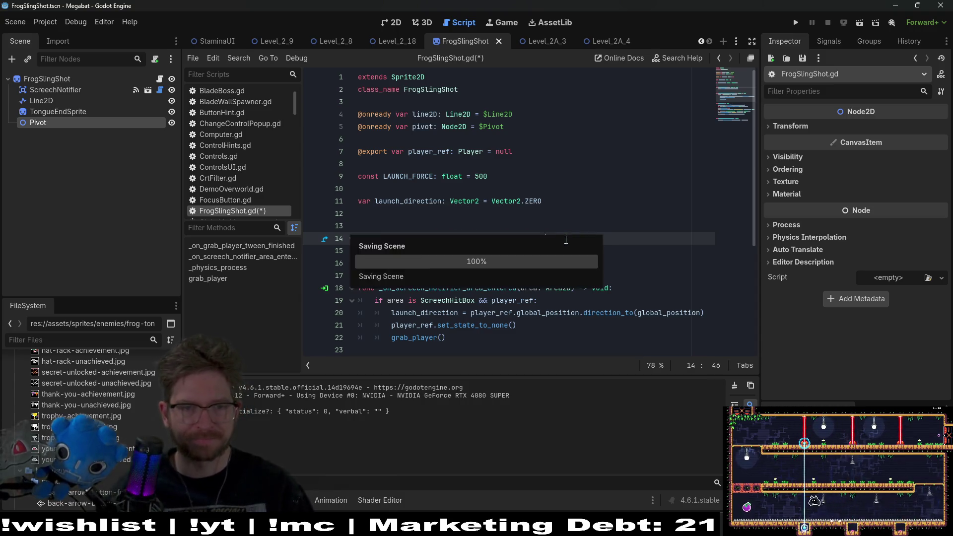
{"action": "key", "text": "Down"}
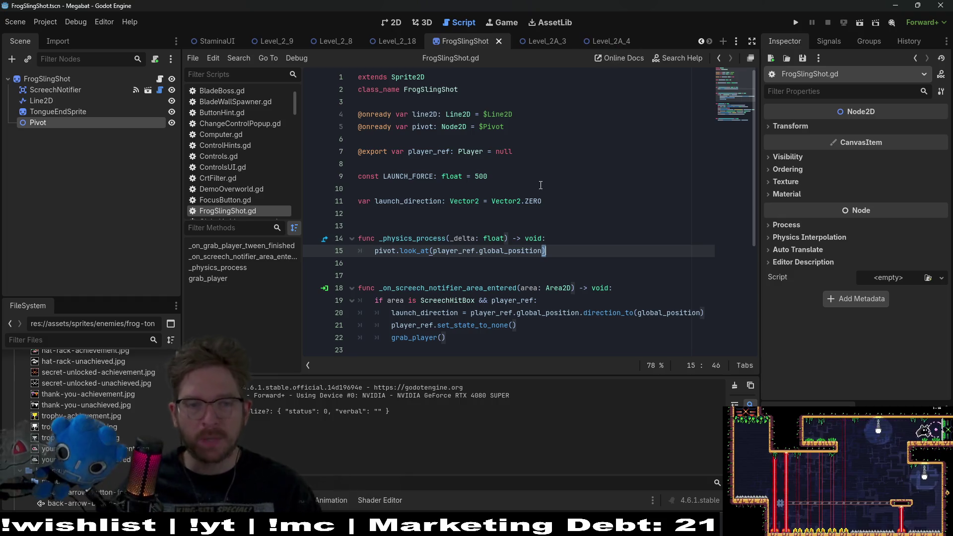
- Switch from the script editor to the FrogSlingShot scene in the 2D view
{"action": "left_click", "coordinate": [394, 23]}
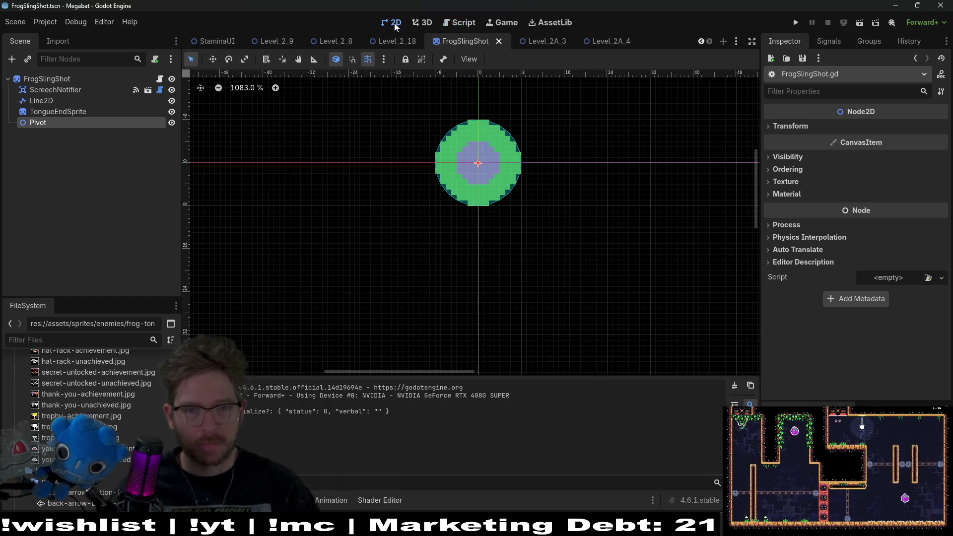
- Add a Sprite2D child node under the Pivot node
{"action": "left_click", "coordinate": [791, 127]}
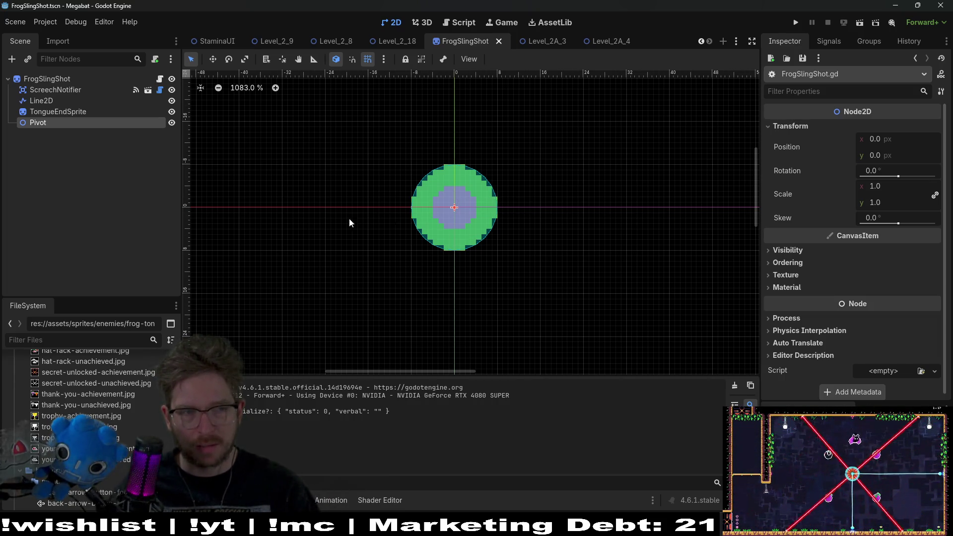
{"action": "right_click", "coordinate": [52, 122]}
{"action": "left_click", "coordinate": [99, 133]}
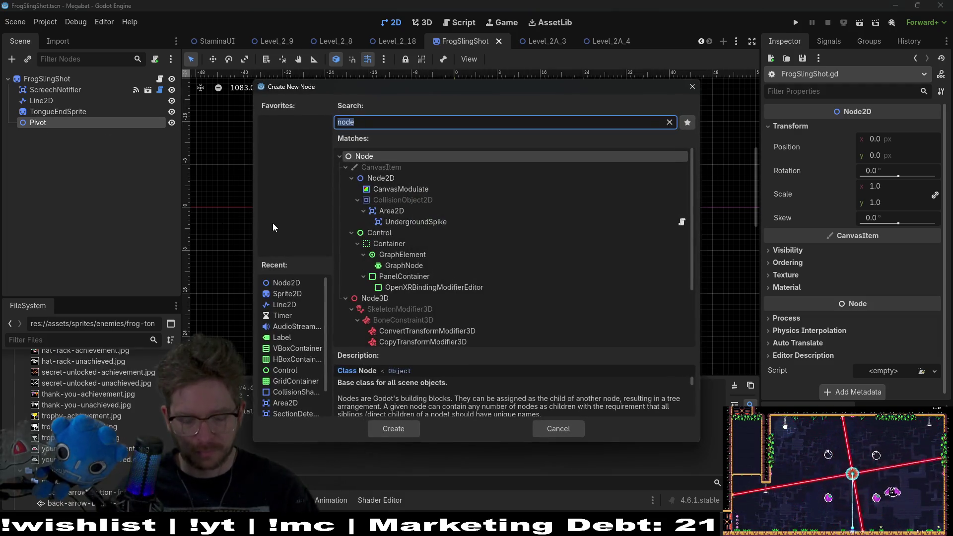
{"action": "type", "text": "sprite"}
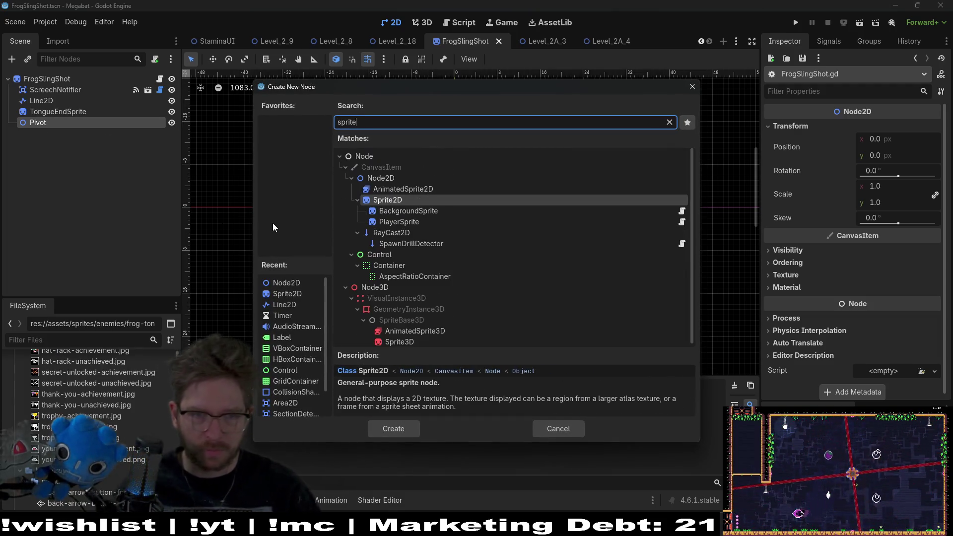
{"action": "key", "text": "Return"}
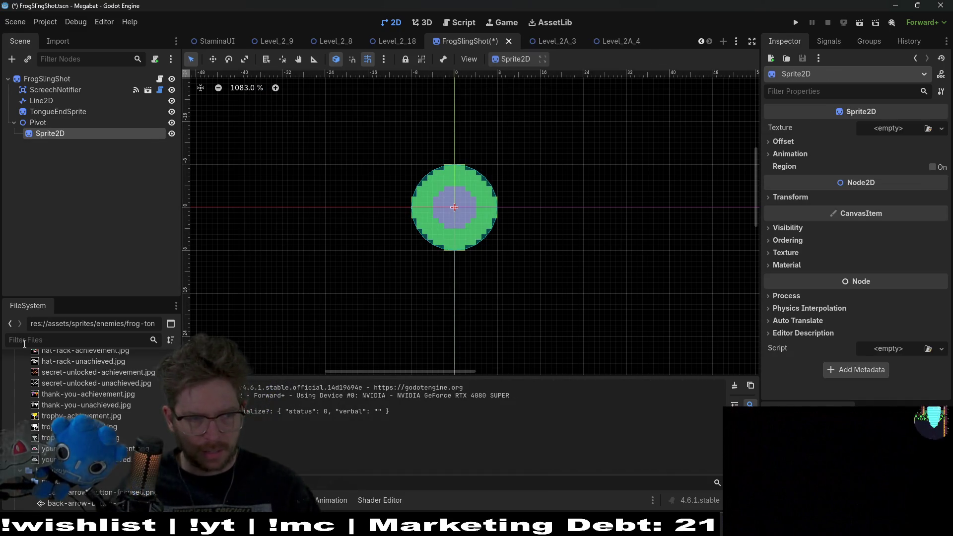
- Filter the FileSystem files by 'arr' and scroll through the arrow images
{"action": "left_click", "coordinate": [24, 341]}
{"action": "type", "text": "arr"}
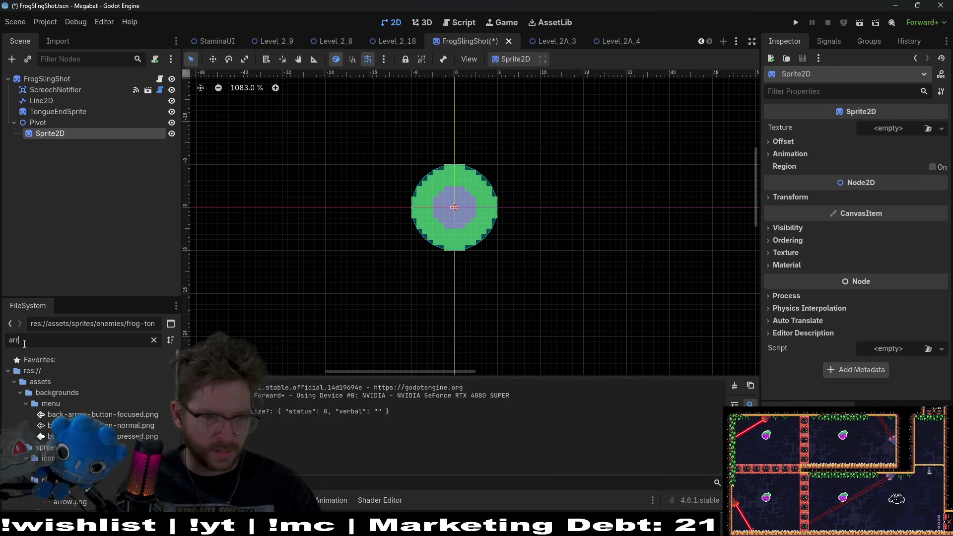
{"action": "scroll", "coordinate": [90, 427], "scroll_direction": "down", "scroll_amount": 2}
{"action": "scroll", "coordinate": [89, 427], "scroll_direction": "down", "scroll_amount": 3}
{"action": "scroll", "coordinate": [147, 449], "scroll_direction": "down", "scroll_amount": 3}
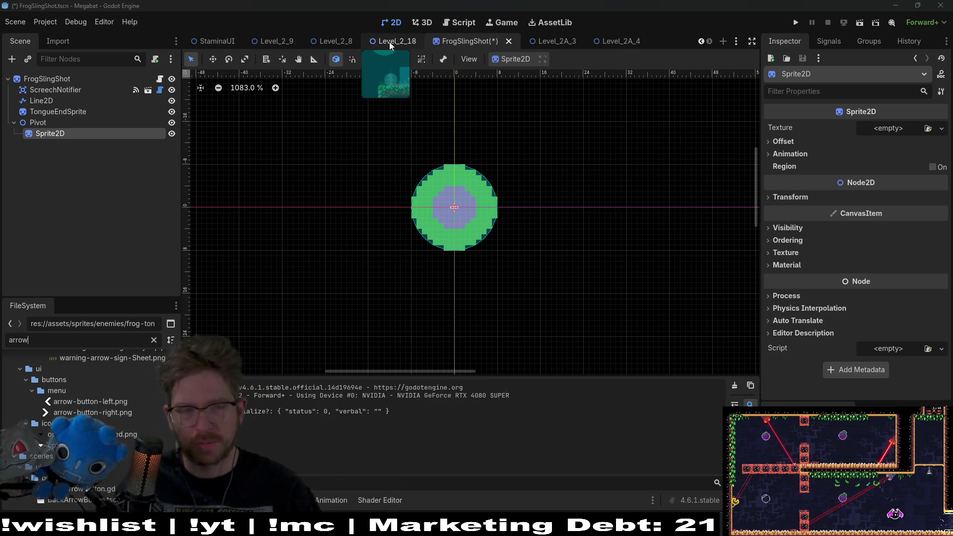
- Open Player.tscn and the AimPointer scene to find PointerSprite's aim-pointer.png texture, then return to FrogSlingShot
{"action": "key", "text": "alt+shift+o"}
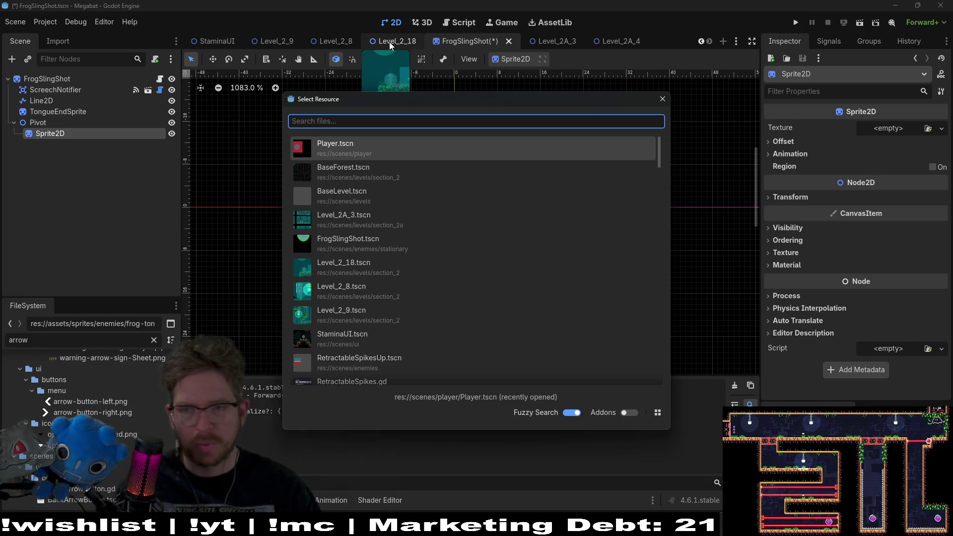
{"action": "key", "text": "Return"}
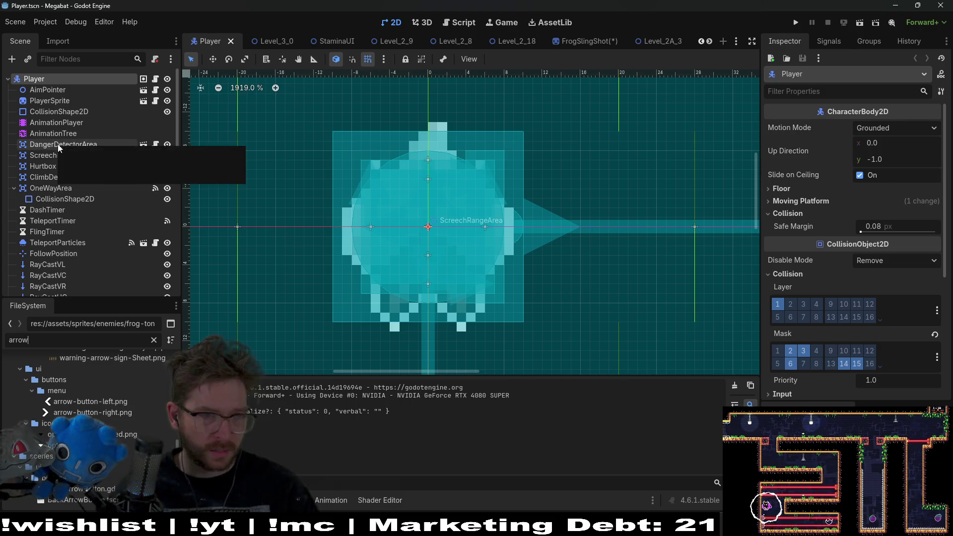
{"action": "scroll", "coordinate": [59, 208], "scroll_direction": "down", "scroll_amount": 1}
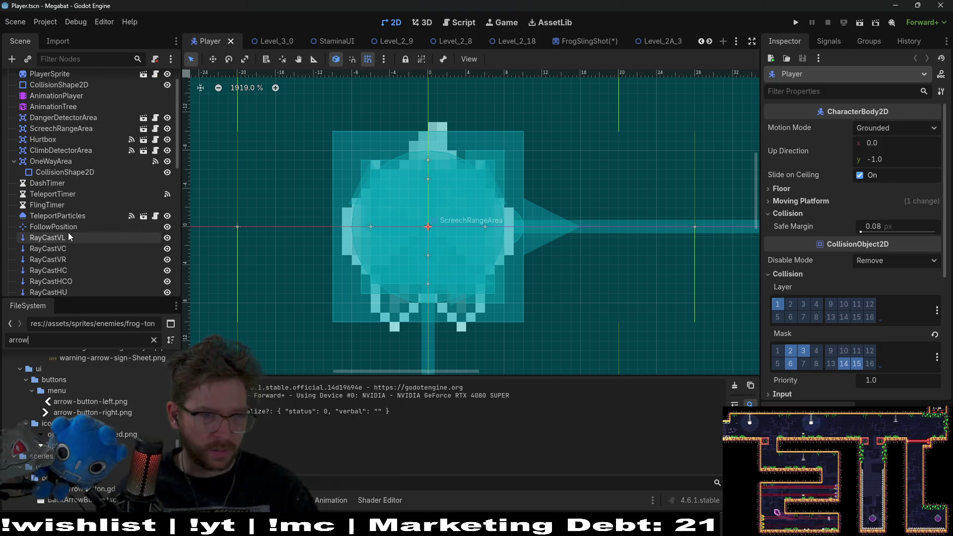
{"action": "scroll", "coordinate": [77, 167], "scroll_direction": "up", "scroll_amount": 1}
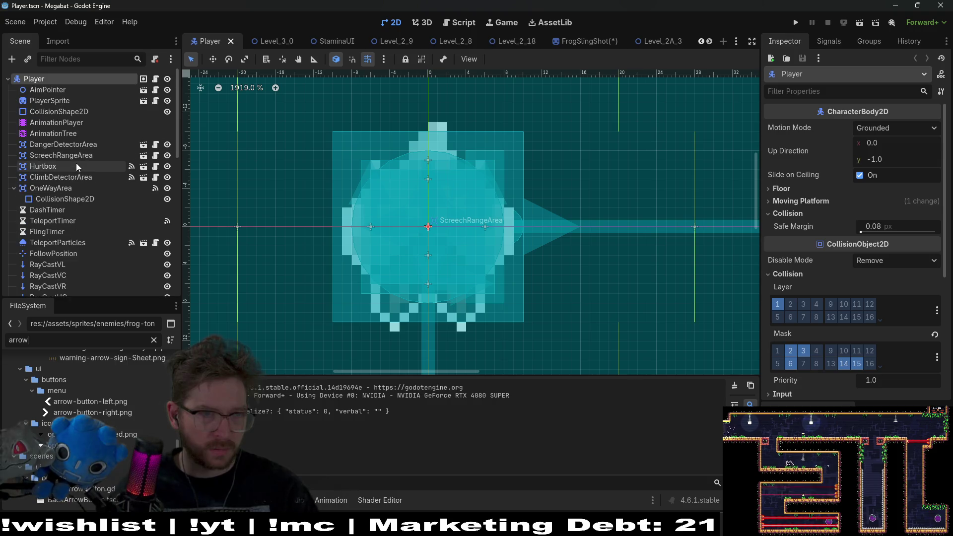
{"action": "left_click", "coordinate": [70, 90]}
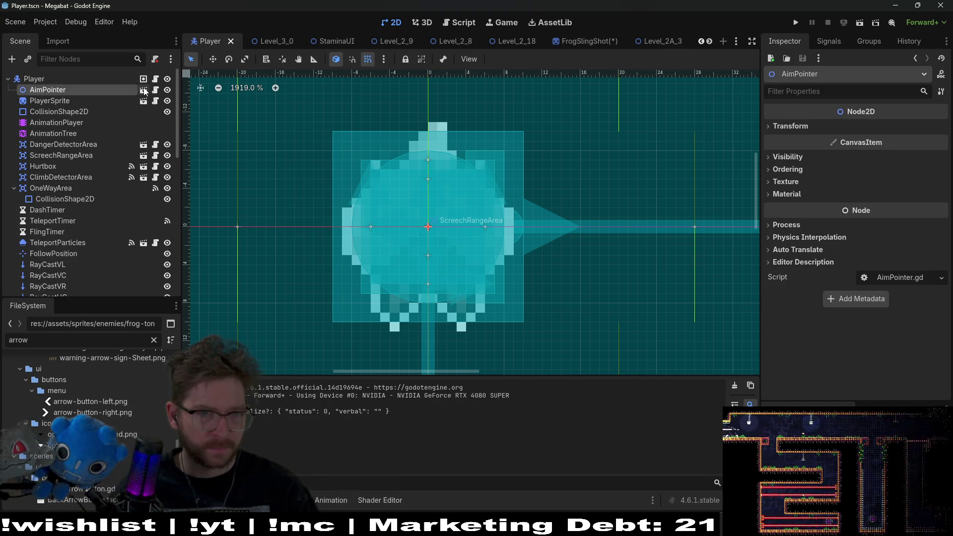
{"action": "left_click", "coordinate": [144, 90]}
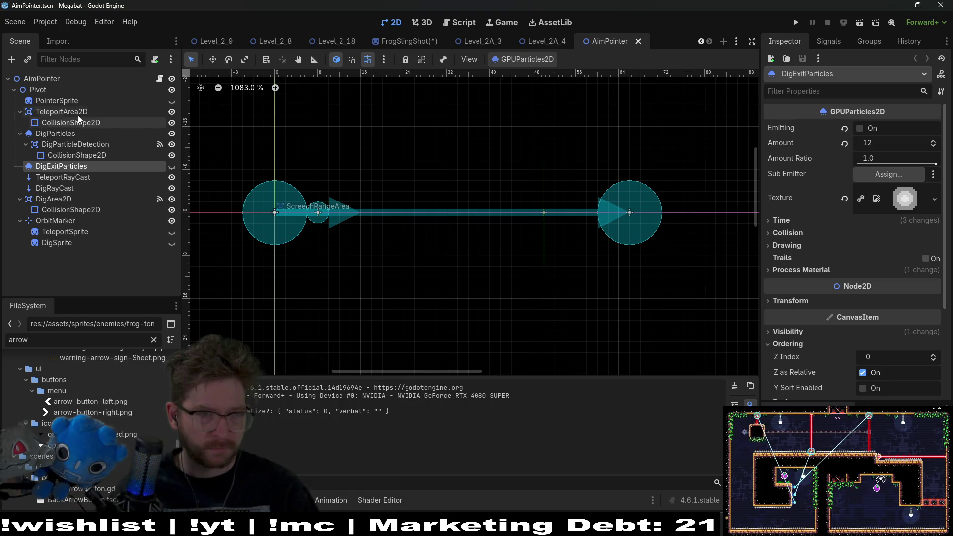
{"action": "left_click", "coordinate": [67, 103]}
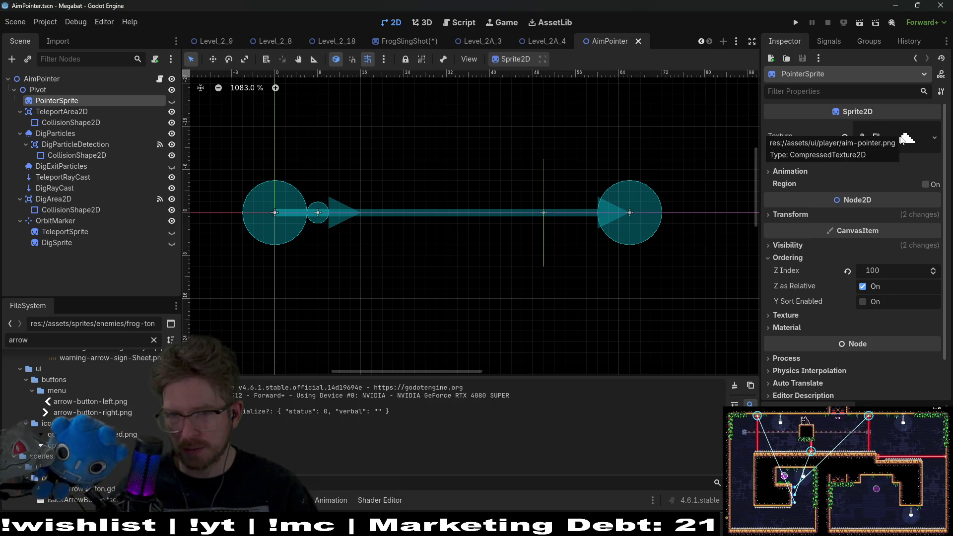
{"action": "mouse_move", "coordinate": [557, 44]}
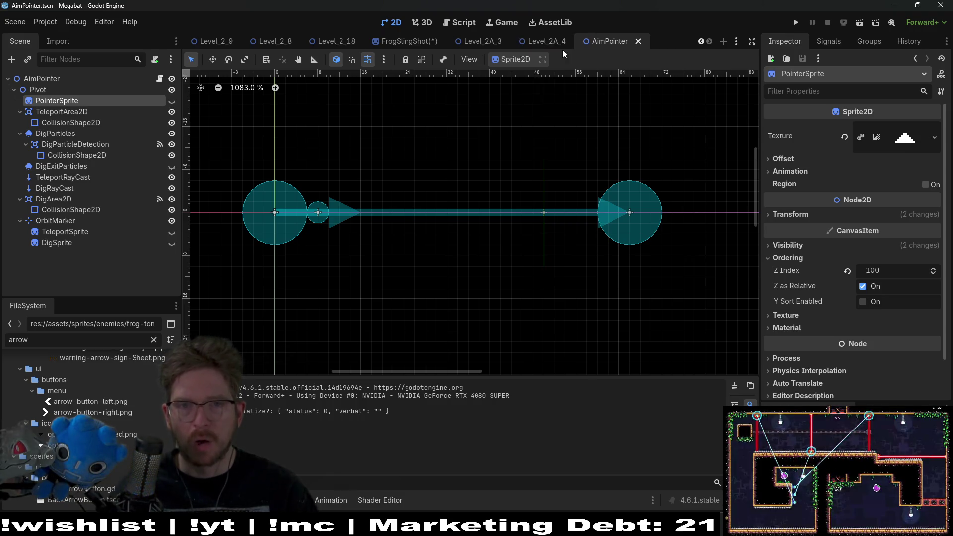
{"action": "left_click", "coordinate": [423, 41]}
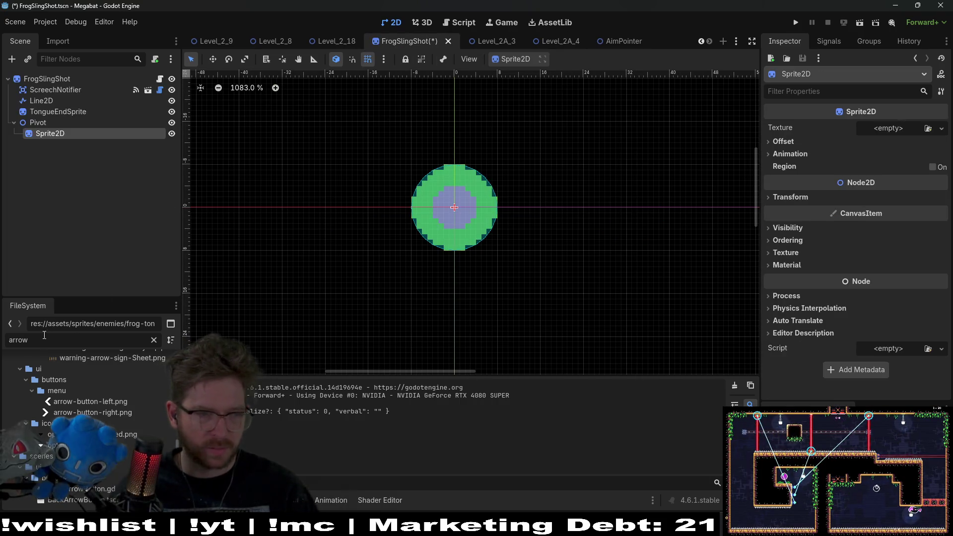
- Give the new Sprite2D the aim-pointer.png texture and shift it left
{"action": "type", "text": "aim"}
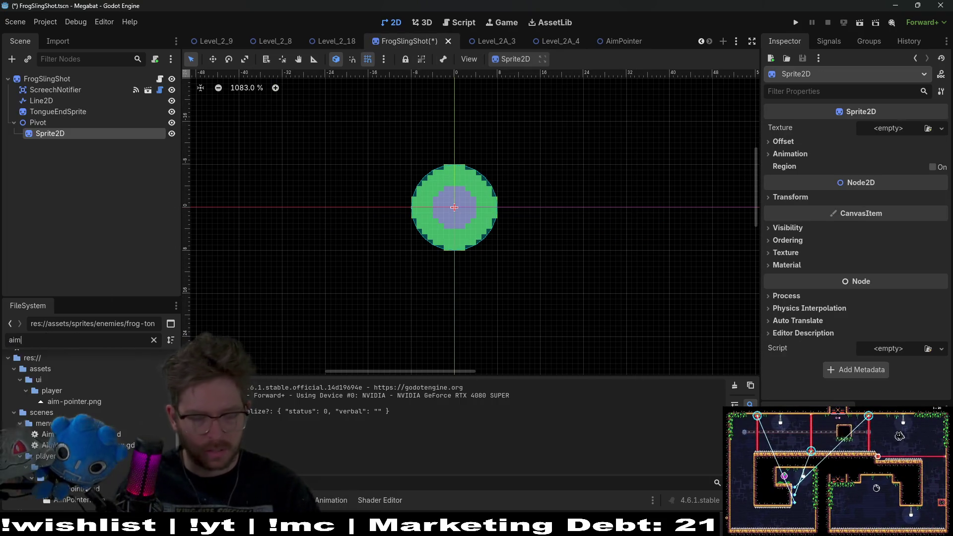
{"action": "type", "text": "-poin"}
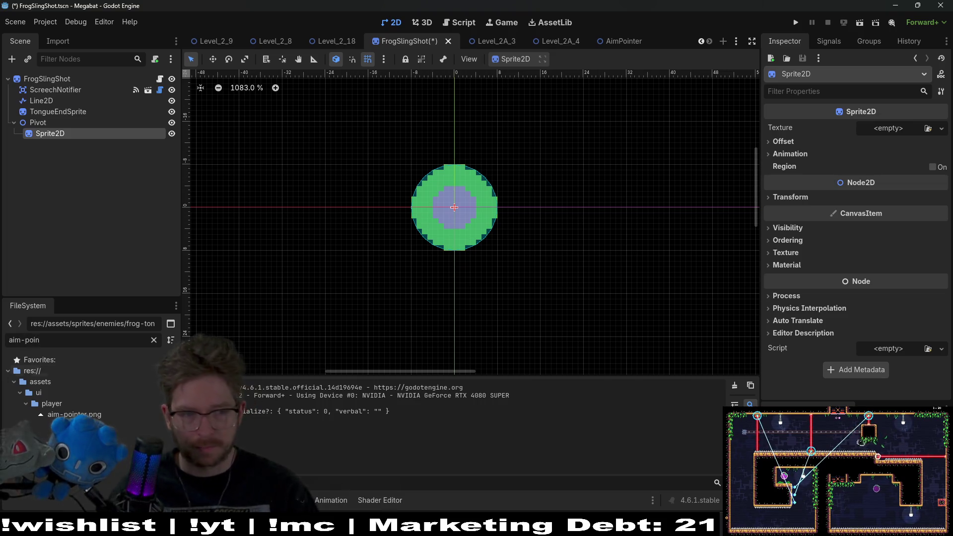
{"action": "mouse_move", "coordinate": [75, 415]}
{"action": "left_mouse_down"}
{"action": "mouse_move", "coordinate": [462, 303]}
{"action": "mouse_move", "coordinate": [886, 128]}
{"action": "left_mouse_up"}
{"action": "key", "text": "w"}
{"action": "left_click_drag", "start_coordinate": [467, 214], "coordinate": [381, 209]}
- Set the sprite's rotation to 270 and its position to (-15, 0)
{"action": "left_click", "coordinate": [822, 216]}
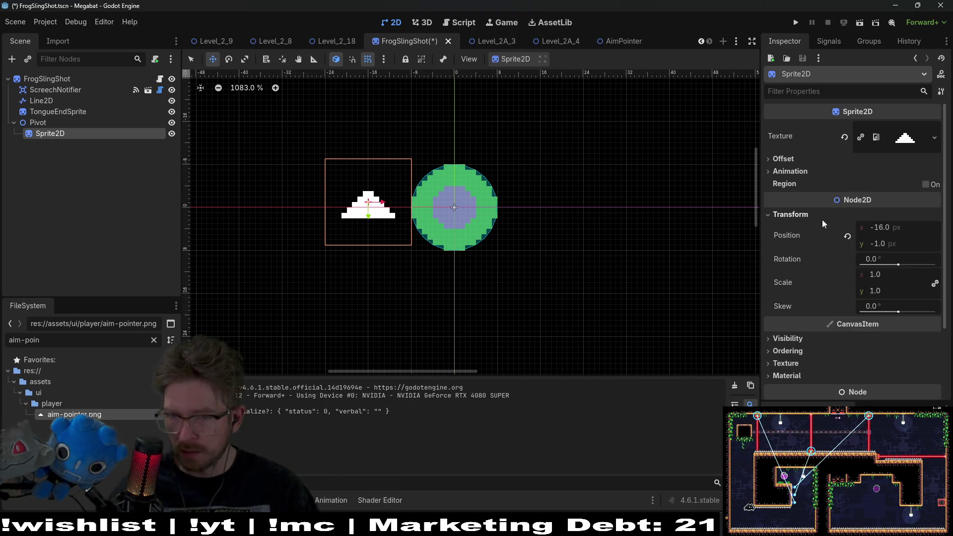
{"action": "left_click", "coordinate": [899, 259]}
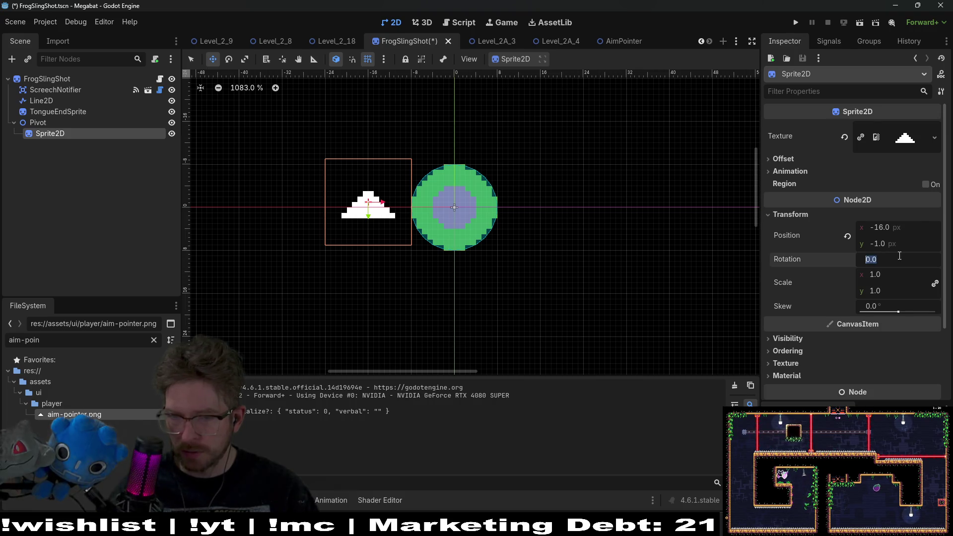
{"action": "type", "text": "270"}
{"action": "key", "text": "Return"}
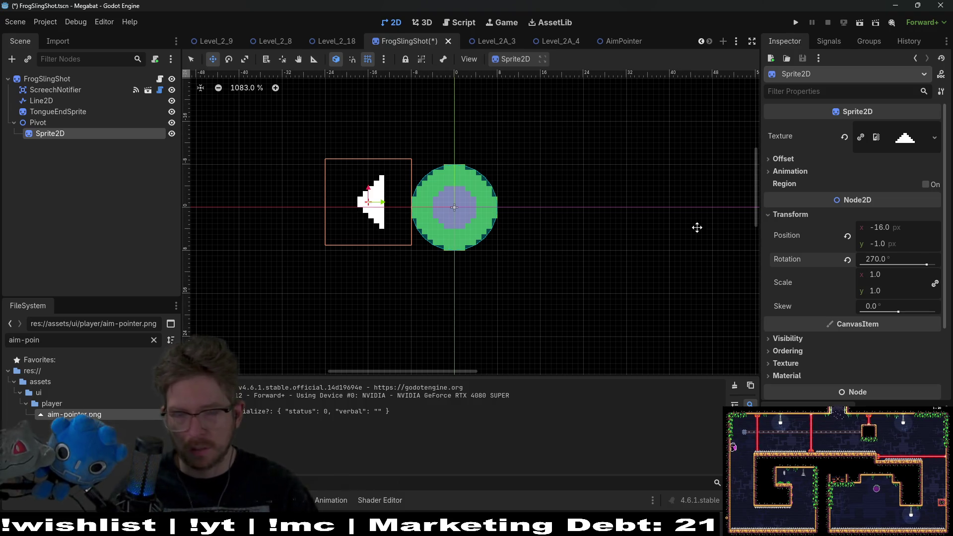
{"action": "key", "text": "Down"}
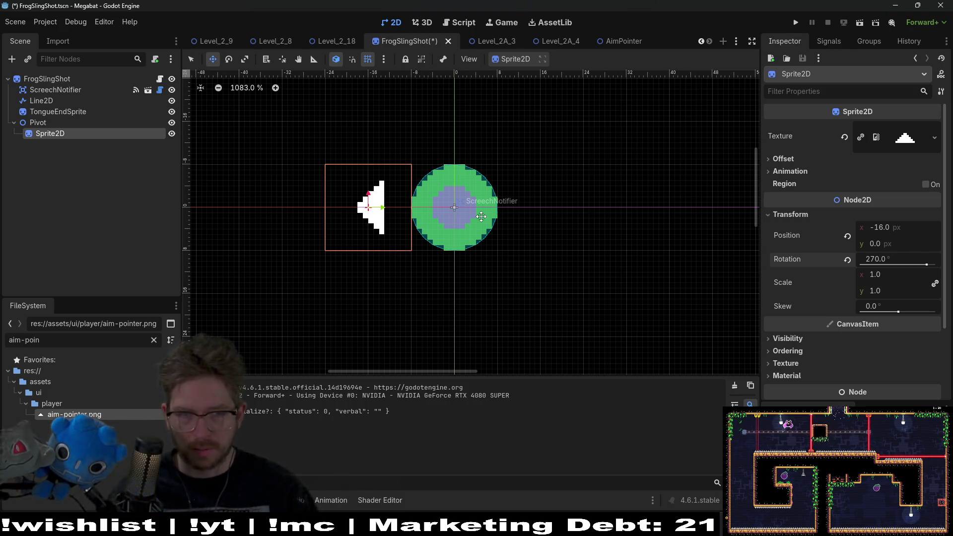
{"action": "key", "text": "Right"}
- Lower the sprite's Self Modulate alpha to make it semi-transparent, and save FrogSlingShot
{"action": "scroll", "coordinate": [864, 282], "scroll_direction": "down", "scroll_amount": 2}
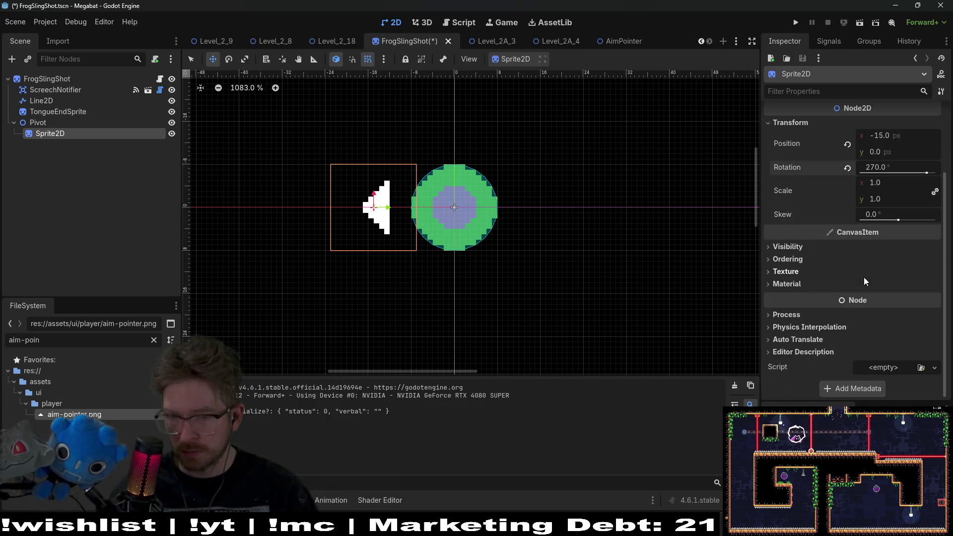
{"action": "scroll", "coordinate": [815, 189], "scroll_direction": "up", "scroll_amount": 3}
{"action": "left_click", "coordinate": [813, 91]}
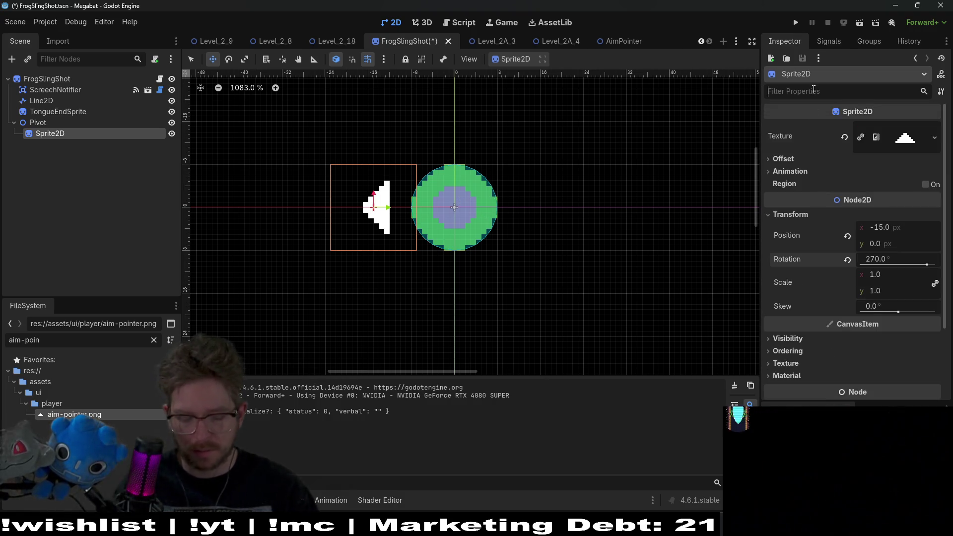
{"action": "type", "text": "modul"}
{"action": "left_click", "coordinate": [844, 161]}
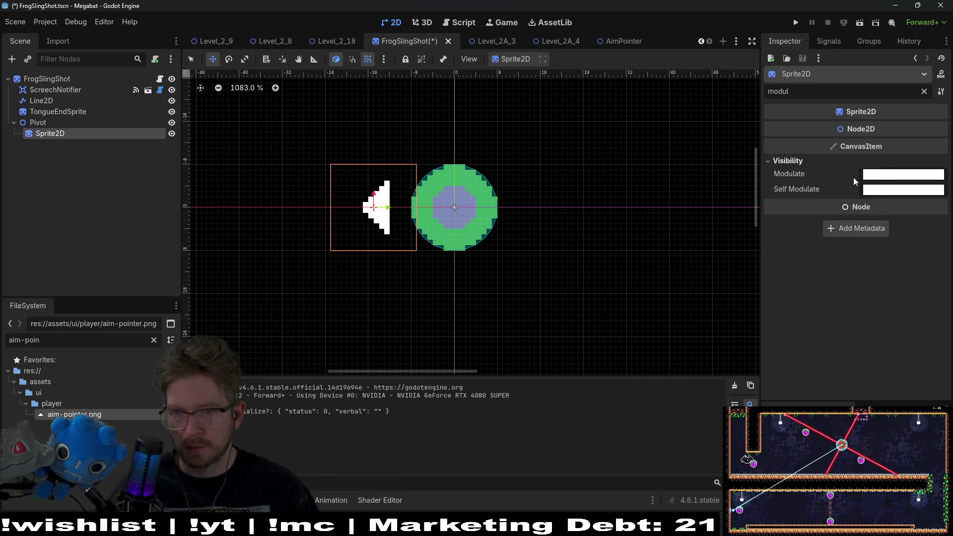
{"action": "left_click", "coordinate": [883, 174]}
{"action": "left_click", "coordinate": [906, 188]}
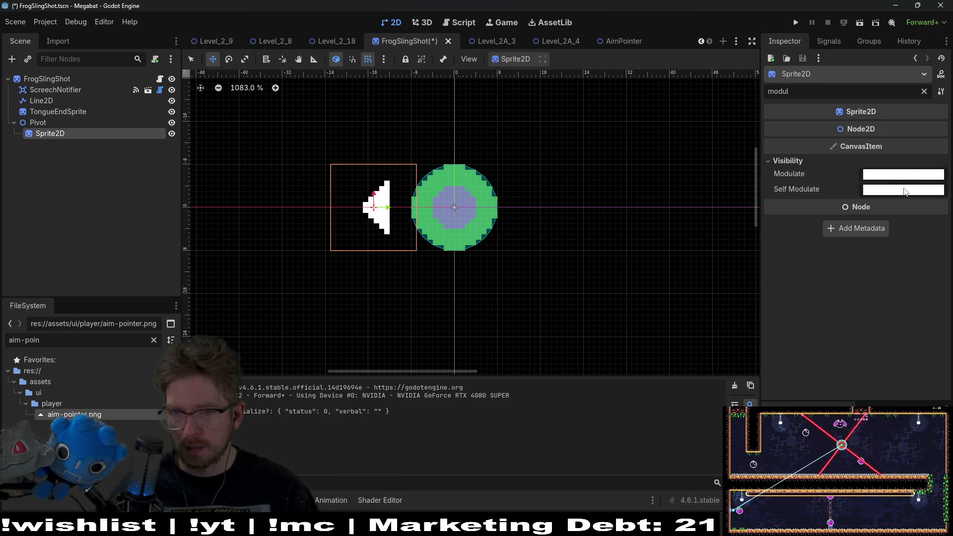
{"action": "left_click", "coordinate": [906, 188]}
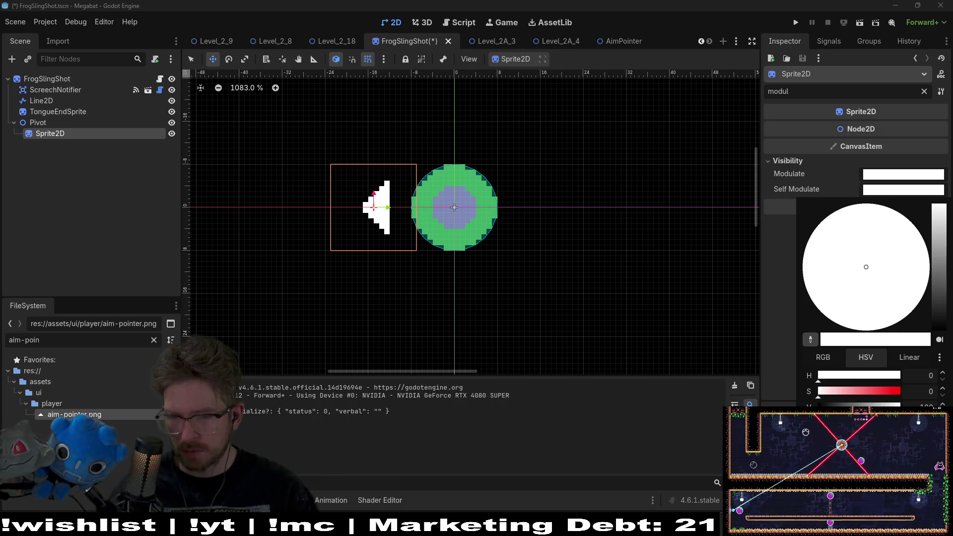
{"action": "left_click", "coordinate": [859, 423]}
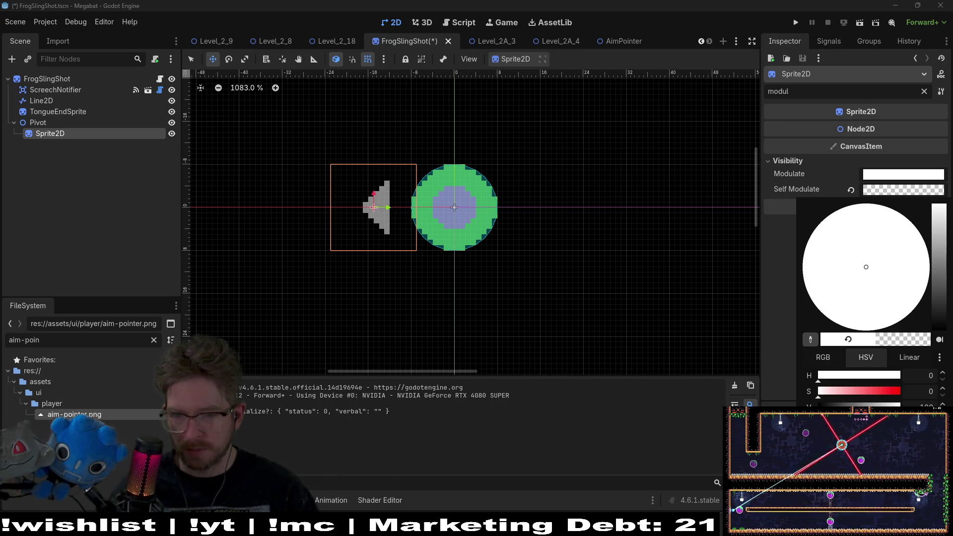
{"action": "left_click", "coordinate": [619, 442]}
{"action": "key", "text": "ctrl+s"}
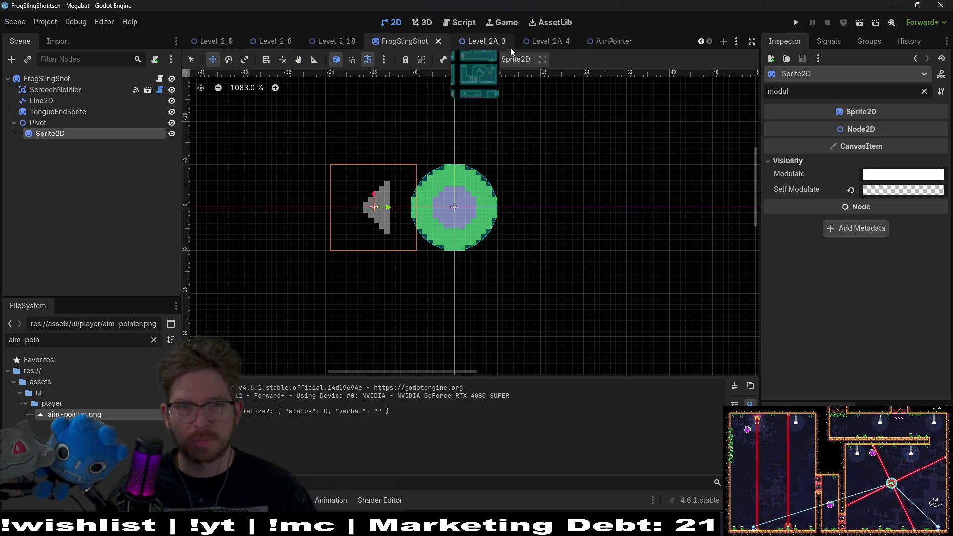
{"action": "left_click", "coordinate": [552, 42]}
- Run Level_2A_4, fly the bat around firing at both frog targets, then close the game
{"action": "left_click", "coordinate": [858, 24]}
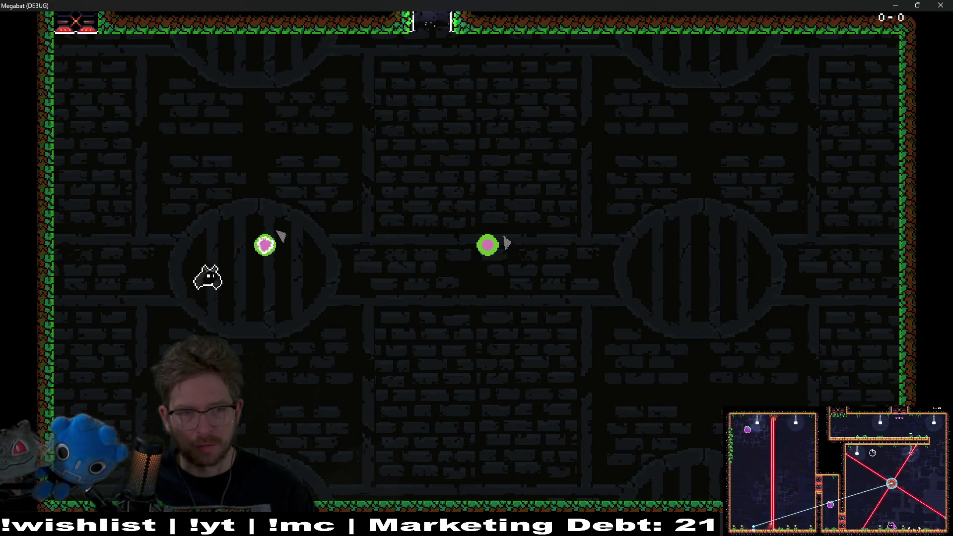
{"action": "key", "text": "space"}
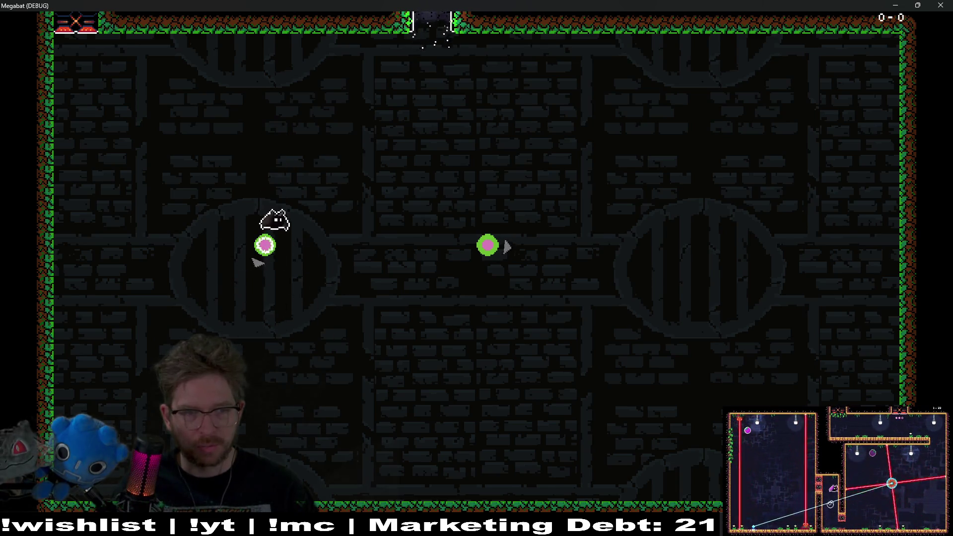
{"action": "key", "text": "Left"}
{"action": "key", "text": "Right"}
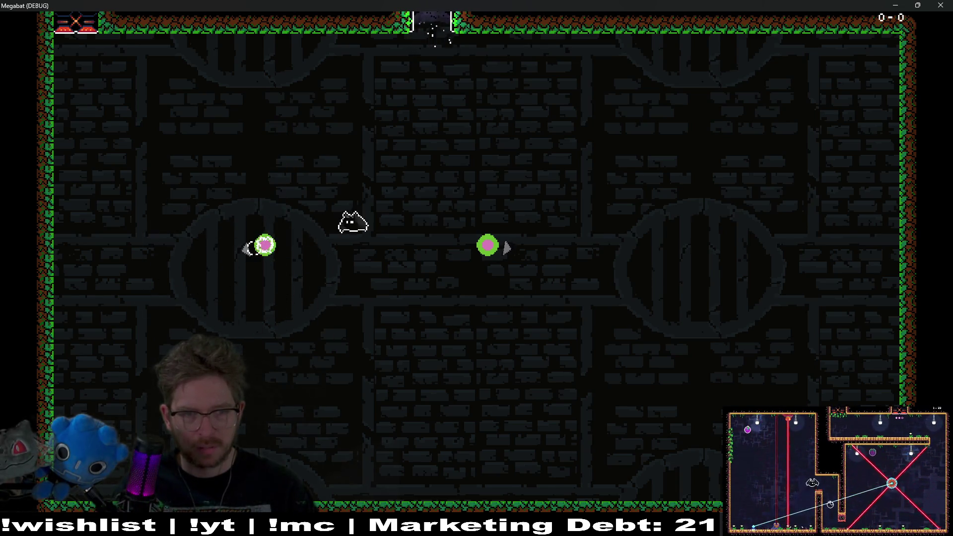
{"action": "key", "text": "x"}
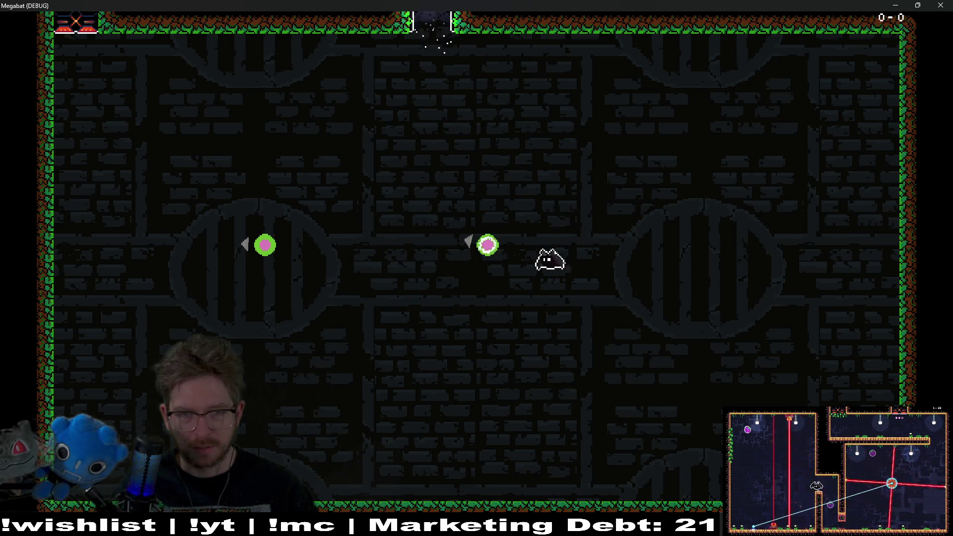
{"action": "key", "text": "Left"}
{"action": "key", "text": "x"}
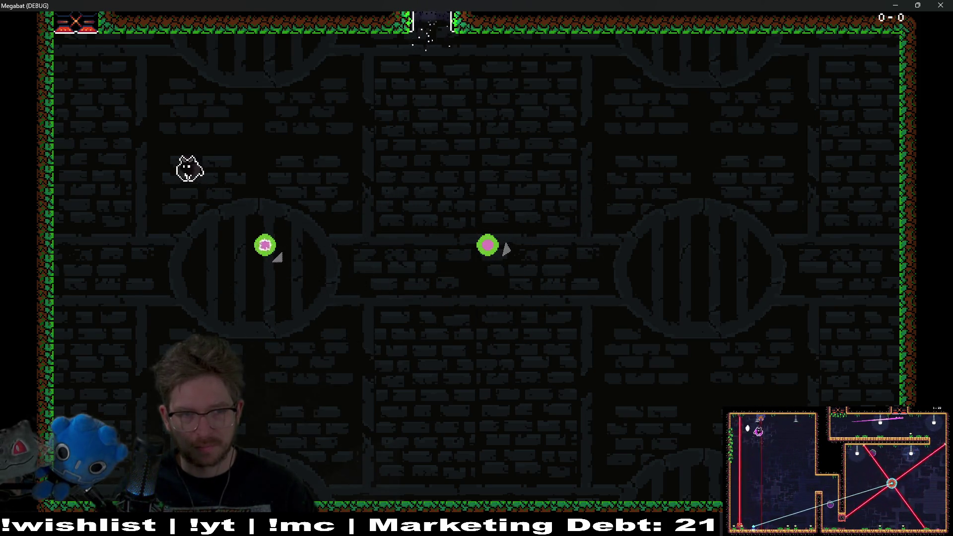
{"action": "key", "text": "x"}
{"action": "key", "text": "Down"}
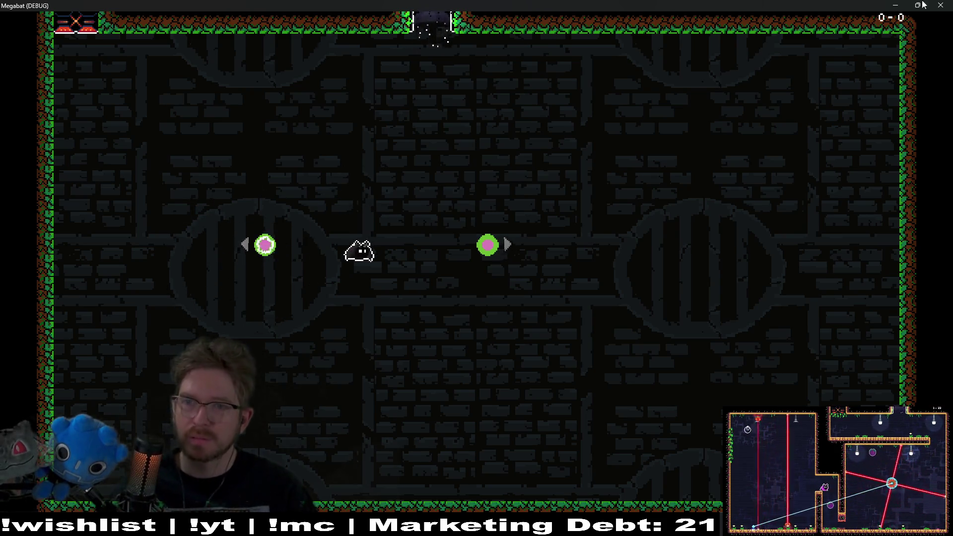
{"action": "left_click", "coordinate": [947, 5]}
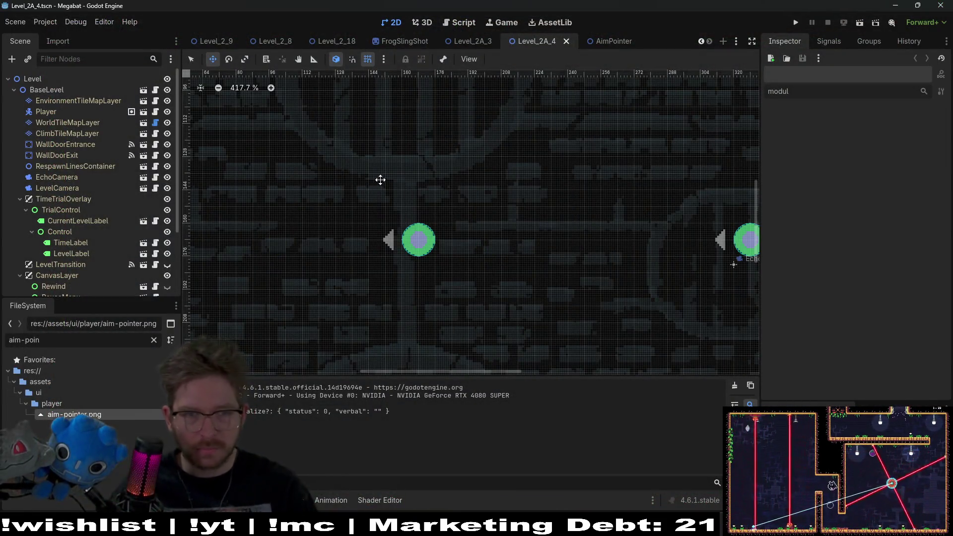
- Select WorldTileMapLayer and pick a different terrain in the tile map options
{"action": "scroll", "coordinate": [437, 201], "scroll_direction": "down", "scroll_amount": 4}
{"action": "left_click", "coordinate": [68, 122]}
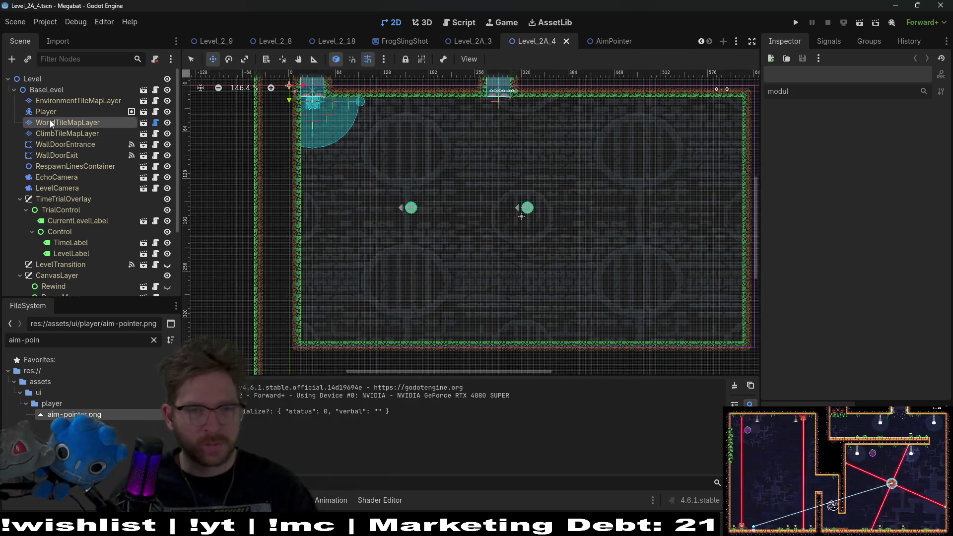
{"action": "left_click", "coordinate": [287, 400]}
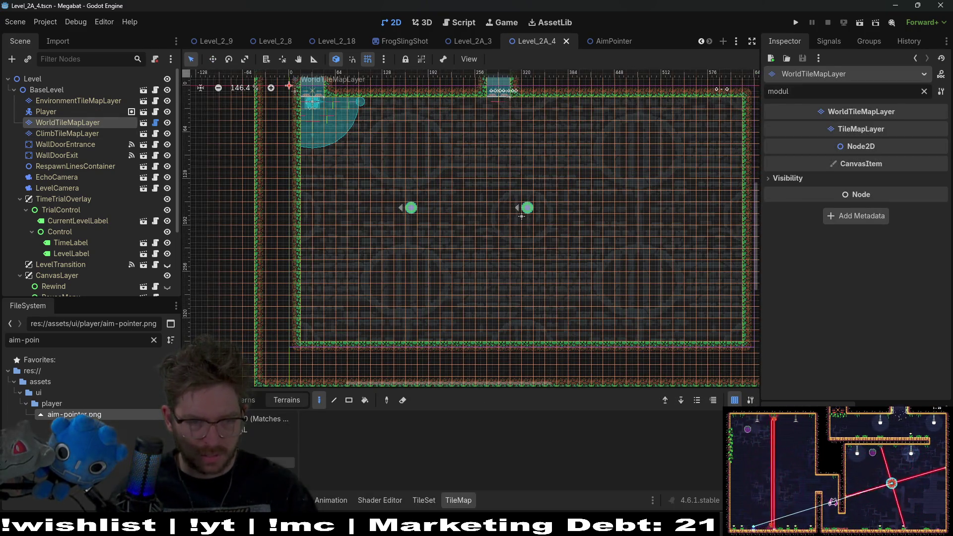
{"action": "left_click", "coordinate": [248, 440]}
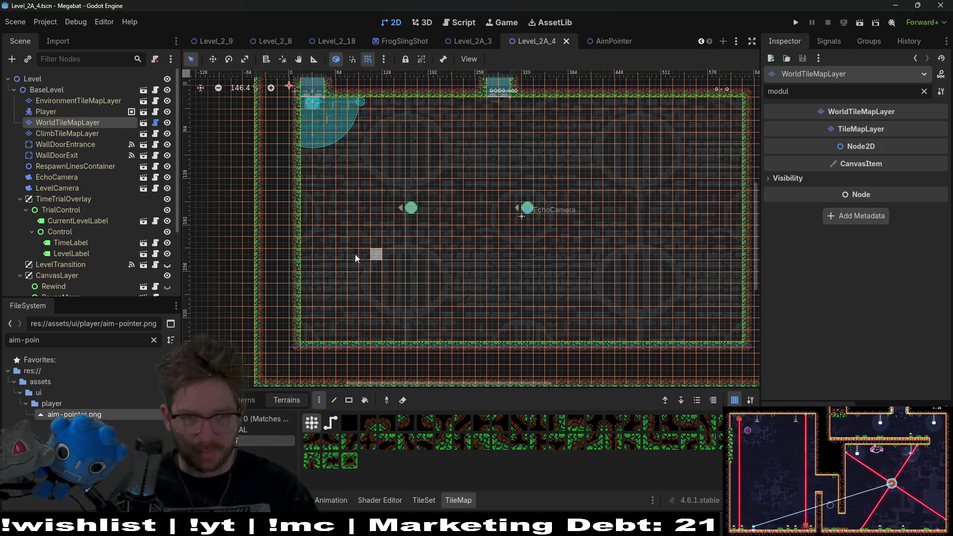
{"action": "scroll", "coordinate": [65, 174], "scroll_direction": "down", "scroll_amount": 4}
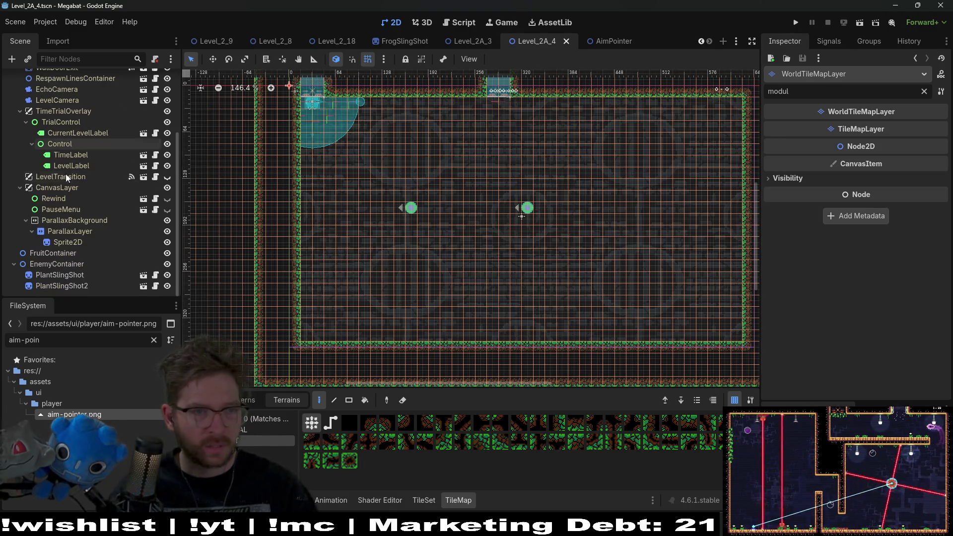
- Duplicate FruitContainer, place it below EnemyContainer, and rename it SectionContainer
{"action": "right_click", "coordinate": [70, 255]}
{"action": "left_click", "coordinate": [45, 255]}
{"action": "key", "text": "ctrl+d"}
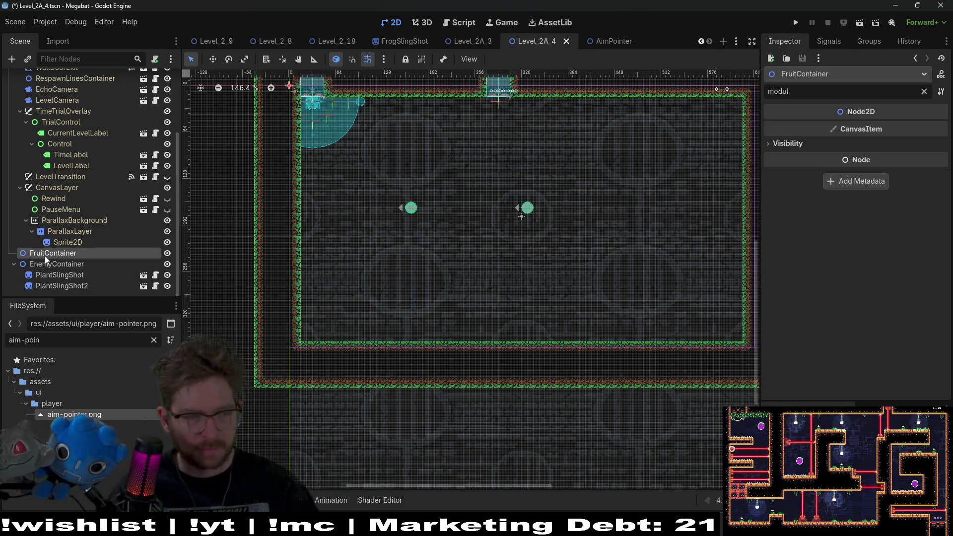
{"action": "scroll", "coordinate": [58, 266], "scroll_direction": "down", "scroll_amount": 1}
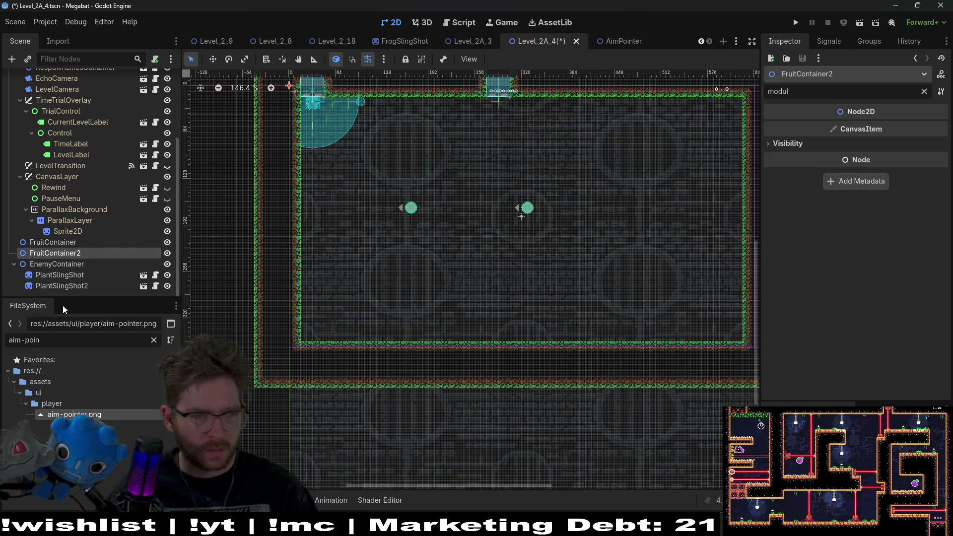
{"action": "left_click_drag", "start_coordinate": [55, 264], "coordinate": [56, 248]}
{"action": "left_click", "coordinate": [69, 286]}
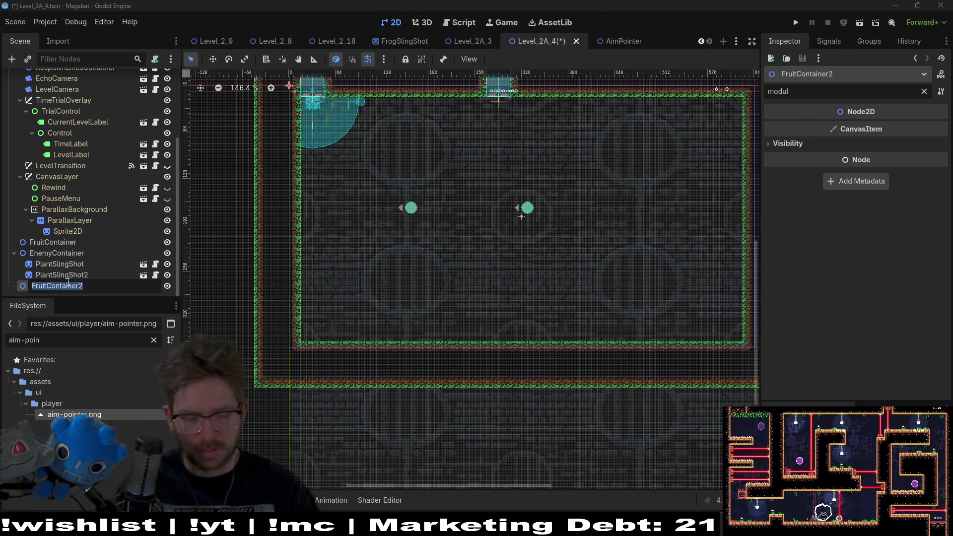
{"action": "key", "text": "F2"}
{"action": "type", "text": "Section"}
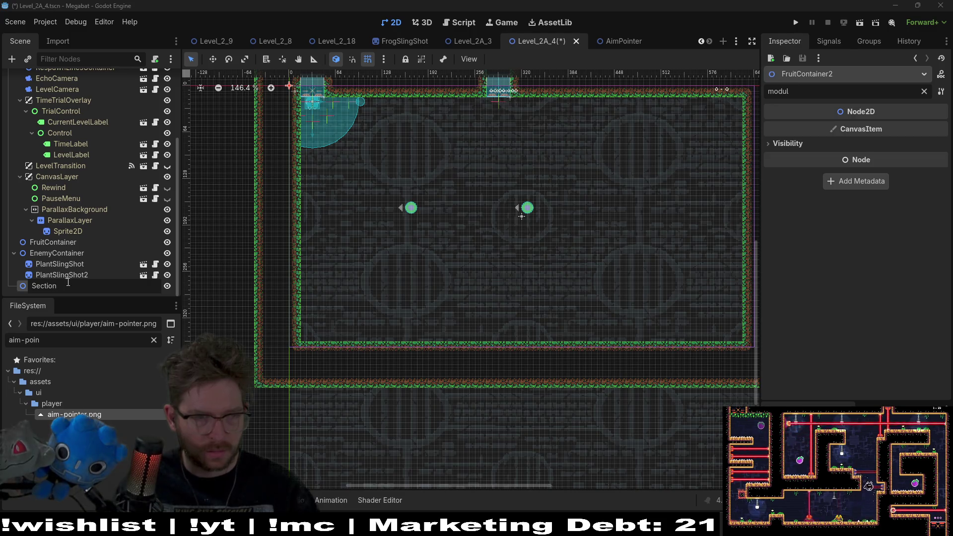
{"action": "type", "text": "Container"}
{"action": "key", "text": "Return"}
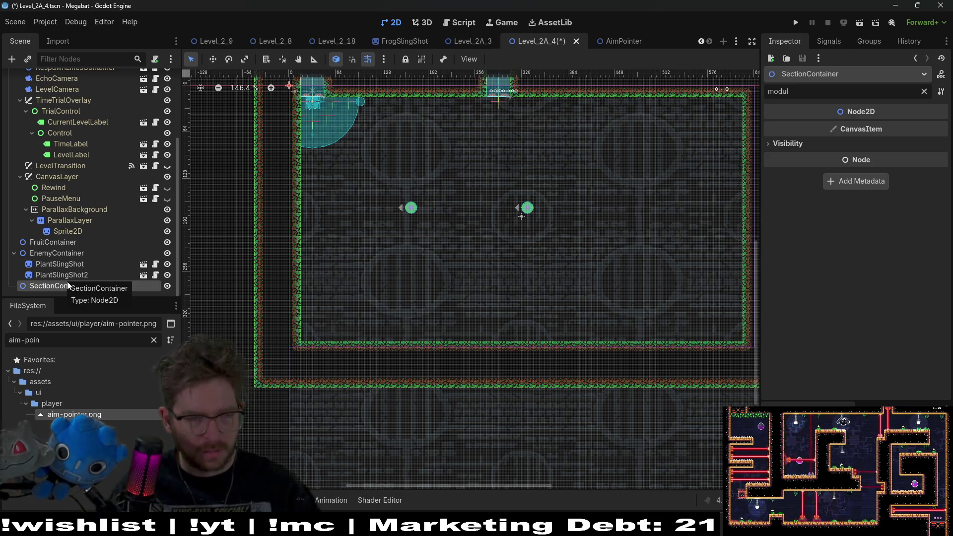
- Instance SectionDetector.tscn under SectionContainer and drag its area into the room
{"action": "key", "text": "ctrl+a"}
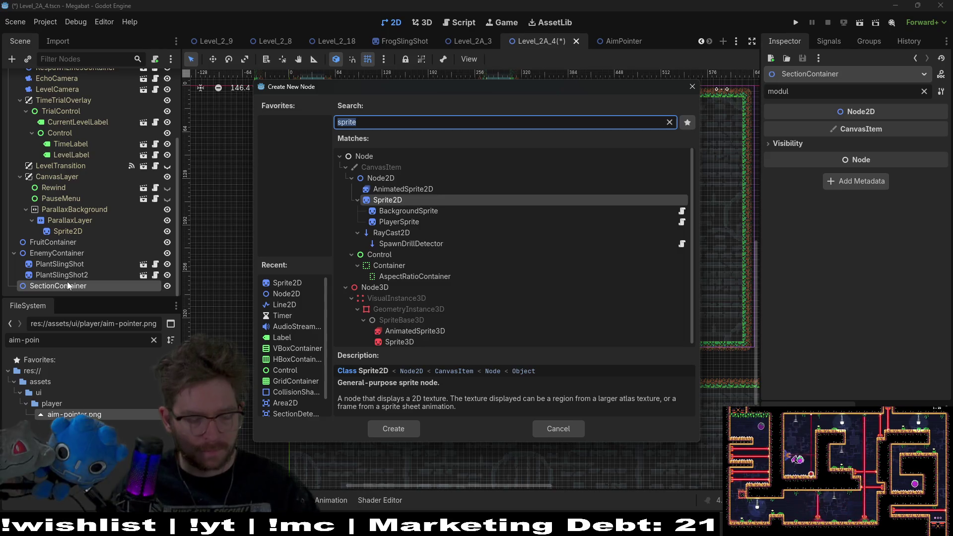
{"action": "key", "text": "Escape"}
{"action": "key", "text": "ctrl+shift+a"}
{"action": "type", "text": "section"}
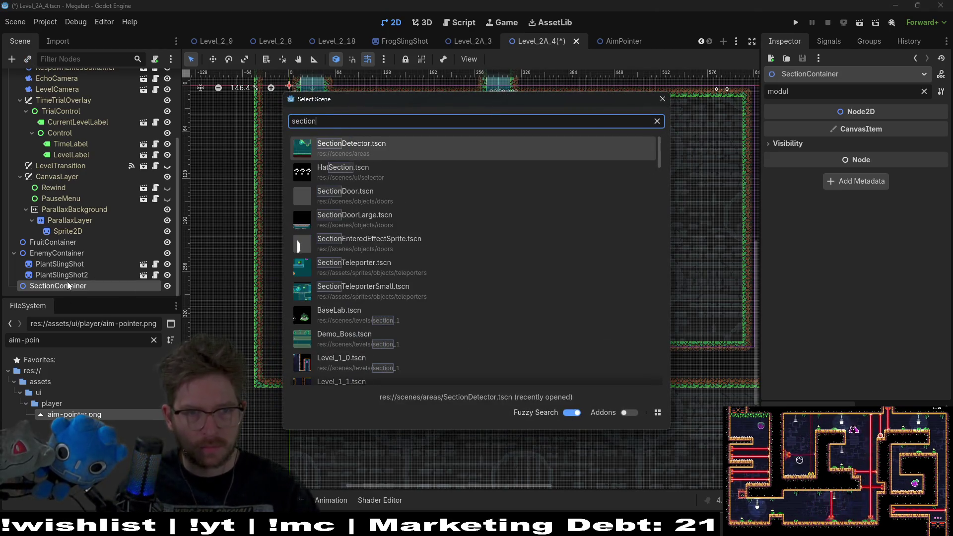
{"action": "key", "text": "Return"}
{"action": "key", "text": "w"}
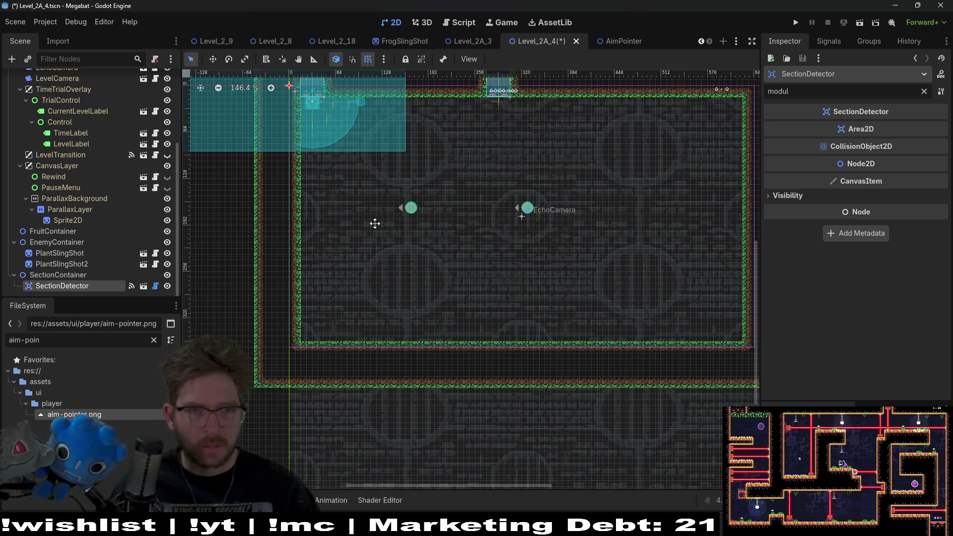
{"action": "scroll", "coordinate": [349, 206], "scroll_direction": "up", "scroll_amount": 3}
{"action": "left_click_drag", "start_coordinate": [311, 193], "coordinate": [439, 267]}
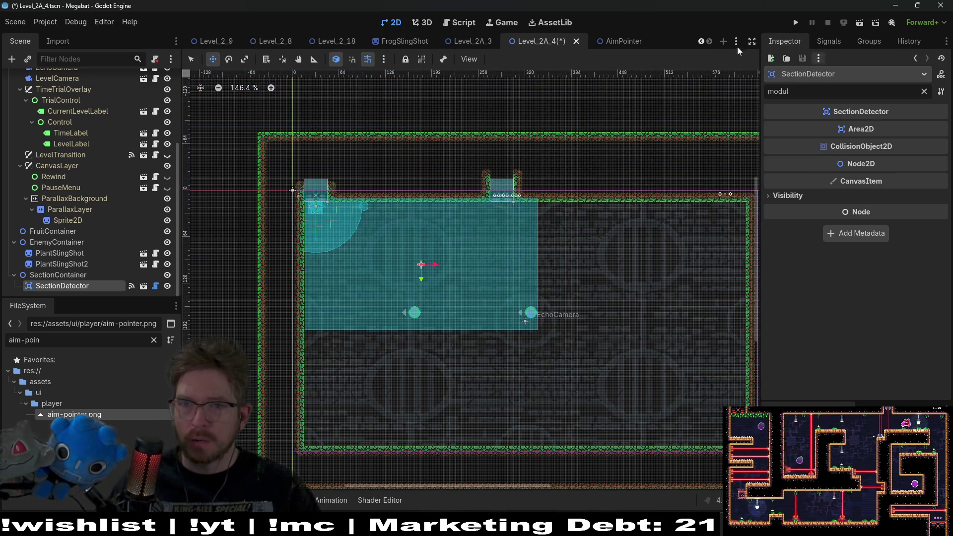
- Clear the Inspector filter and set SectionDetector's Size to Large 384 X 216
{"action": "left_click", "coordinate": [826, 42]}
{"action": "left_click", "coordinate": [783, 42]}
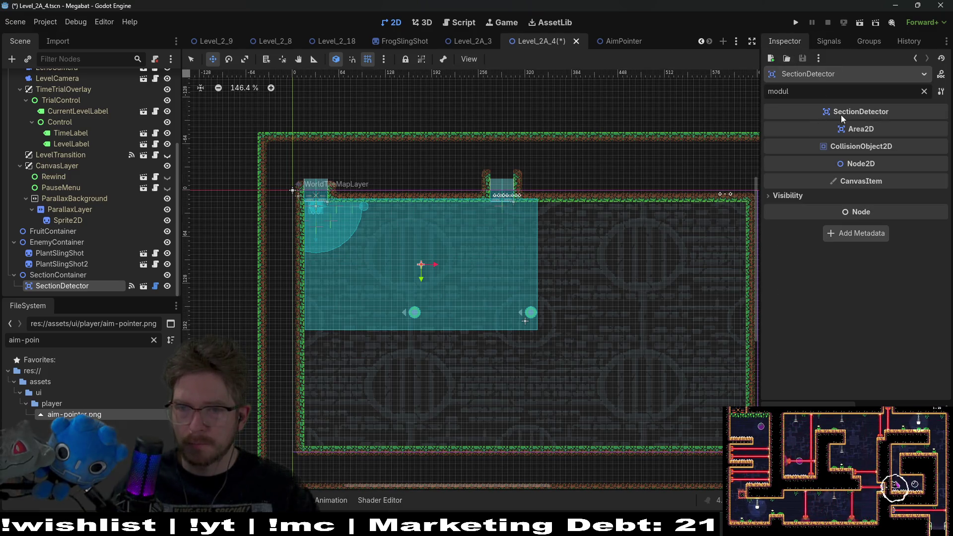
{"action": "left_click", "coordinate": [924, 90]}
{"action": "left_click", "coordinate": [883, 128]}
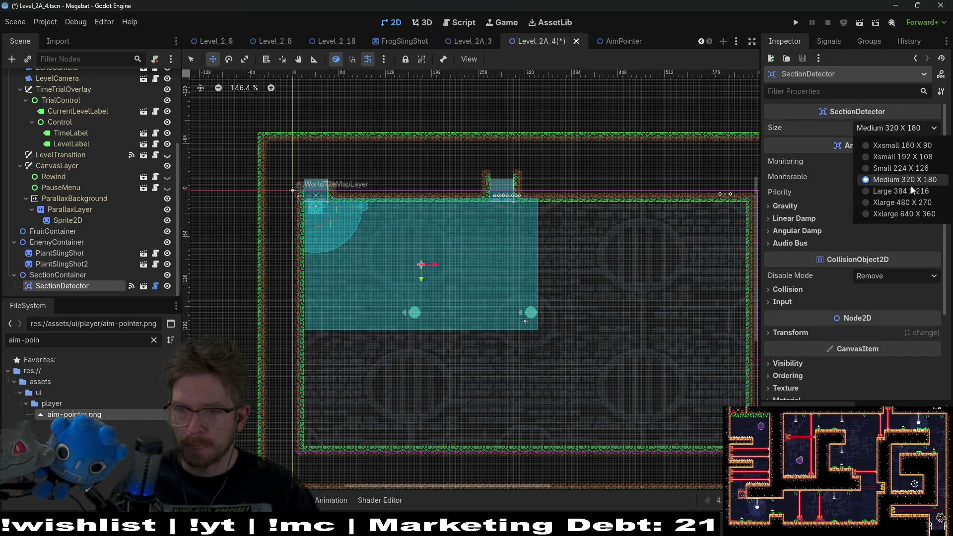
{"action": "left_click", "coordinate": [901, 191]}
{"action": "scroll", "coordinate": [378, 251], "scroll_direction": "up", "scroll_amount": 4}
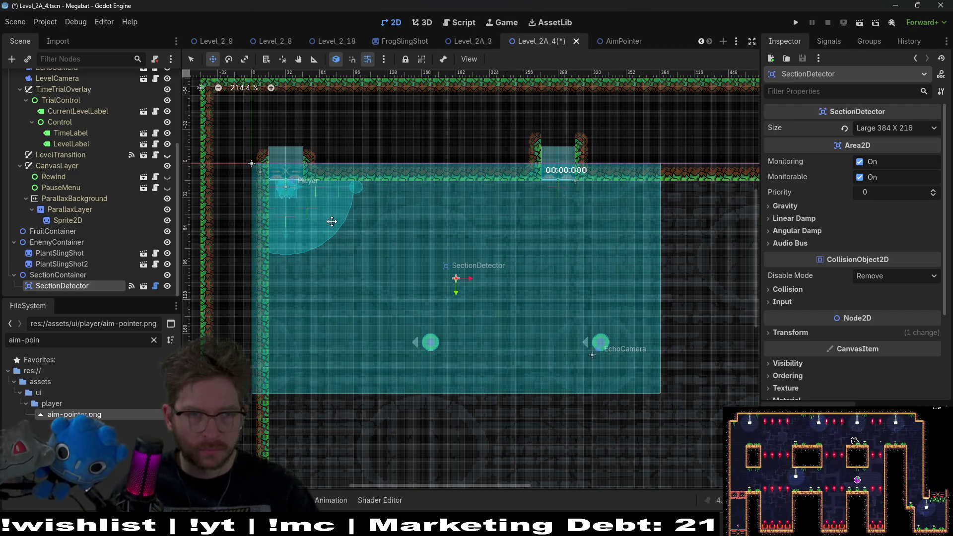
{"action": "scroll", "coordinate": [337, 217], "scroll_direction": "down", "scroll_amount": 3}
{"action": "scroll", "coordinate": [88, 161], "scroll_direction": "up", "scroll_amount": 5}
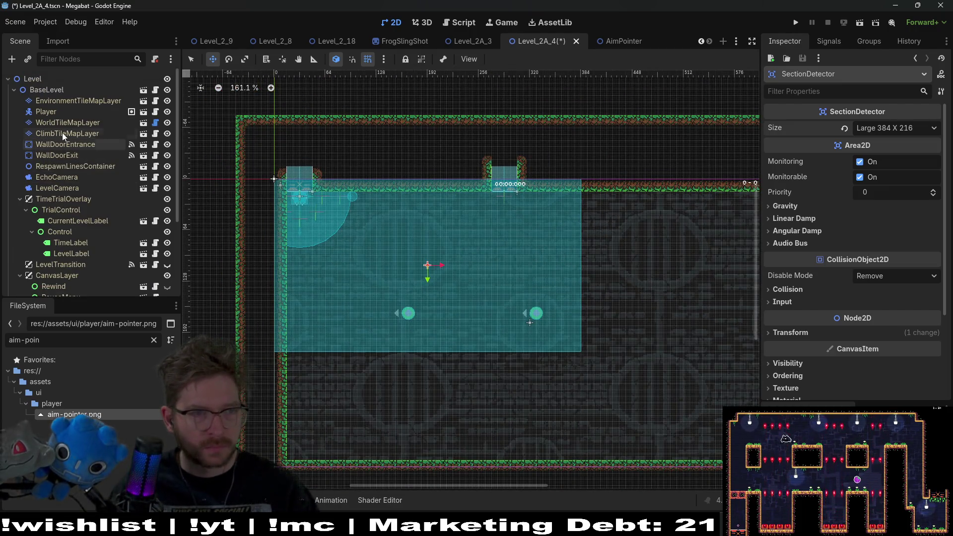
- Paint a green terrain floor across the lower room and clear the wall tiles on the right
{"action": "left_click", "coordinate": [64, 123]}
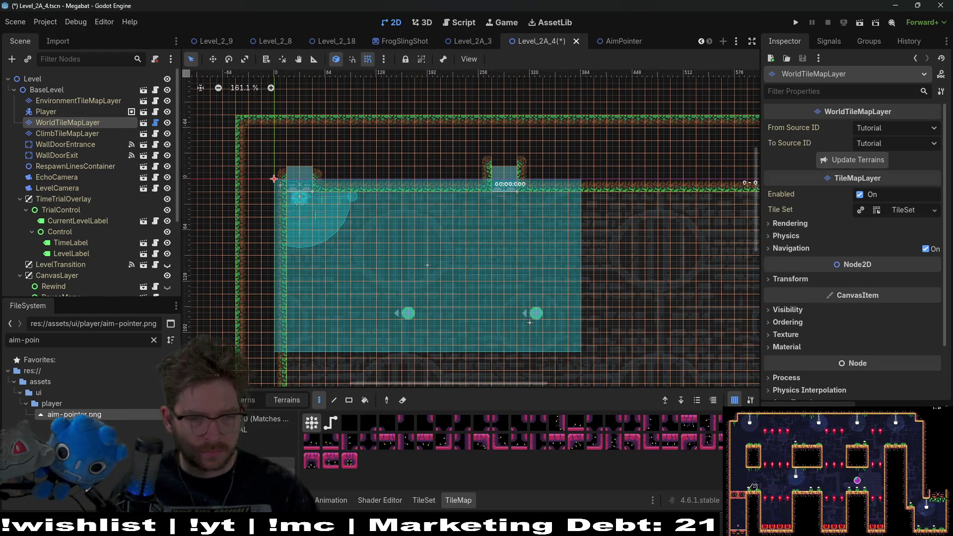
{"action": "left_click", "coordinate": [252, 440]}
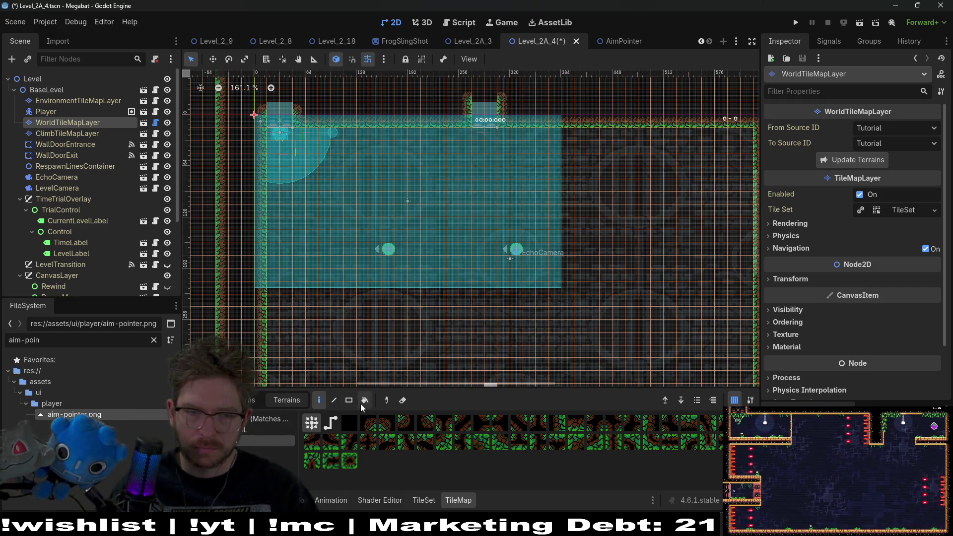
{"action": "mouse_move", "coordinate": [265, 274]}
{"action": "left_mouse_down"}
{"action": "mouse_move", "coordinate": [448, 328]}
{"action": "mouse_move", "coordinate": [586, 326]}
{"action": "left_mouse_up"}
{"action": "mouse_move", "coordinate": [555, 133]}
{"action": "left_mouse_down"}
{"action": "mouse_move", "coordinate": [591, 227]}
{"action": "mouse_move", "coordinate": [601, 321]}
{"action": "left_mouse_up"}
{"action": "scroll", "coordinate": [56, 250], "scroll_direction": "down", "scroll_amount": 5}
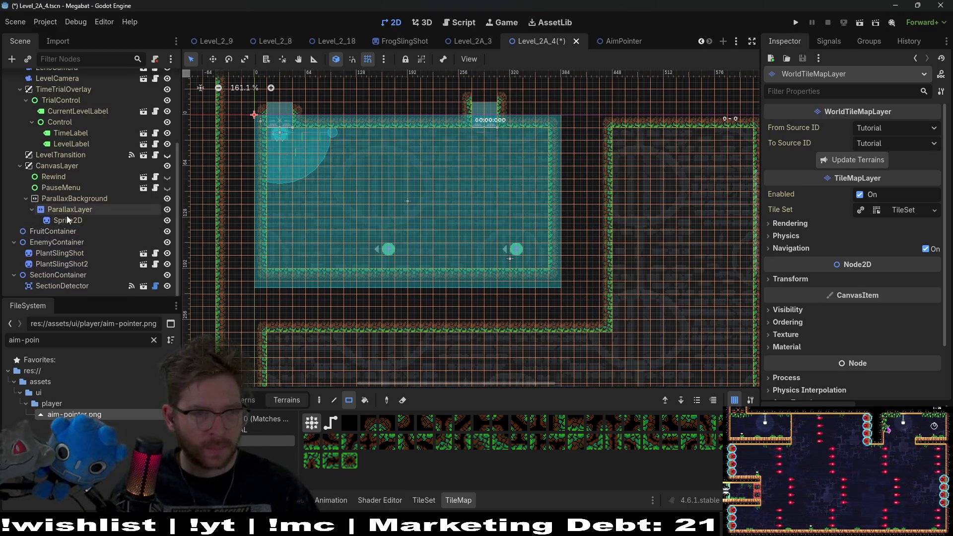
{"action": "left_click", "coordinate": [56, 253]}
- Move both slingshots up into the middle of the room
{"action": "left_click", "coordinate": [63, 264], "text": "shift"}
{"action": "key", "text": "w"}
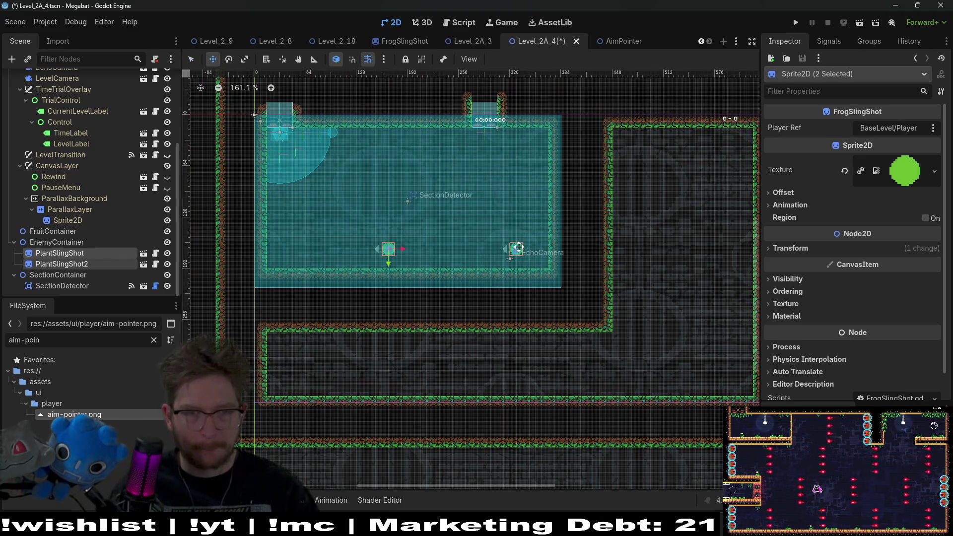
{"action": "left_click_drag", "start_coordinate": [518, 249], "coordinate": [474, 203]}
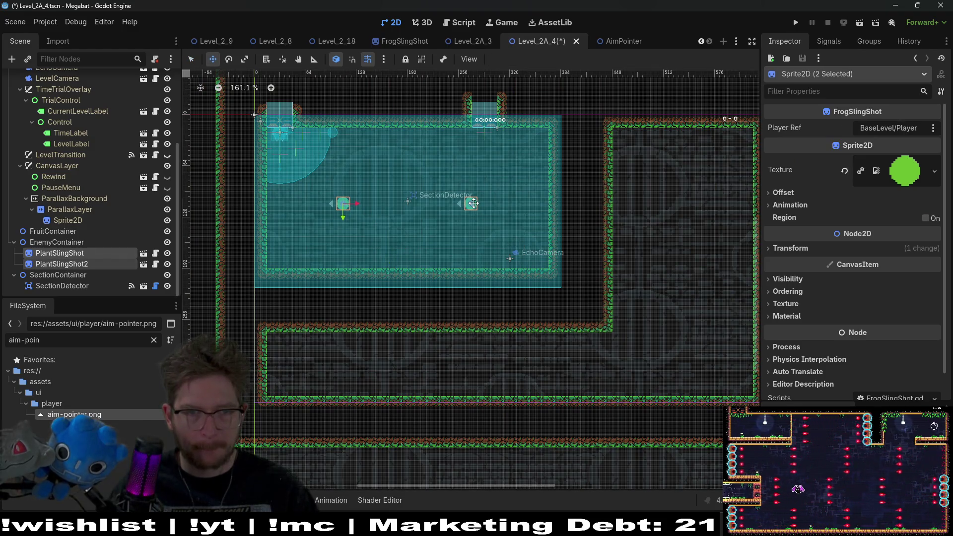
- Rename PlantSlingShot and PlantSlingShot2 to FrogSlingShot and FrogSlingShot2
{"action": "left_click", "coordinate": [68, 256]}
{"action": "left_click", "coordinate": [68, 256]}
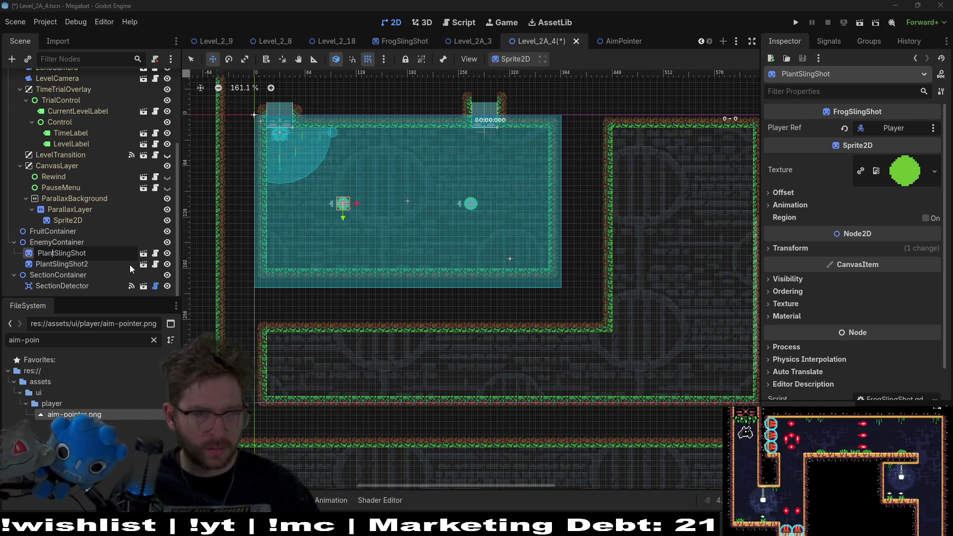
{"action": "key", "text": "ctrl+shift+Left"}
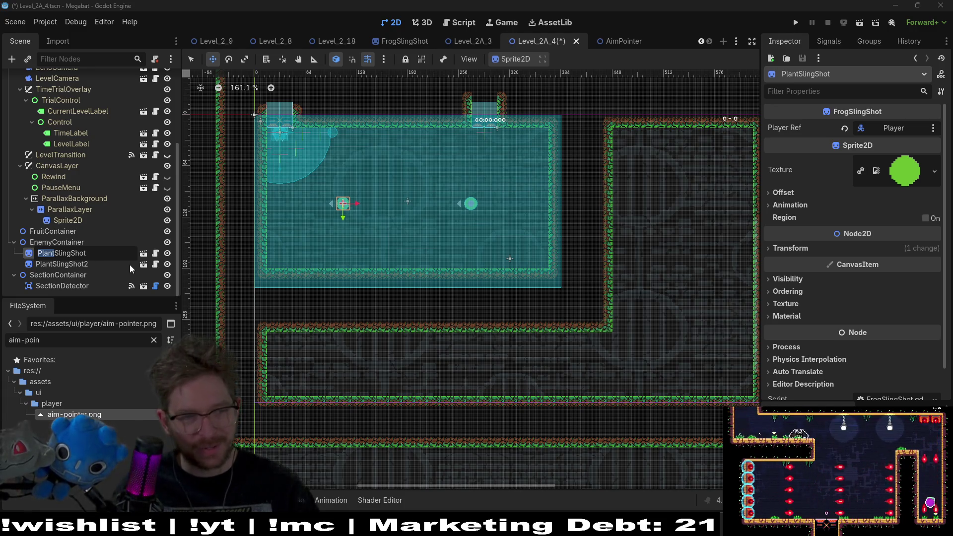
{"action": "type", "text": "Frog"}
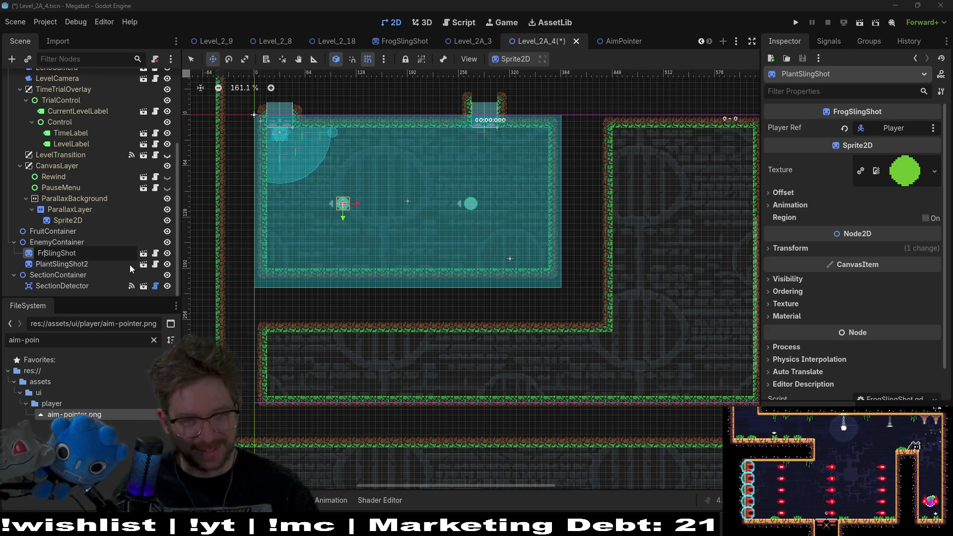
{"action": "key", "text": "Return"}
{"action": "left_click", "coordinate": [65, 264]}
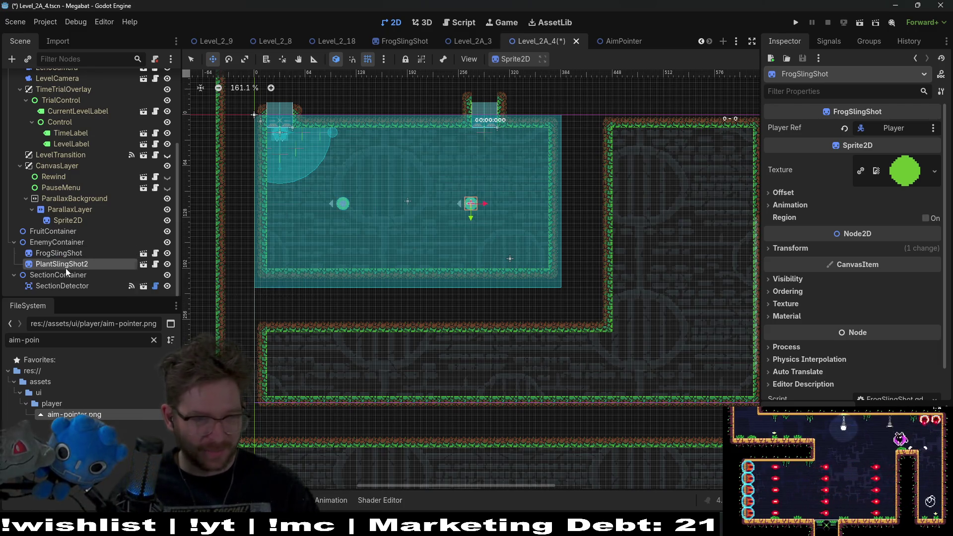
{"action": "left_click", "coordinate": [54, 265]}
{"action": "left_click", "coordinate": [54, 265]}
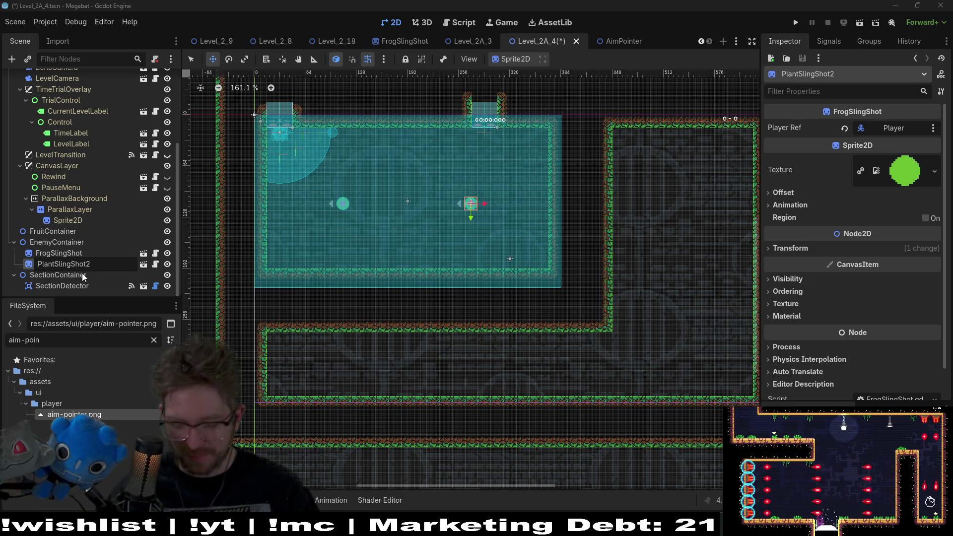
{"action": "key", "text": "shift+Home"}
{"action": "type", "text": "Frog"}
{"action": "key", "text": "Return"}
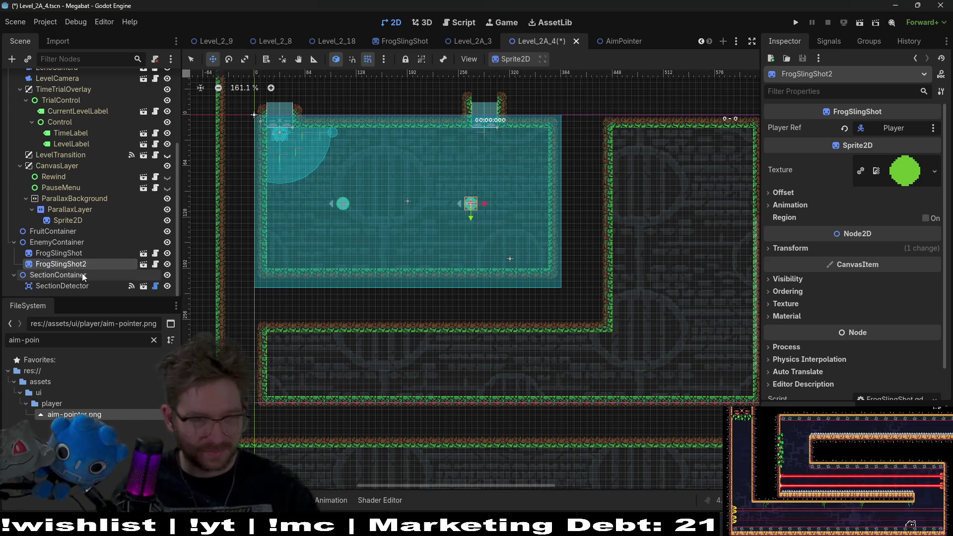
- Save Level_2A_4 and run it to test
{"action": "key", "text": "ctrl+s"}
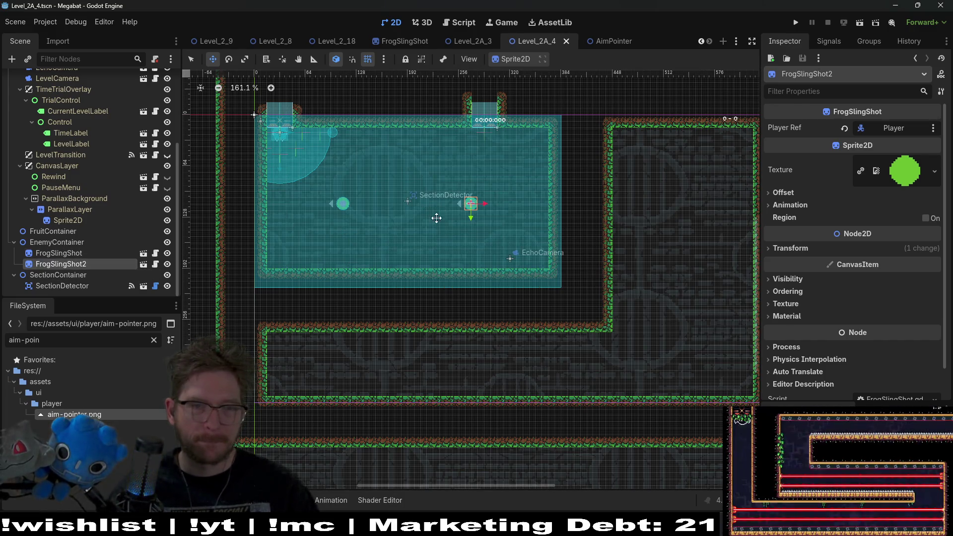
{"action": "scroll", "coordinate": [426, 214], "scroll_direction": "up", "scroll_amount": 1}
{"action": "left_click", "coordinate": [859, 22]}
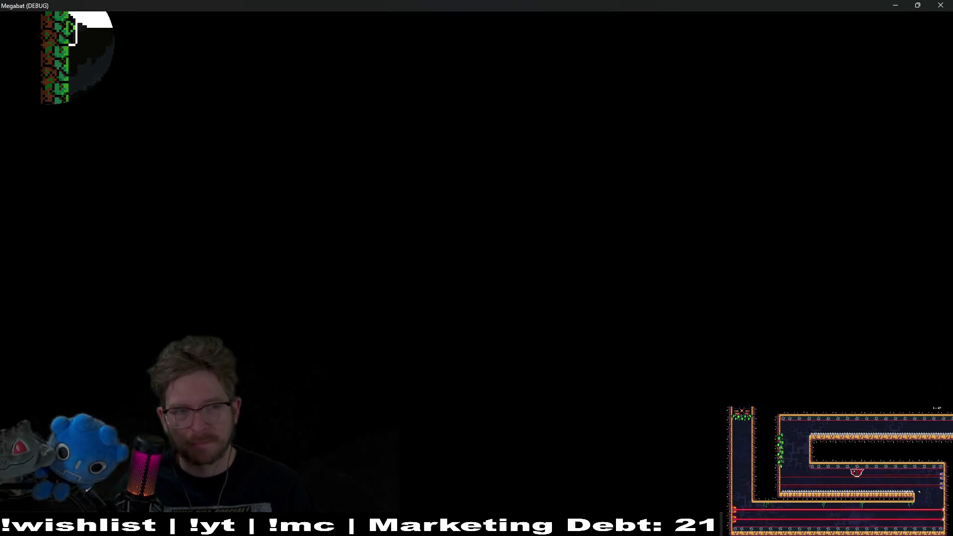
{"action": "key", "text": "Right"}
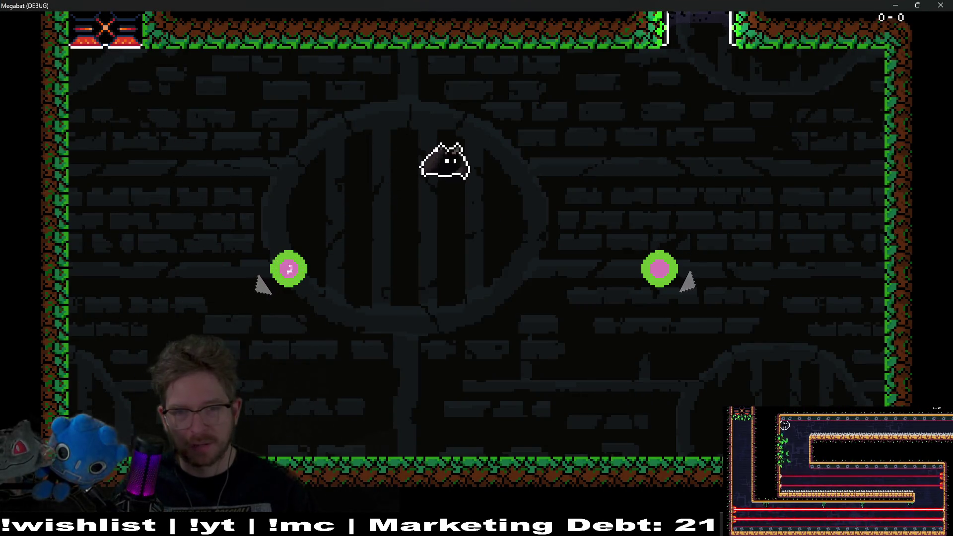
{"action": "key", "text": "Left"}
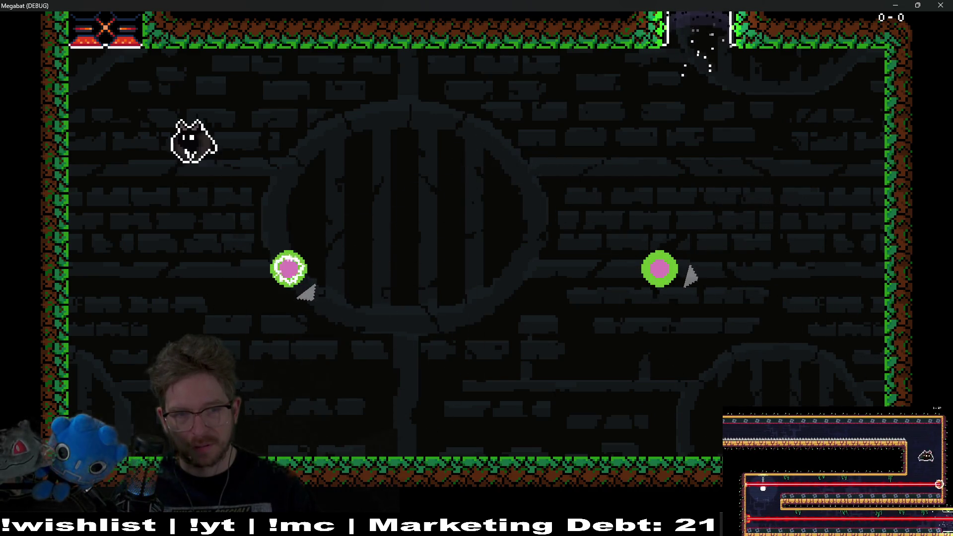
{"action": "key", "text": "space"}
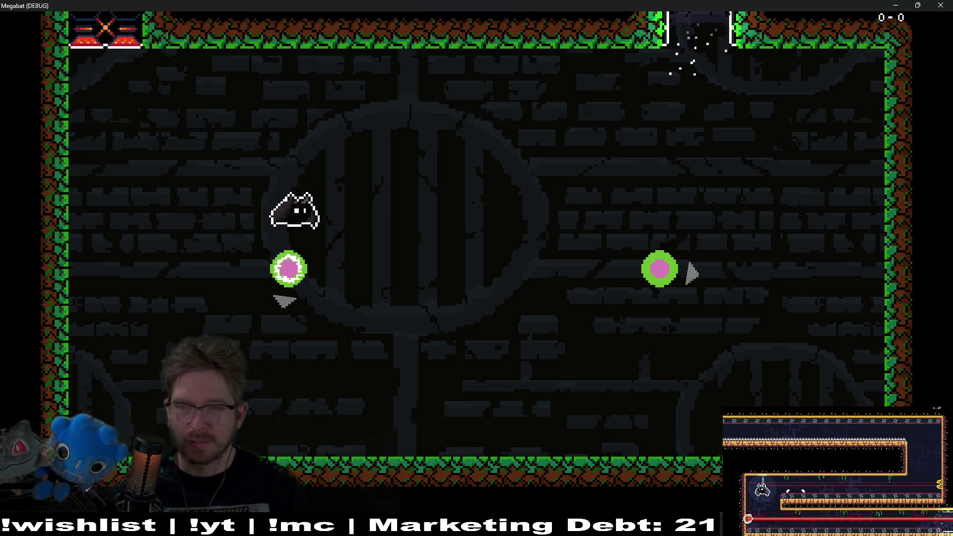
{"action": "key", "text": "F8"}
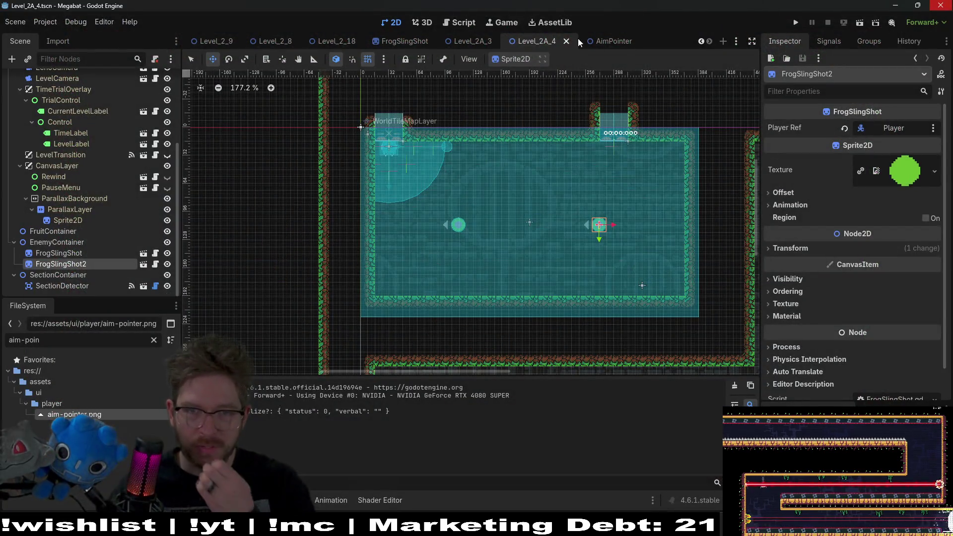
- Select ScreechNotifier in FrogSlingShot and jump to its _on_area_entered handler via the area_entered connection
{"action": "left_click", "coordinate": [606, 39]}
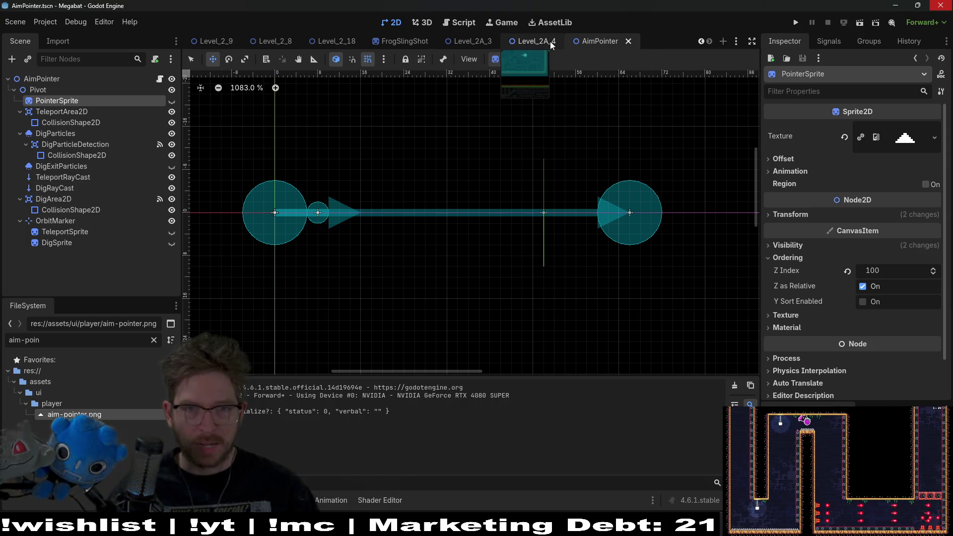
{"action": "left_click", "coordinate": [401, 43]}
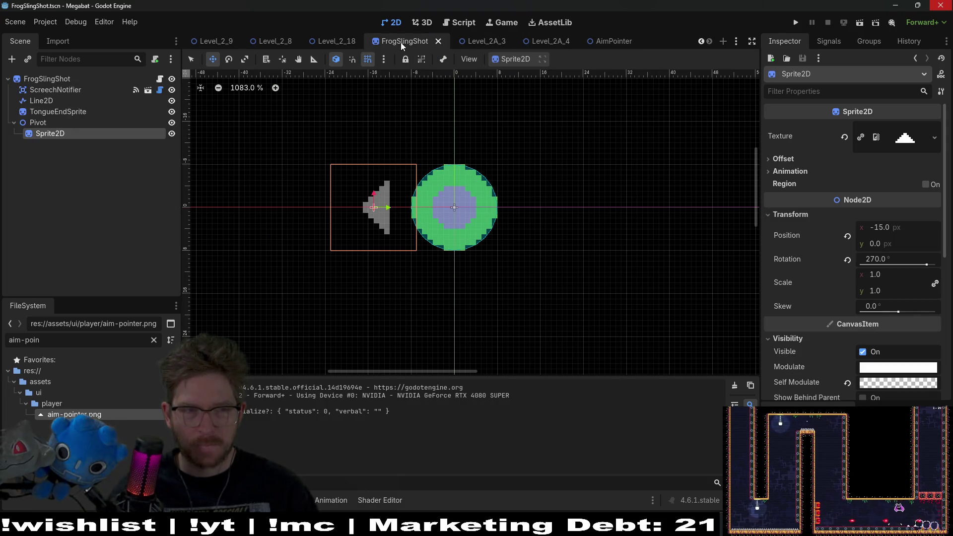
{"action": "left_click", "coordinate": [71, 89]}
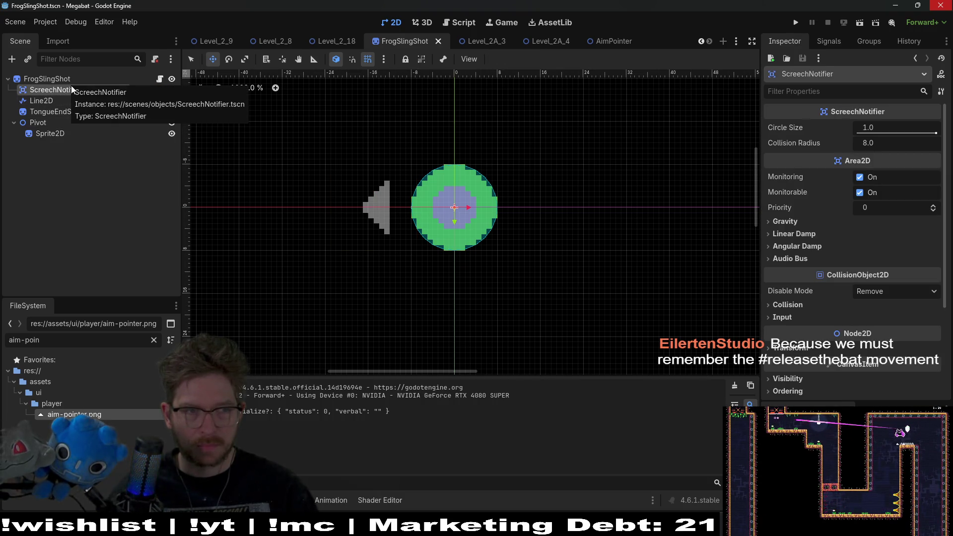
{"action": "left_click", "coordinate": [461, 26]}
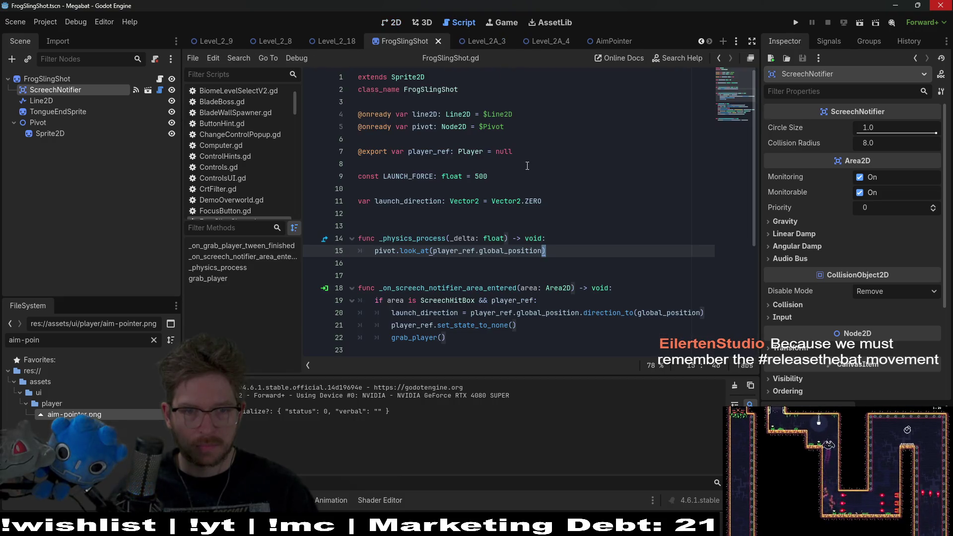
{"action": "scroll", "coordinate": [478, 276], "scroll_direction": "down", "scroll_amount": 2}
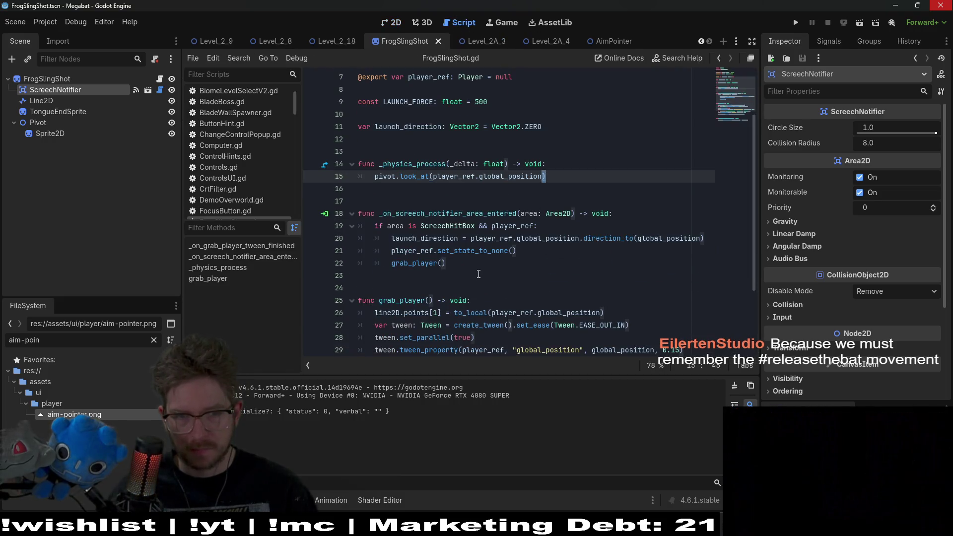
{"action": "scroll", "coordinate": [479, 274], "scroll_direction": "down", "scroll_amount": 3}
{"action": "scroll", "coordinate": [478, 268], "scroll_direction": "up", "scroll_amount": 3}
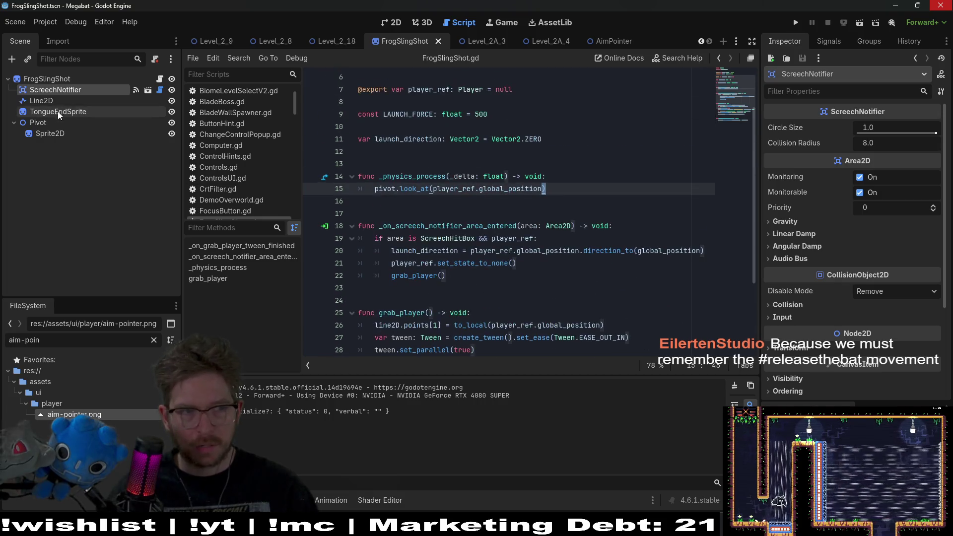
{"action": "left_click", "coordinate": [832, 44]}
{"action": "mouse_move", "coordinate": [867, 150]}
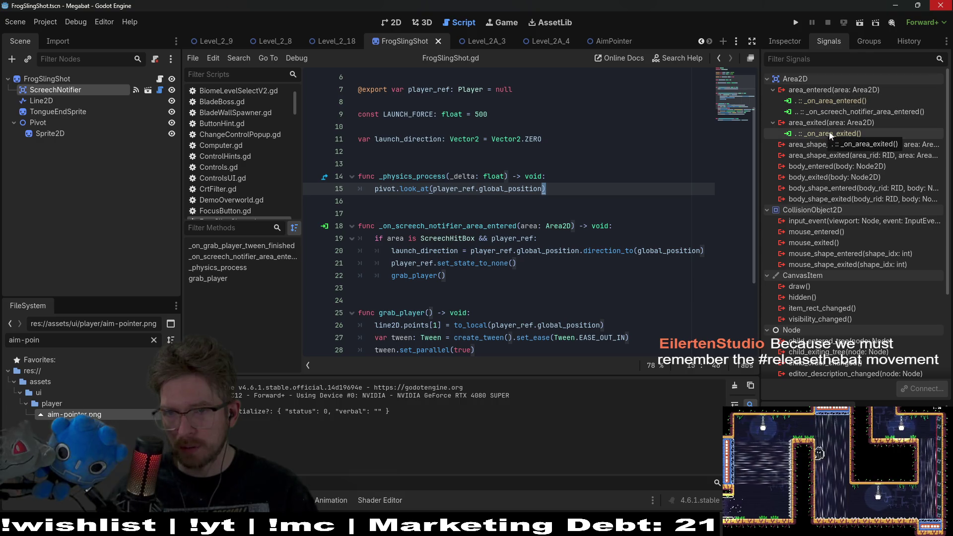
{"action": "double_click", "coordinate": [839, 101]}
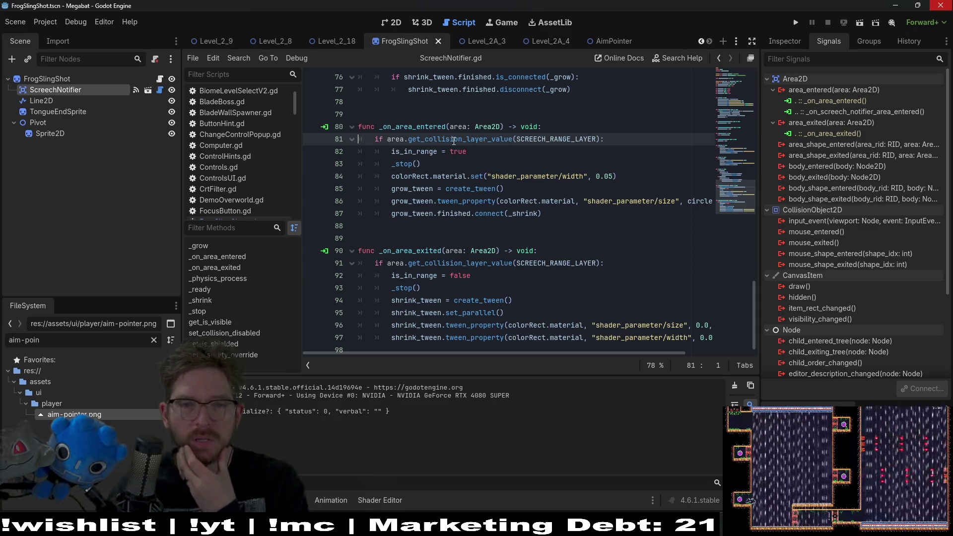
- Look up where SCREECH_RANGE_LAYER, used in the area-entered layer check, is defined
{"action": "mouse_move", "coordinate": [484, 144]}
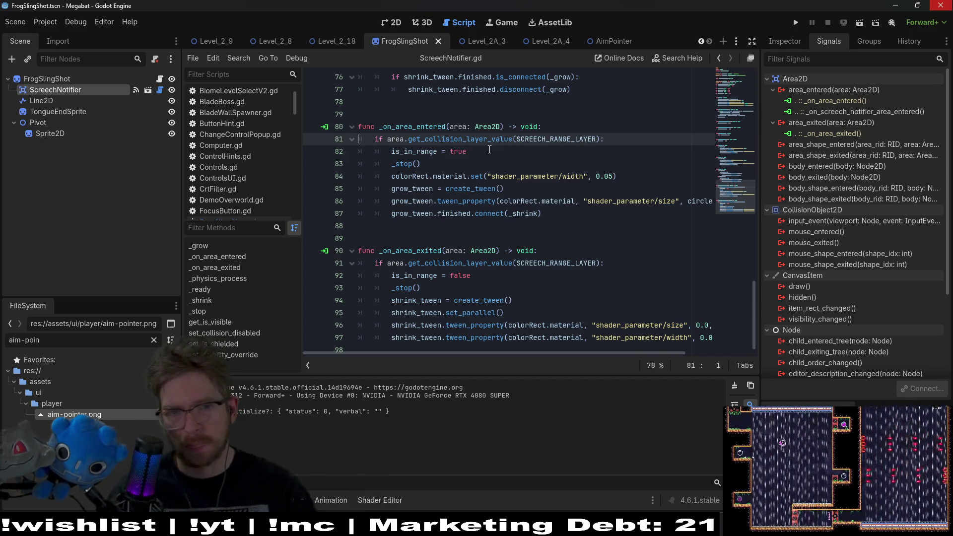
{"action": "left_click_drag", "start_coordinate": [621, 136], "coordinate": [624, 130]}
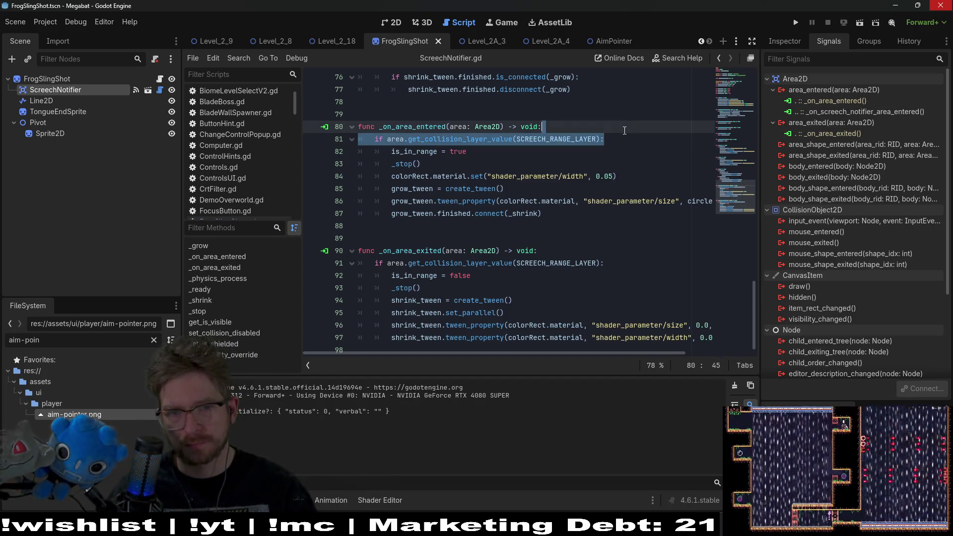
{"action": "left_click", "coordinate": [565, 139], "text": "ctrl"}
{"action": "scroll", "coordinate": [558, 183], "scroll_direction": "down", "scroll_amount": 15}
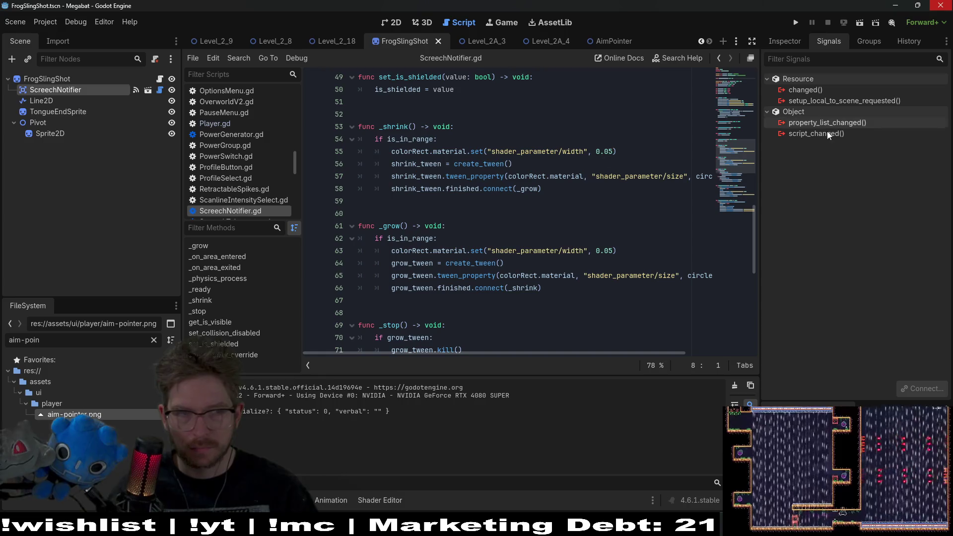
- Open FrogSlingShot's _on_screech_notifier_area_entered handler from the ScreechNotifier's signal connections
{"action": "left_click", "coordinate": [87, 123]}
{"action": "left_click", "coordinate": [69, 82]}
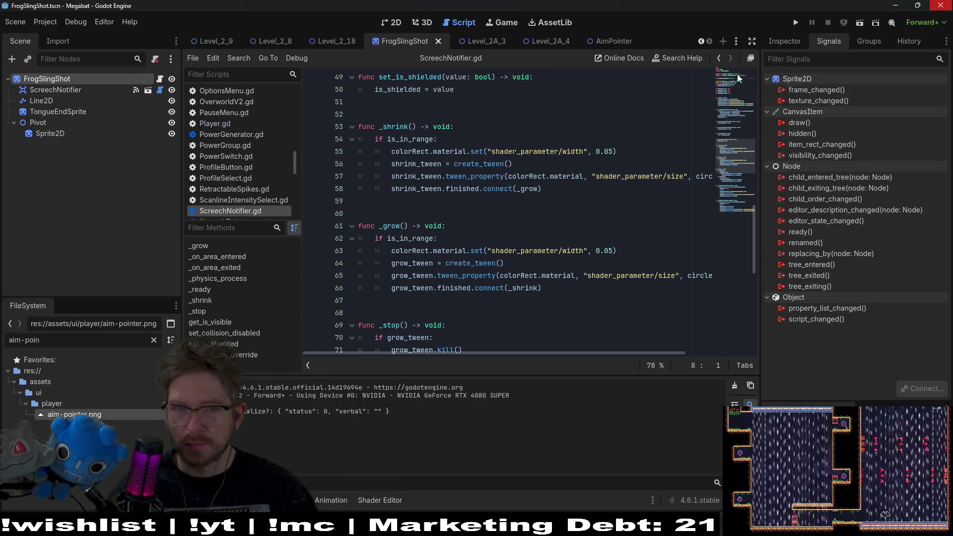
{"action": "left_click", "coordinate": [58, 89]}
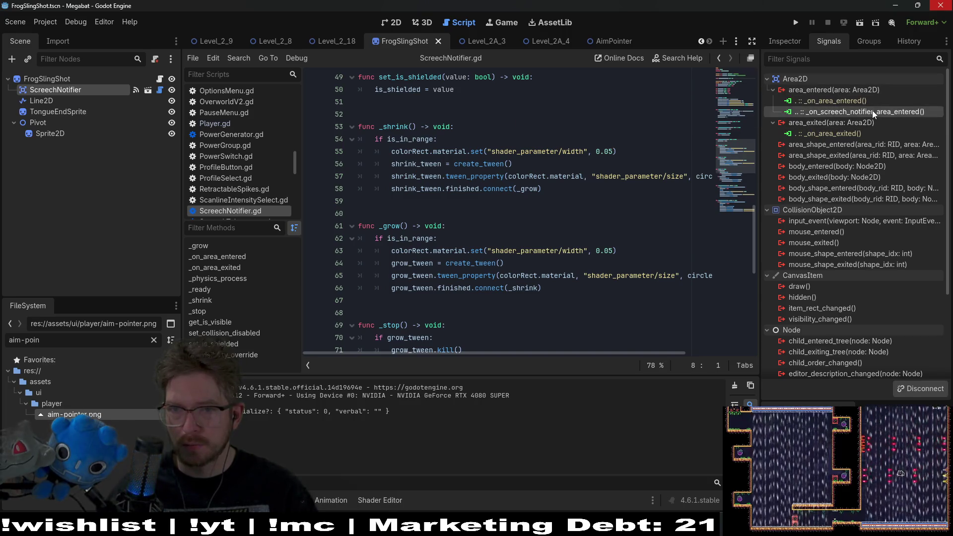
{"action": "double_click", "coordinate": [902, 111]}
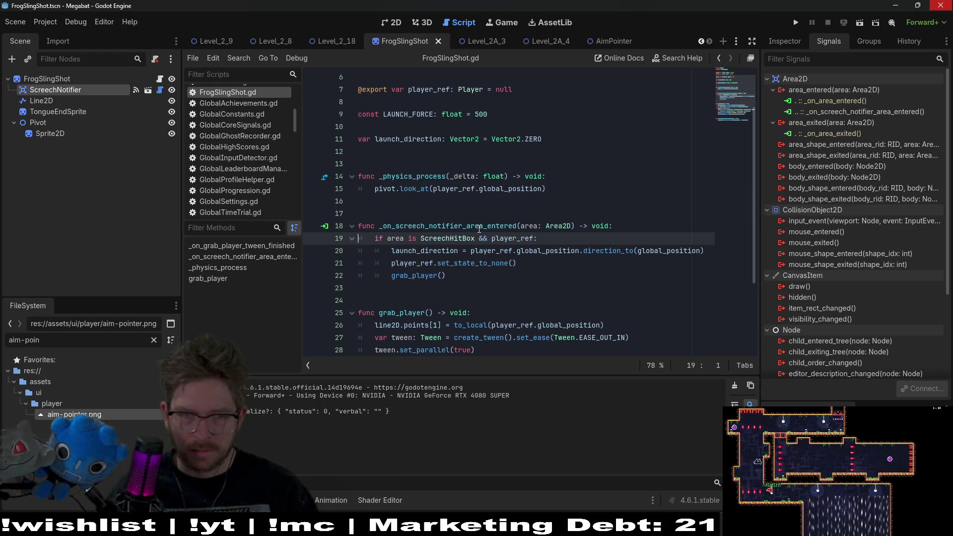
{"action": "left_click", "coordinate": [523, 257]}
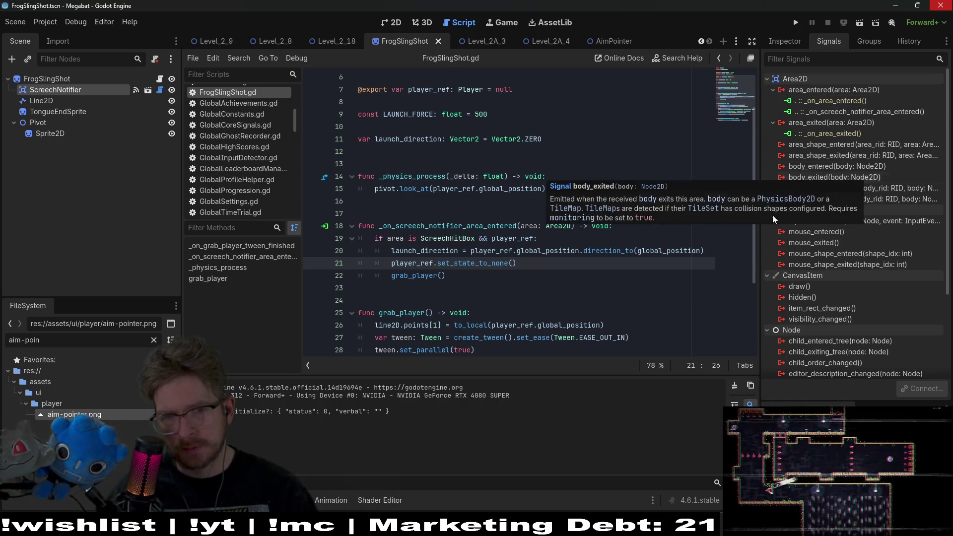
- Review ScreechNotifier's uses of is_in_range and SCREECH_RANGE_LAYER, then return to FrogSlingShot's handler
{"action": "double_click", "coordinate": [832, 101]}
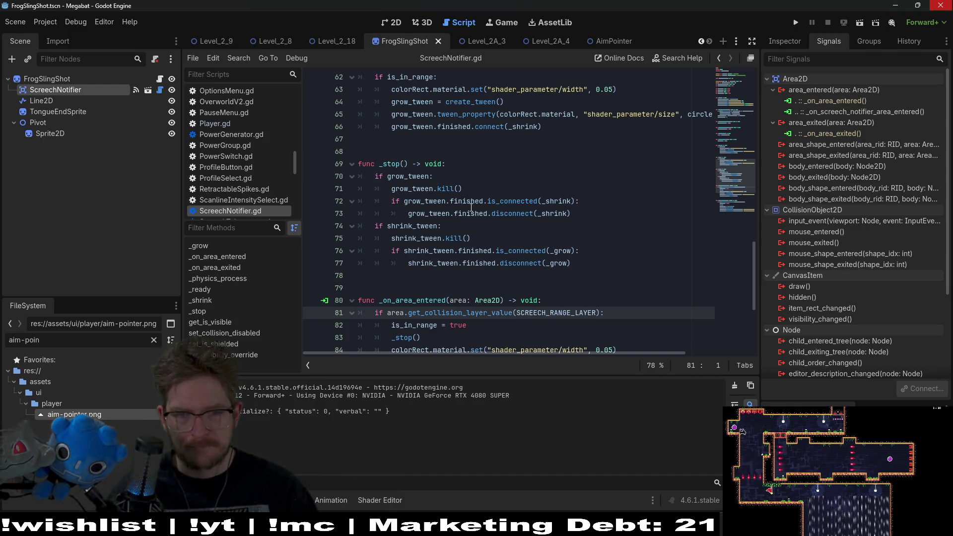
{"action": "scroll", "coordinate": [471, 208], "scroll_direction": "down", "scroll_amount": 1}
{"action": "scroll", "coordinate": [471, 207], "scroll_direction": "down", "scroll_amount": 2}
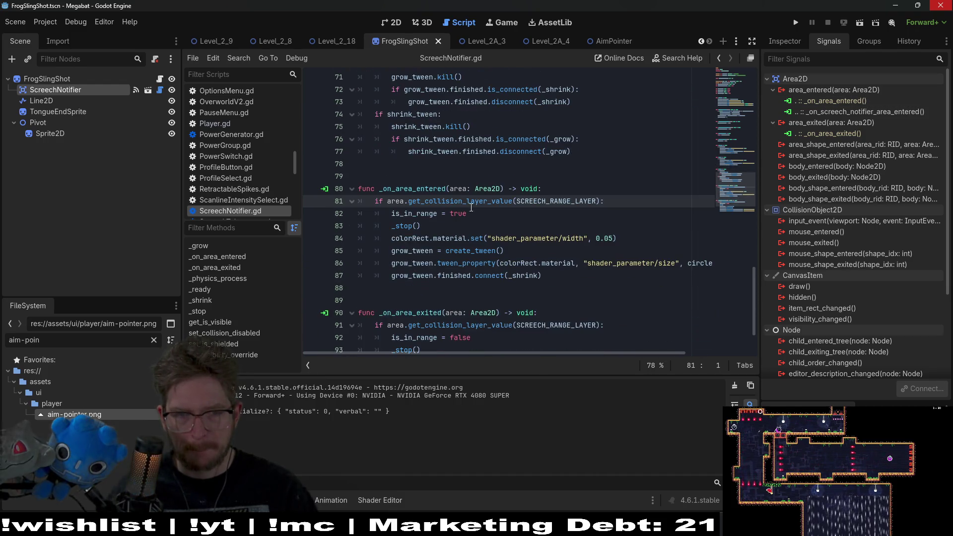
{"action": "double_click", "coordinate": [419, 212]}
{"action": "scroll", "coordinate": [419, 212], "scroll_direction": "down", "scroll_amount": 2}
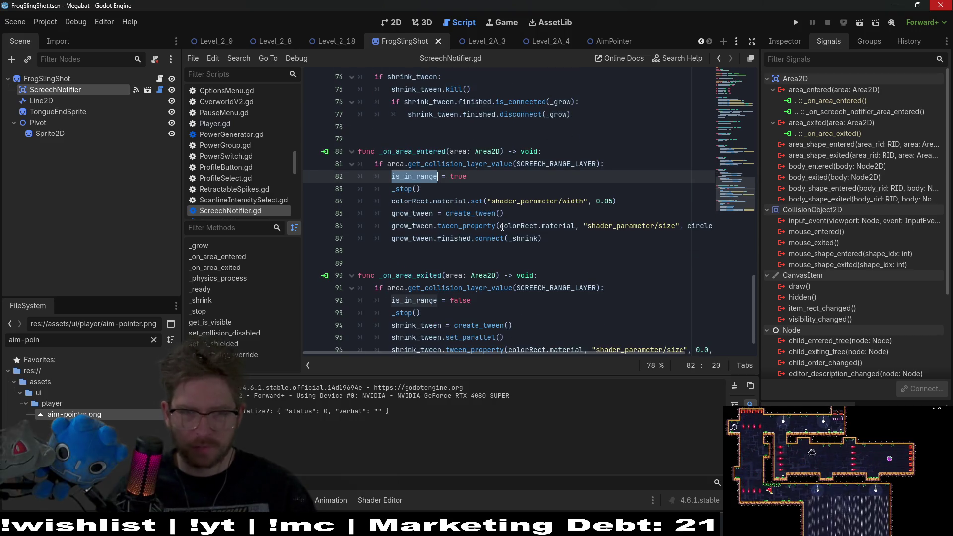
{"action": "scroll", "coordinate": [502, 226], "scroll_direction": "up", "scroll_amount": 3}
{"action": "scroll", "coordinate": [502, 227], "scroll_direction": "up", "scroll_amount": 7}
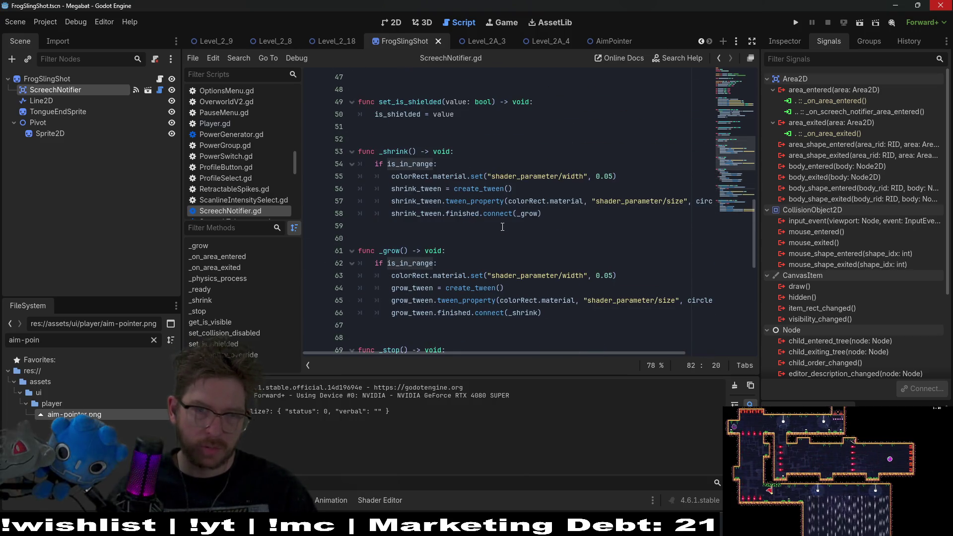
{"action": "scroll", "coordinate": [502, 227], "scroll_direction": "up", "scroll_amount": 8}
{"action": "scroll", "coordinate": [502, 225], "scroll_direction": "down", "scroll_amount": 12}
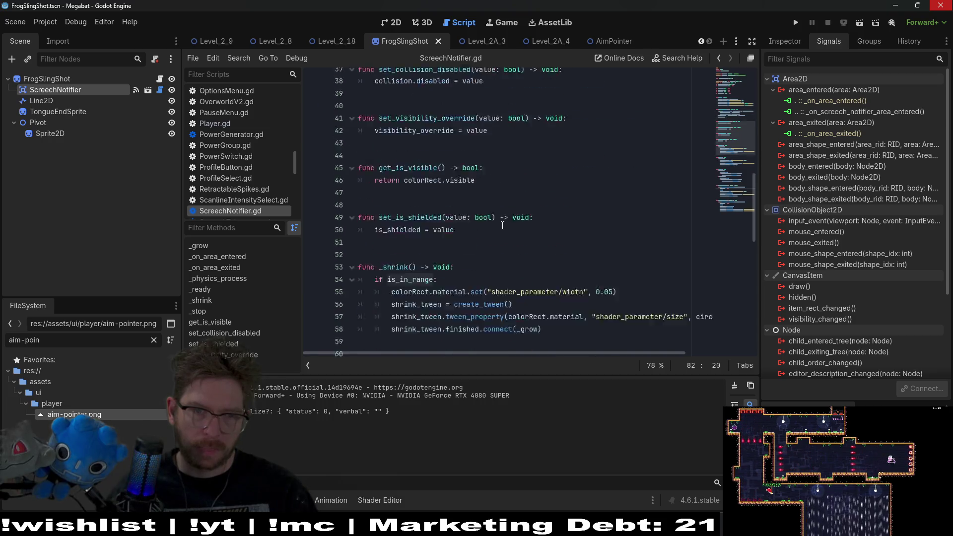
{"action": "scroll", "coordinate": [502, 226], "scroll_direction": "down", "scroll_amount": 6}
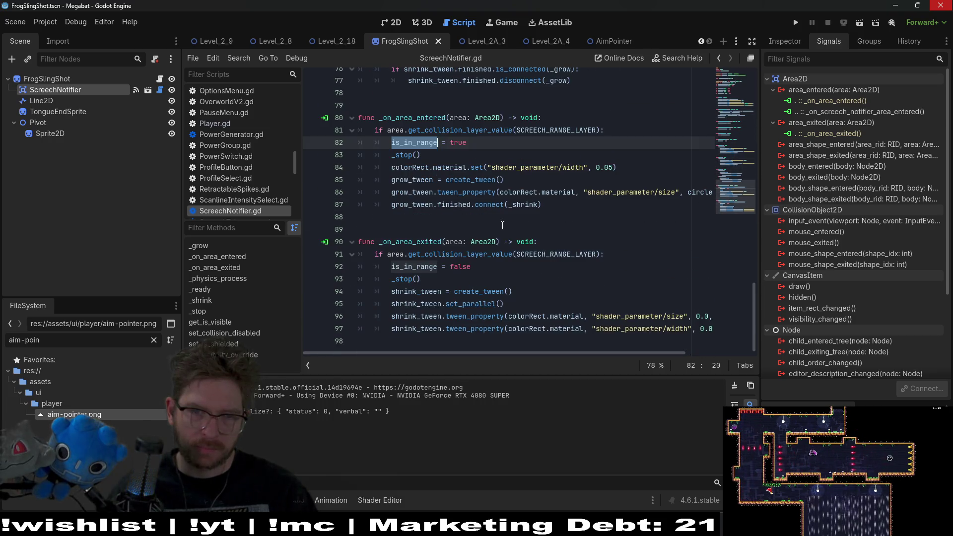
{"action": "double_click", "coordinate": [556, 254]}
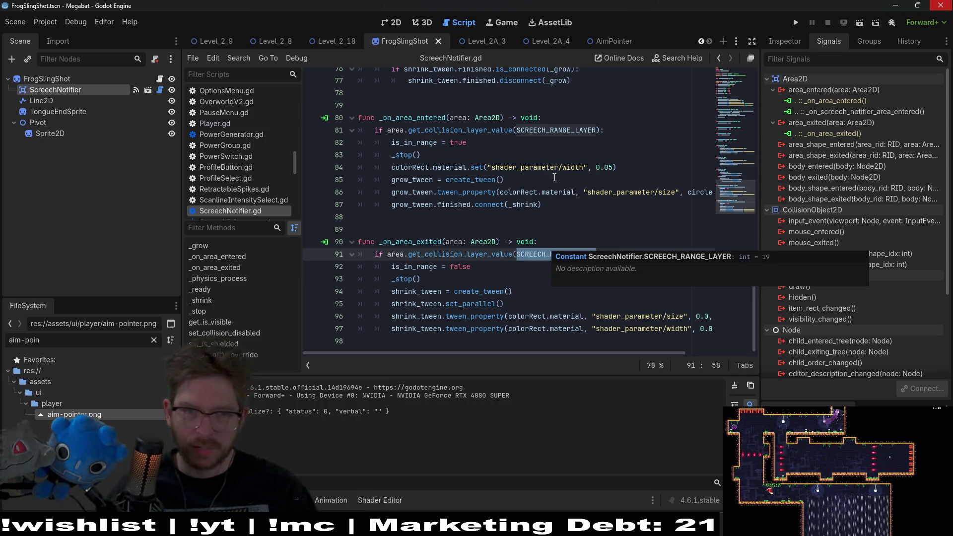
{"action": "double_click", "coordinate": [833, 111]}
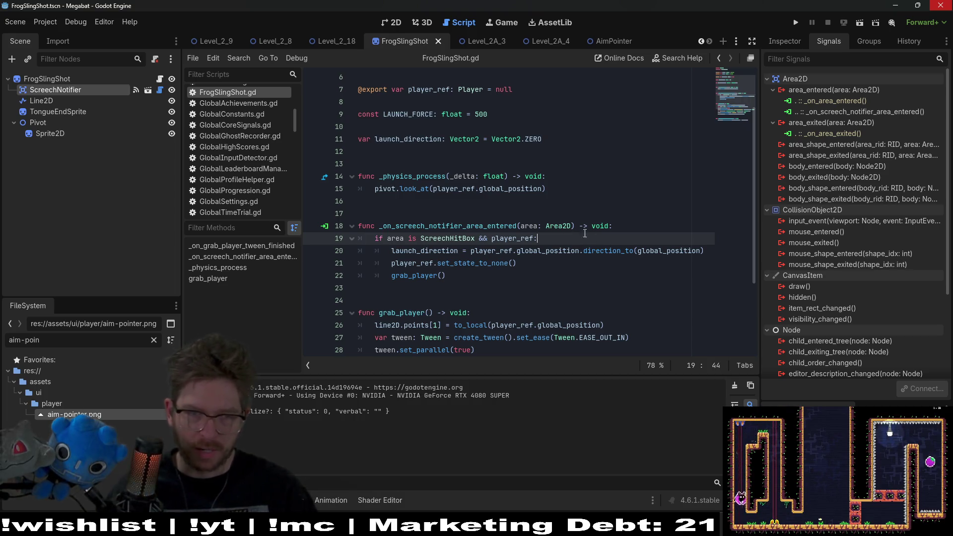
- Add an area.get_collision_layer_value(19) if-check at the top of the area-entered handler
{"action": "left_click", "coordinate": [481, 276]}
{"action": "left_click", "coordinate": [612, 226]}
{"action": "key", "text": "Return"}
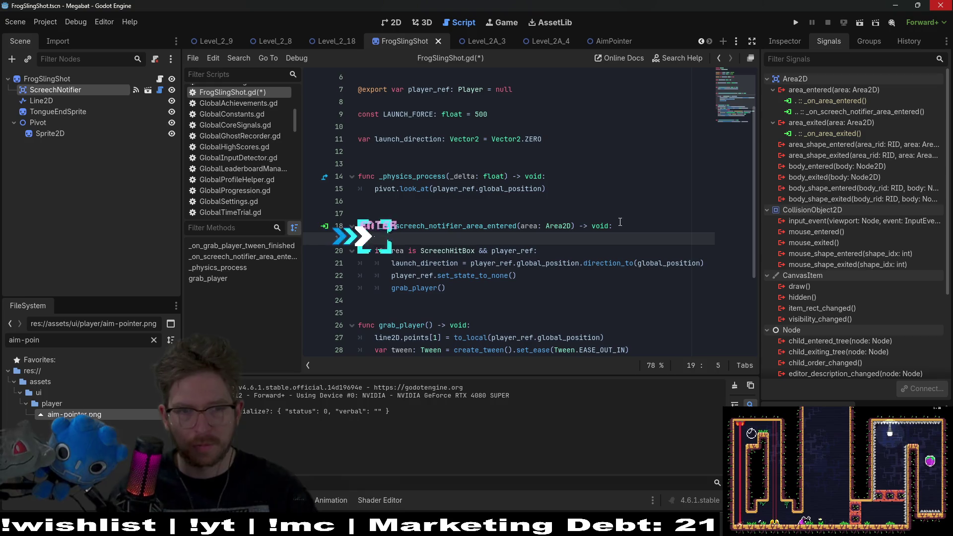
{"action": "type", "text": "if area"}
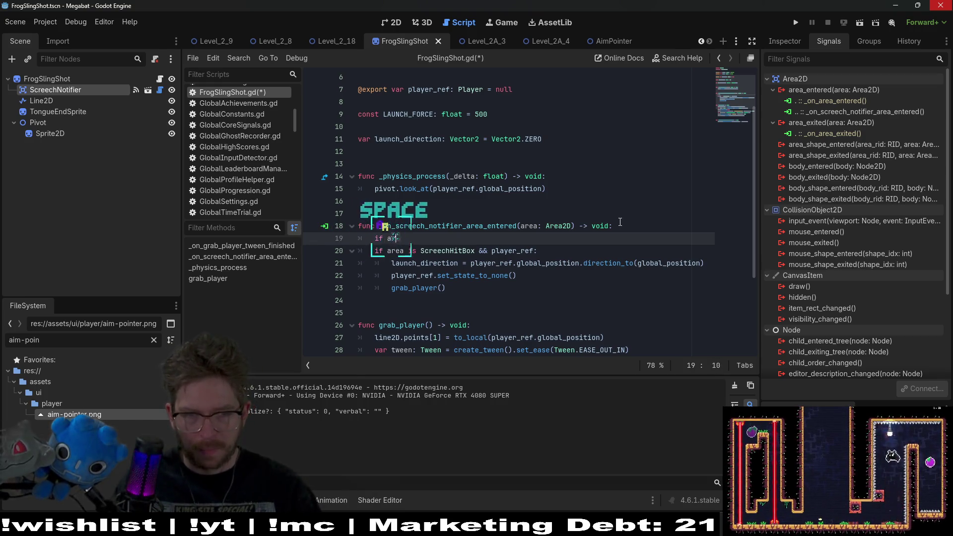
{"action": "key", "text": "BackSpace"}
{"action": "type", "text": "a is"}
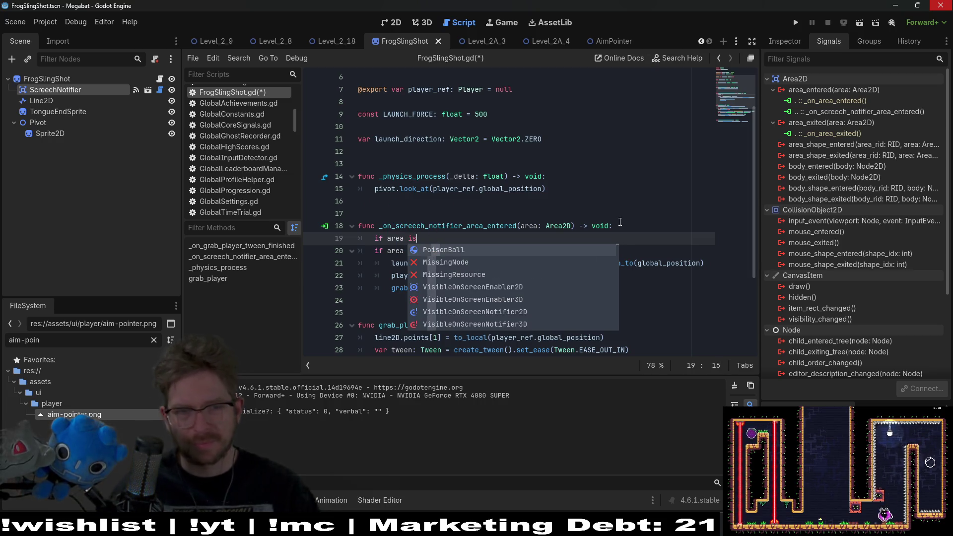
{"action": "double_click", "coordinate": [849, 101]}
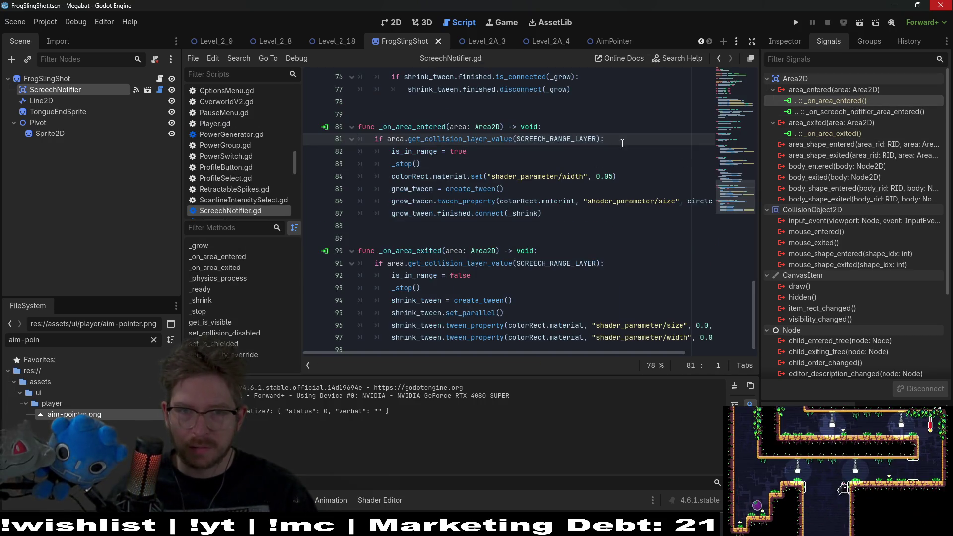
{"action": "left_click_drag", "start_coordinate": [618, 135], "coordinate": [619, 128]}
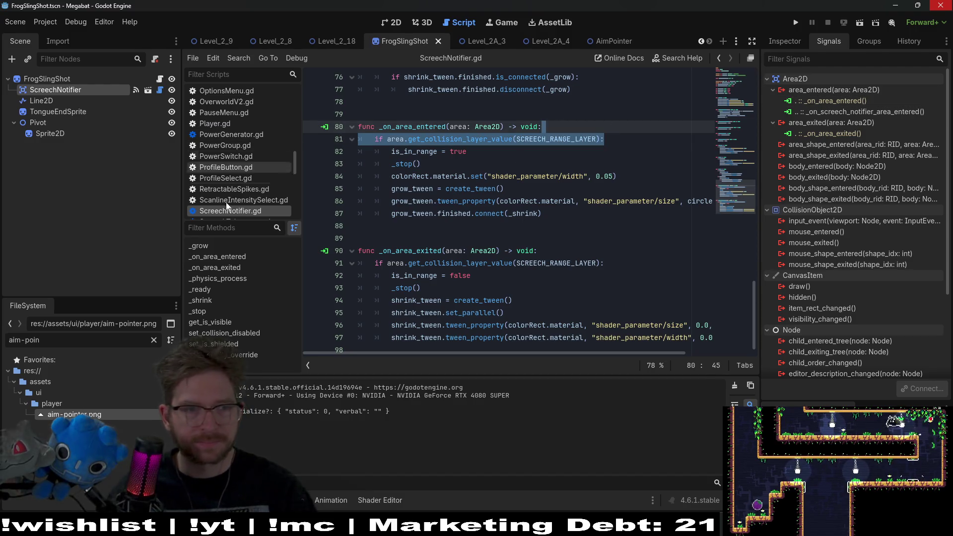
{"action": "left_click", "coordinate": [159, 91]}
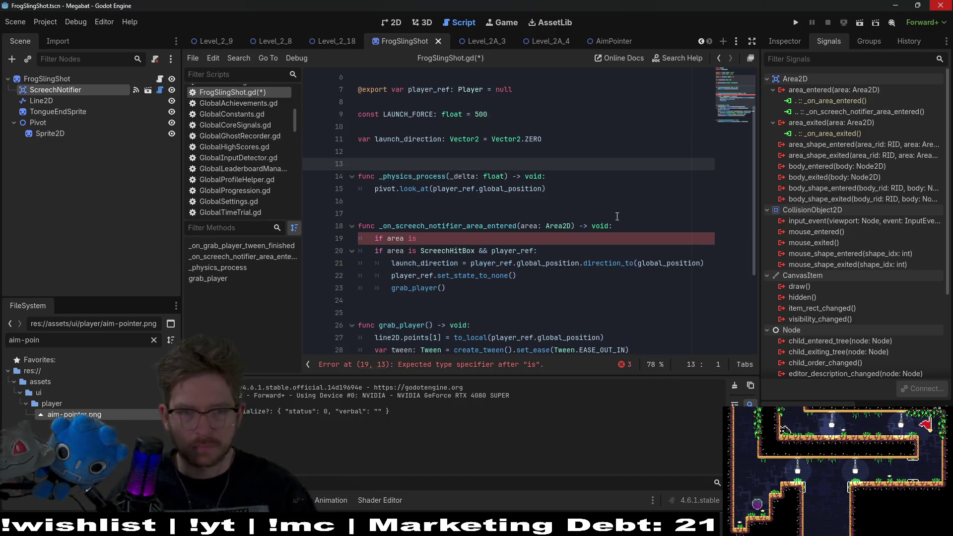
{"action": "left_click", "coordinate": [457, 238]}
{"action": "key", "text": "BackSpace"}
{"action": "key", "text": "BackSpace"}
{"action": "key", "text": "BackSpace"}
{"action": "key", "text": "ctrl+v"}
{"action": "double_click", "coordinate": [551, 239]}
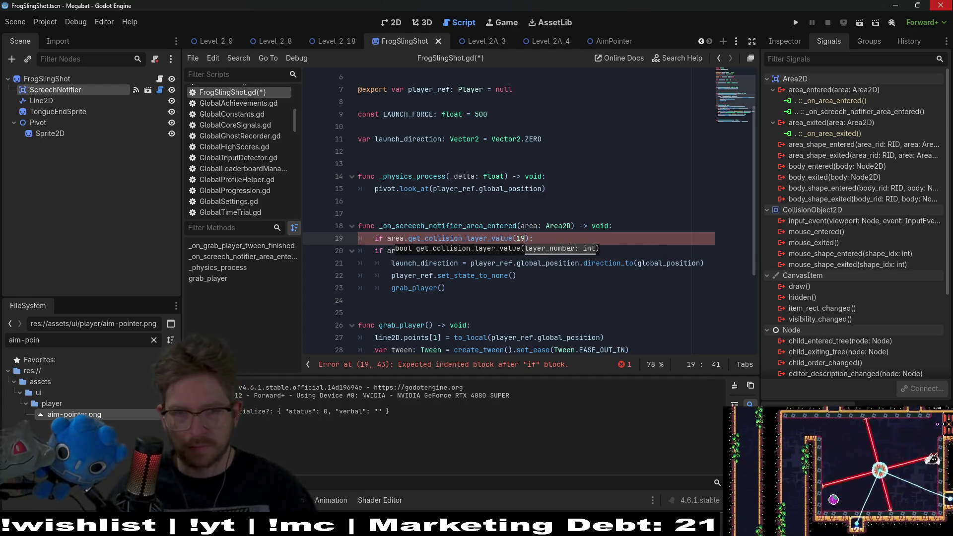
{"action": "type", "text": "):"}
{"action": "key", "text": "Return"}
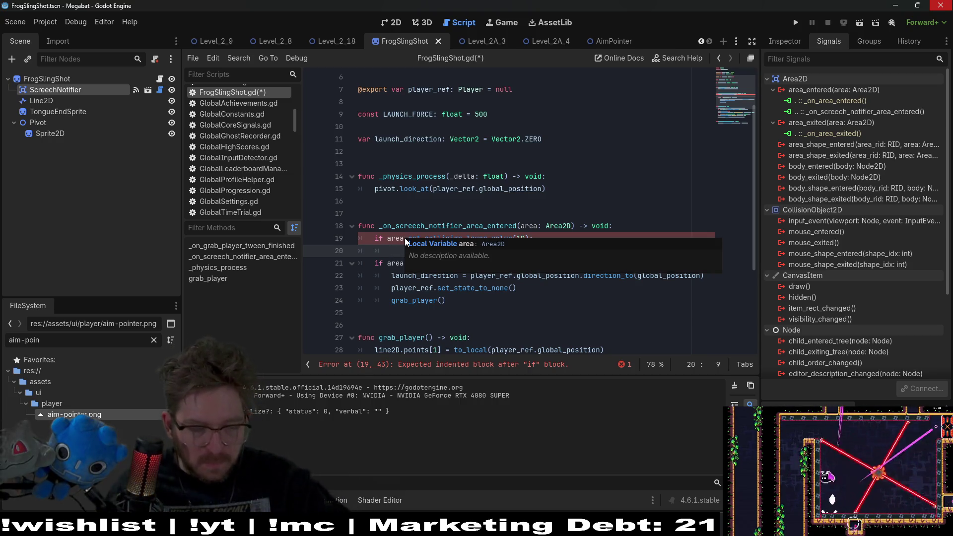
- Make the new layer-19 check's body call pivot.show()
{"action": "scroll", "coordinate": [422, 219], "scroll_direction": "up", "scroll_amount": 2}
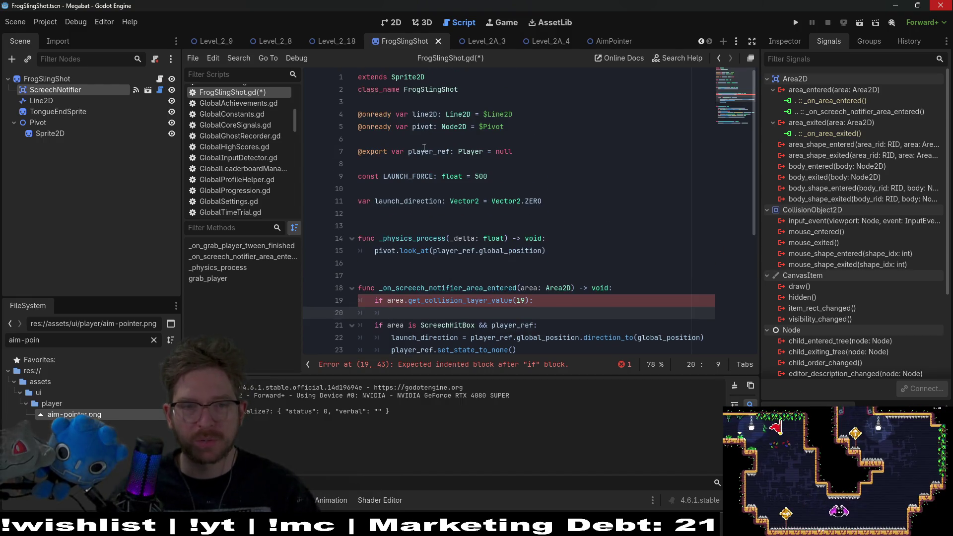
{"action": "double_click", "coordinate": [421, 128]}
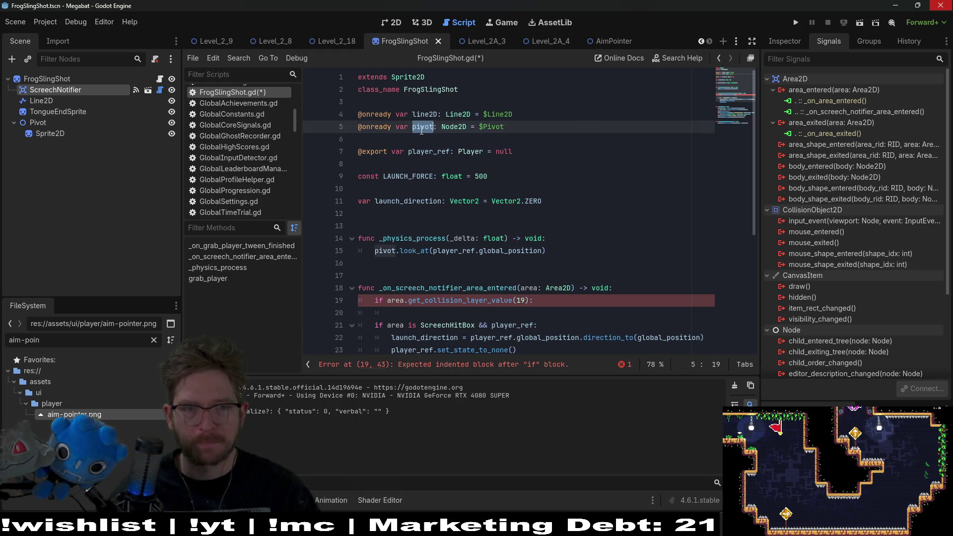
{"action": "left_click", "coordinate": [420, 311]}
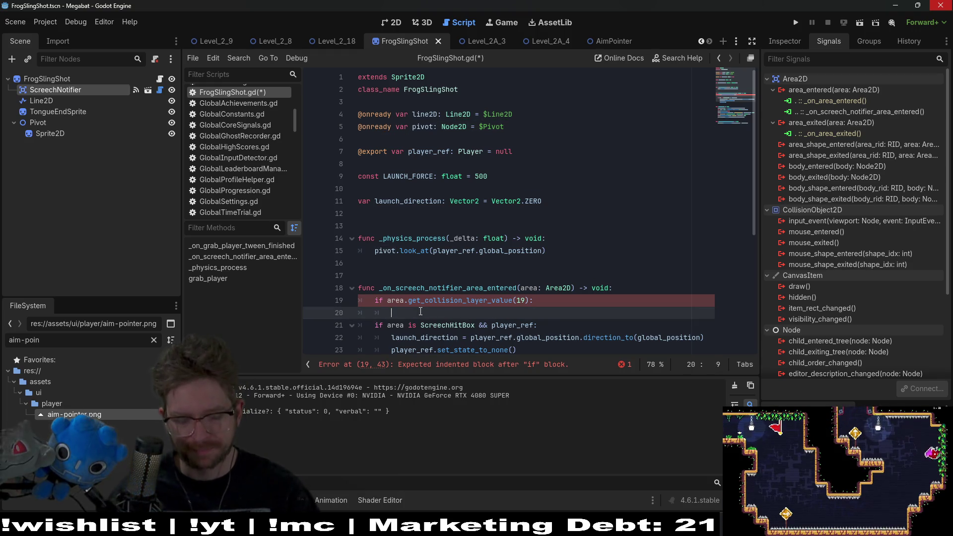
{"action": "type", "text": "pivot."}
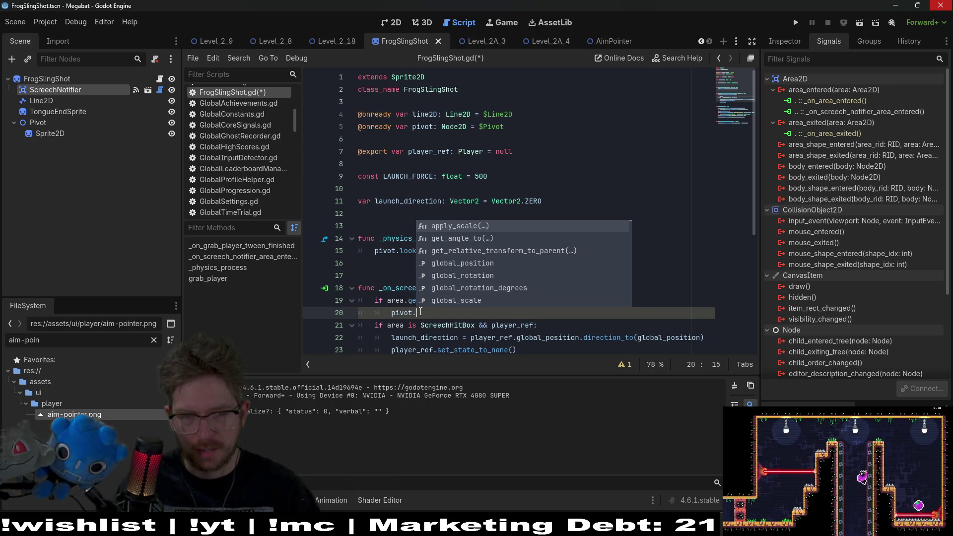
{"action": "type", "text": "hide()"}
{"action": "scroll", "coordinate": [420, 312], "scroll_direction": "down", "scroll_amount": 2}
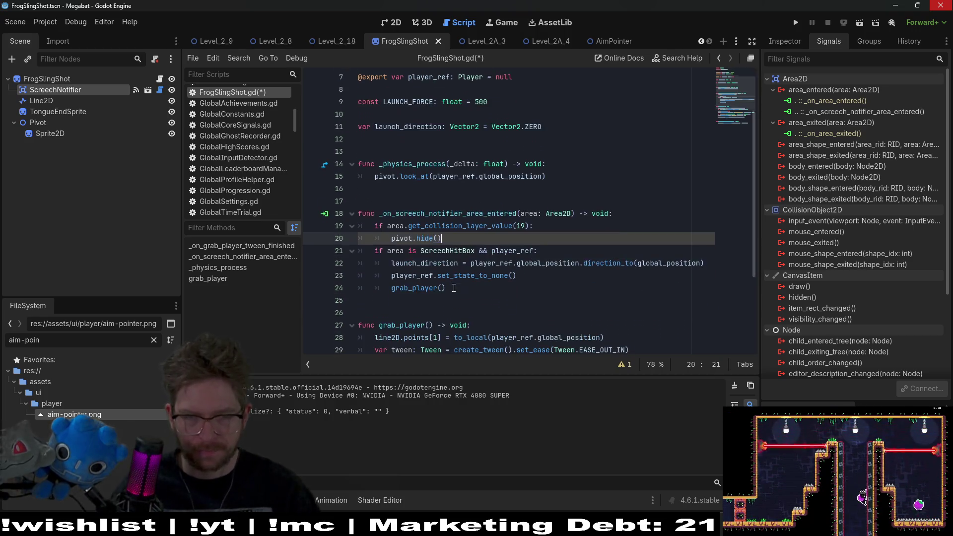
{"action": "key", "text": "BackSpace"}
{"action": "key", "text": "BackSpace"}
{"action": "key", "text": "BackSpace"}
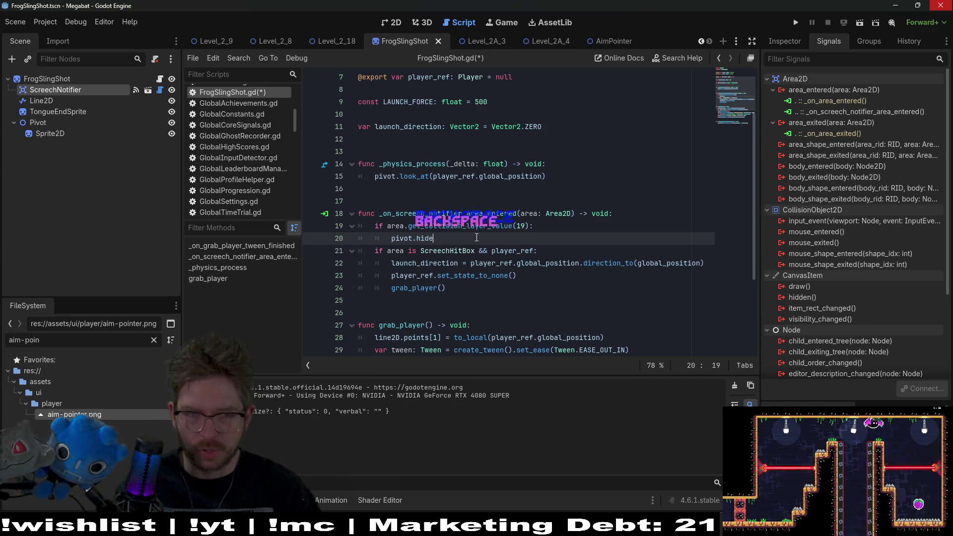
{"action": "type", "text": "show()"}
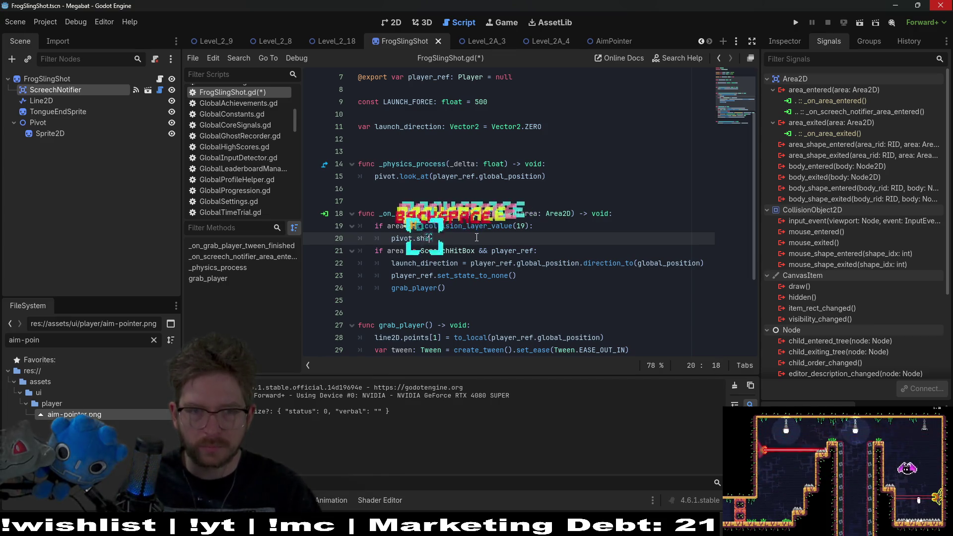
- Add a _ready function below launch_direction that calls pivot.hide(), and save
{"action": "left_click", "coordinate": [386, 145]}
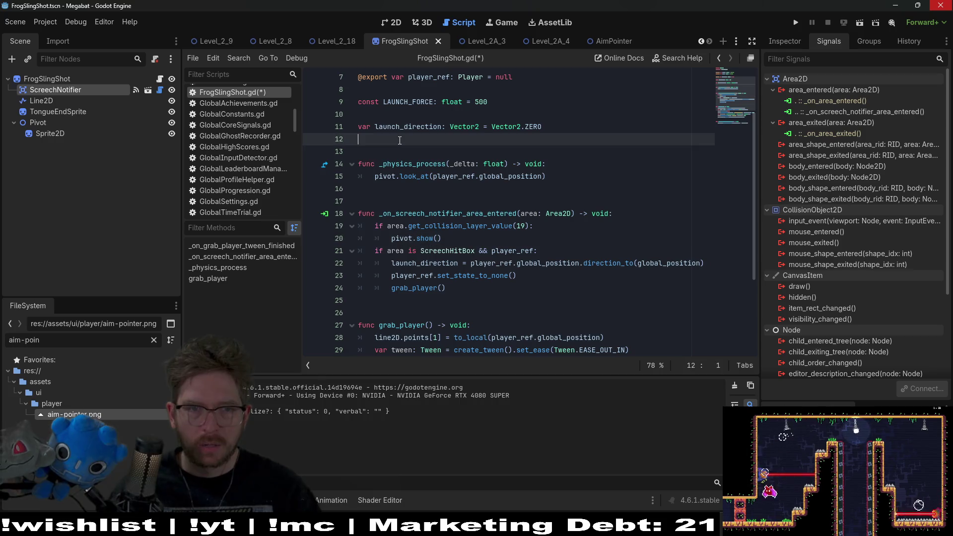
{"action": "key", "text": "Return"}
{"action": "key", "text": "Return"}
{"action": "key", "text": "Return"}
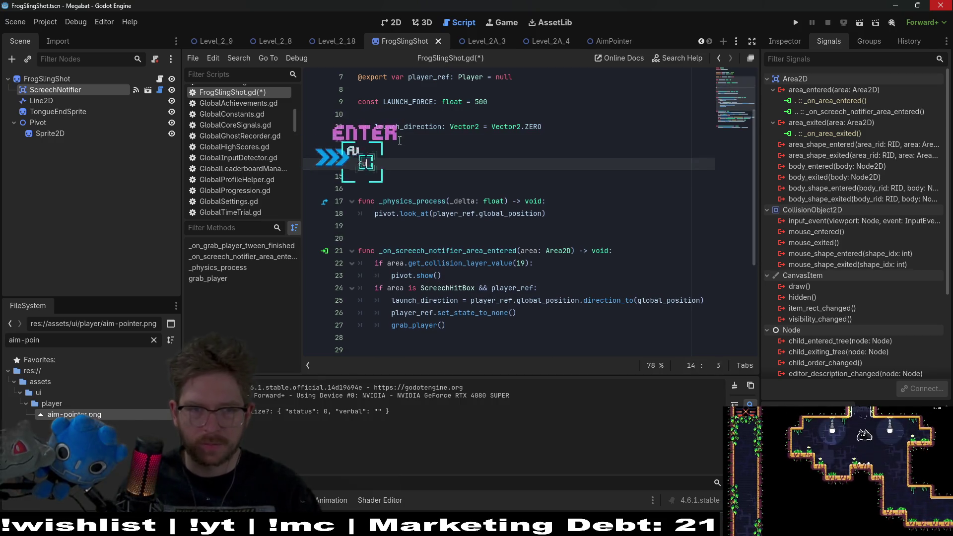
{"action": "type", "text": "func _read"}
{"action": "key", "text": "Return"}
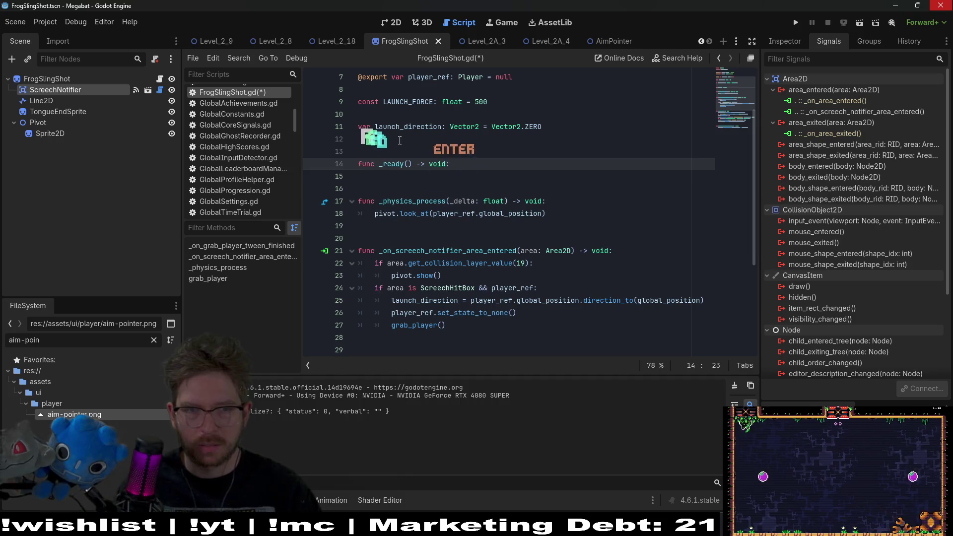
{"action": "key", "text": "Return"}
{"action": "type", "text": "pivot.hide("}
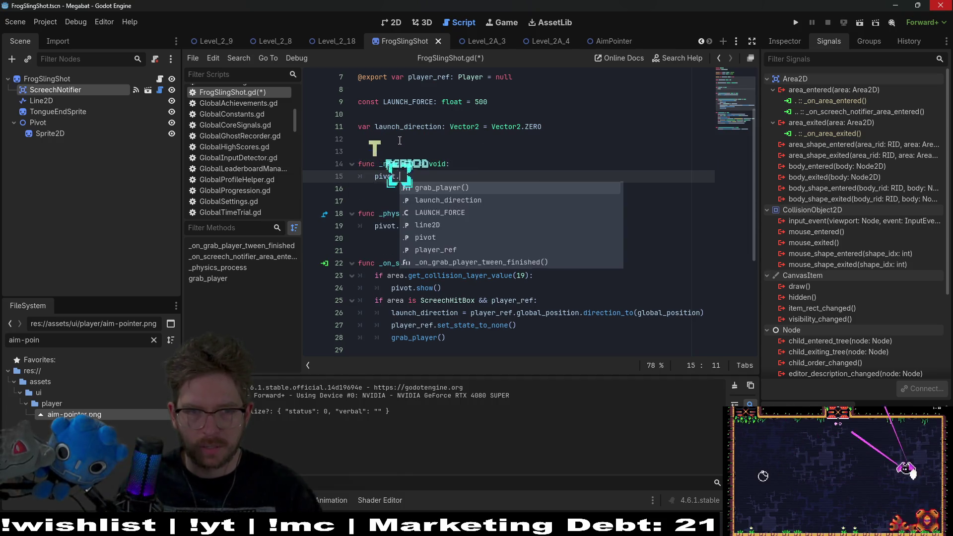
{"action": "key", "text": "ctrl+s"}
{"action": "scroll", "coordinate": [538, 249], "scroll_direction": "down", "scroll_amount": 2}
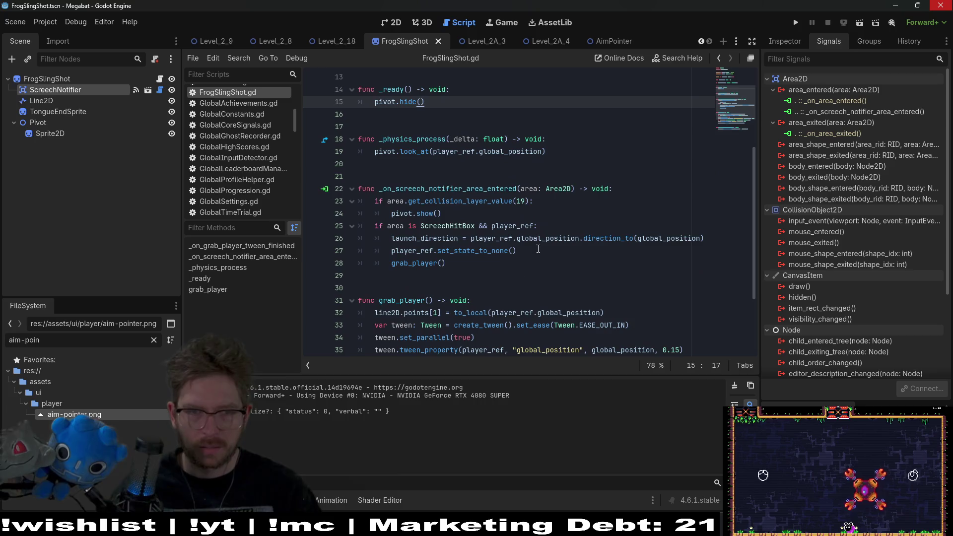
- Connect the ScreechNotifier's area_exited signal to a new FrogSlingShot handler
{"action": "right_click", "coordinate": [851, 124]}
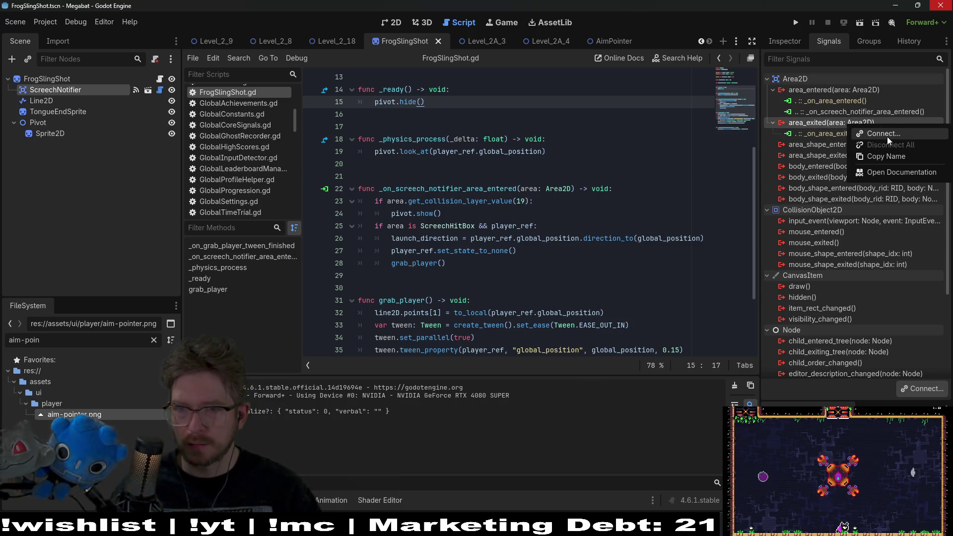
{"action": "left_click", "coordinate": [887, 136]}
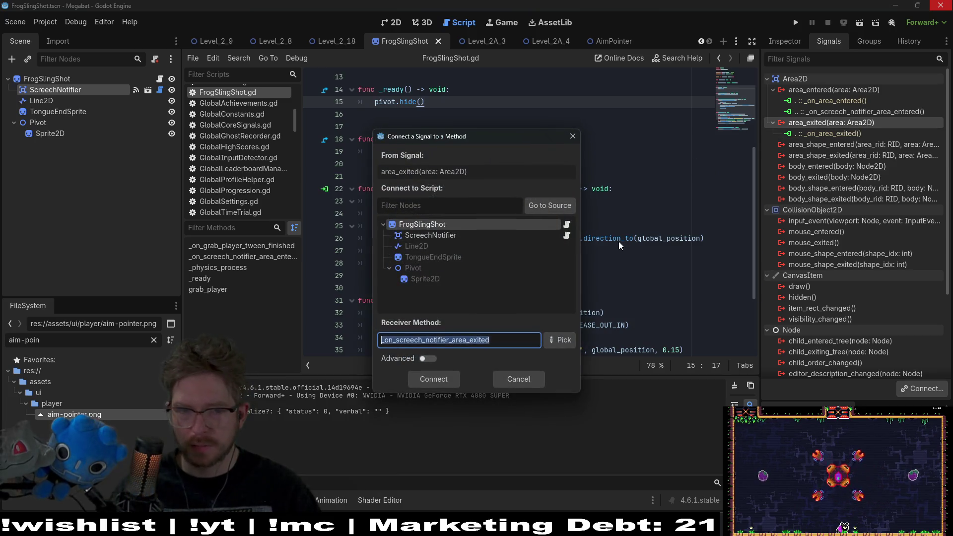
{"action": "left_click", "coordinate": [439, 377]}
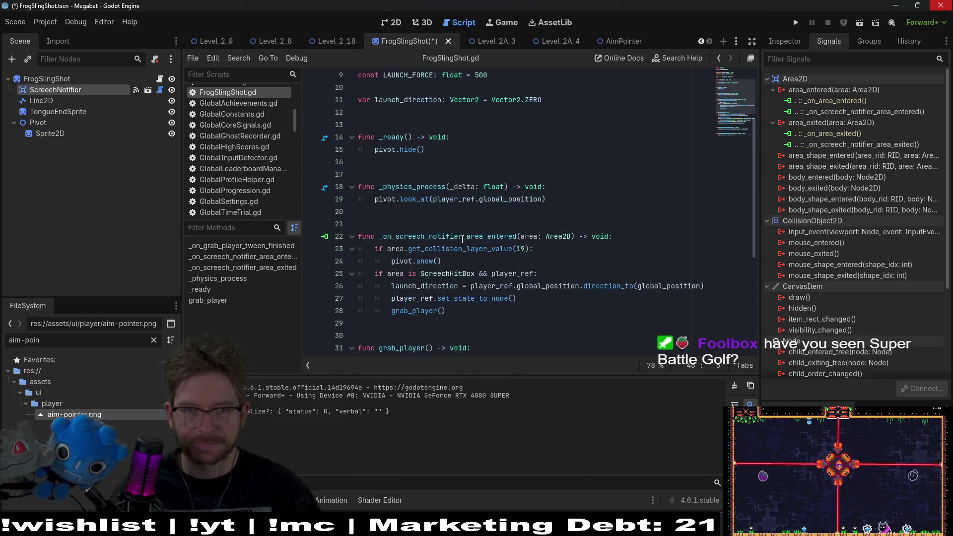
- Move the generated _on_screech_notifier_area_exited function below the area-entered handler, above grab_player
{"action": "left_click_drag", "start_coordinate": [557, 343], "coordinate": [571, 306]}
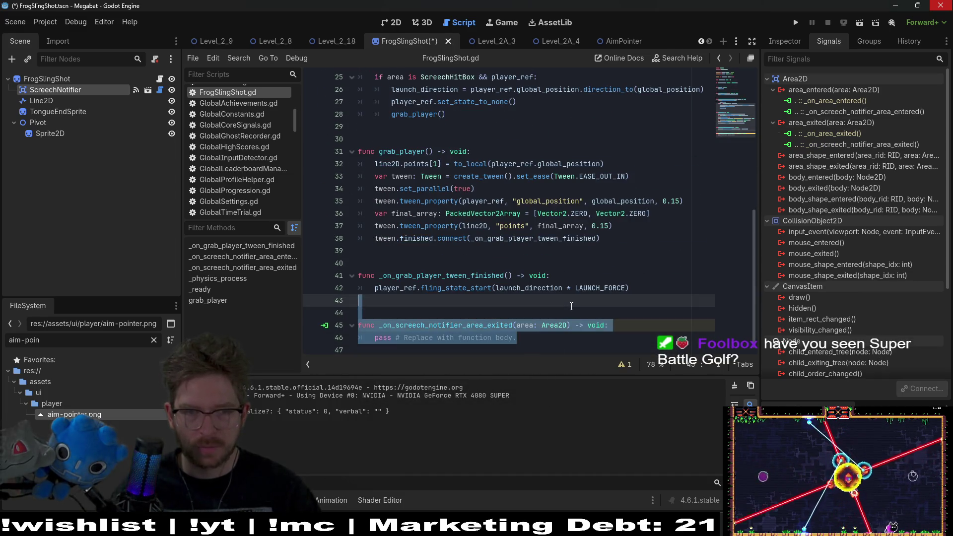
{"action": "key", "text": "ctrl+x"}
{"action": "left_click", "coordinate": [397, 126]}
{"action": "key", "text": "ctrl+v"}
{"action": "scroll", "coordinate": [445, 315], "scroll_direction": "up", "scroll_amount": 4}
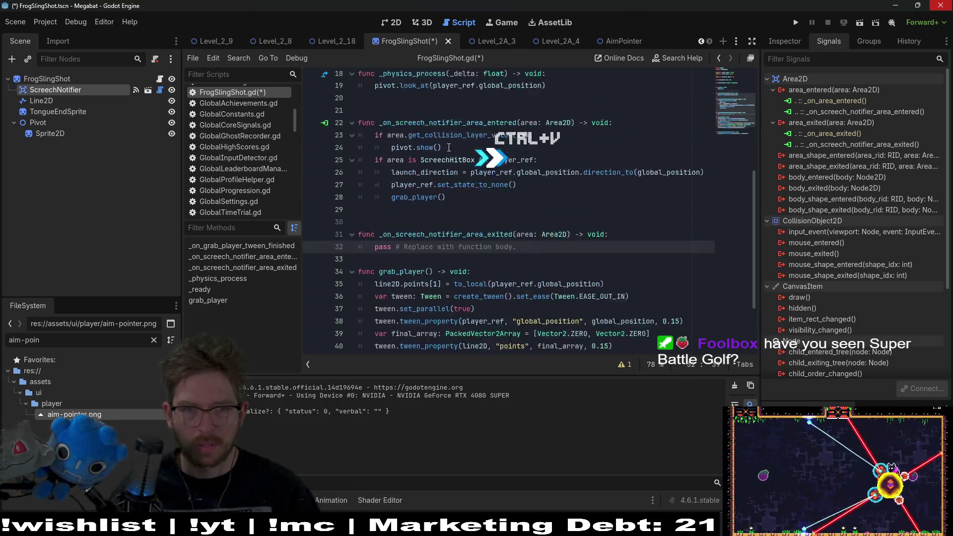
- Paste the layer-19 check into the exit handler with a pivot.hide() body, and save
{"action": "key", "text": "Return"}
{"action": "key", "text": "Return"}
{"action": "scroll", "coordinate": [536, 298], "scroll_direction": "up", "scroll_amount": 1}
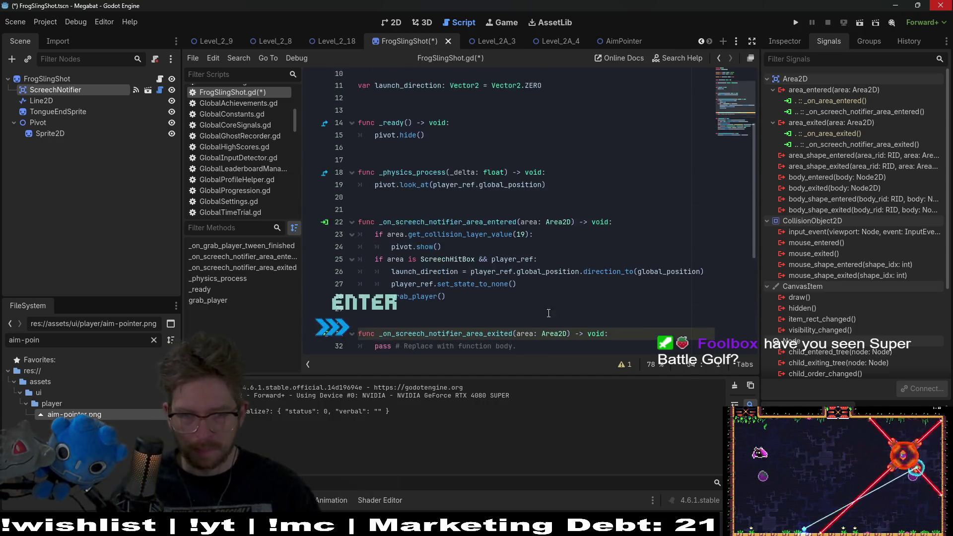
{"action": "left_click_drag", "start_coordinate": [585, 236], "coordinate": [616, 223]}
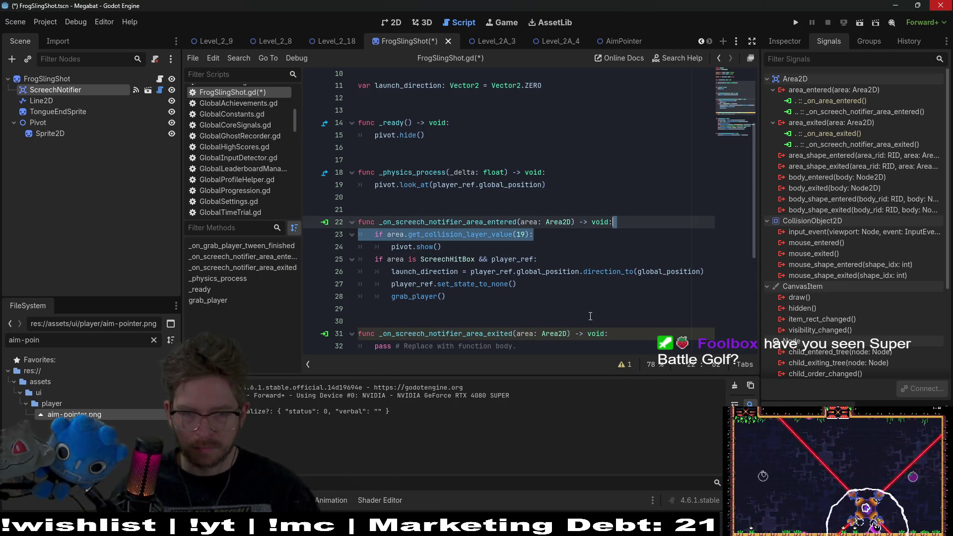
{"action": "key", "text": "ctrl+c"}
{"action": "scroll", "coordinate": [590, 317], "scroll_direction": "down", "scroll_amount": 2}
{"action": "left_click_drag", "start_coordinate": [610, 259], "coordinate": [524, 273]}
{"action": "key", "text": "ctrl+v"}
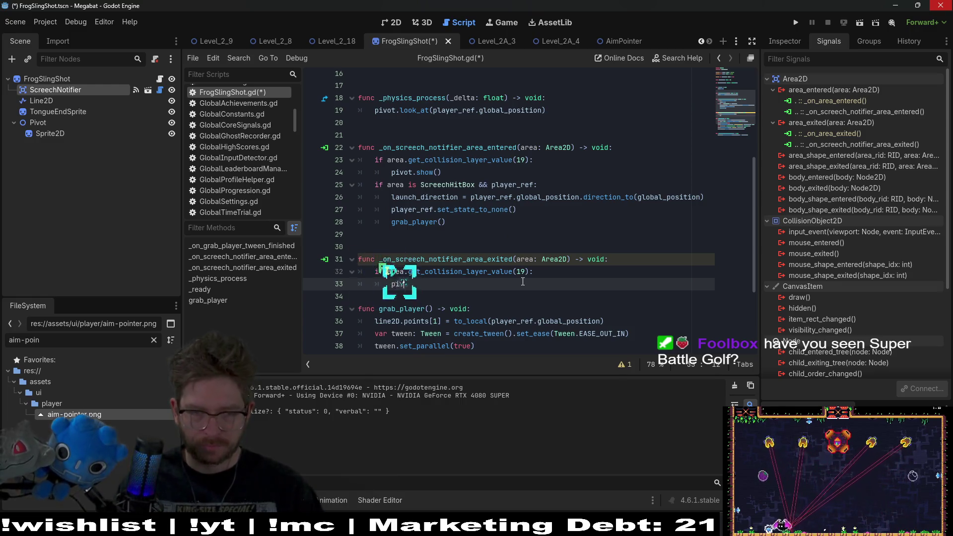
{"action": "key", "text": "BackSpace"}
{"action": "type", "text": "t.hide"}
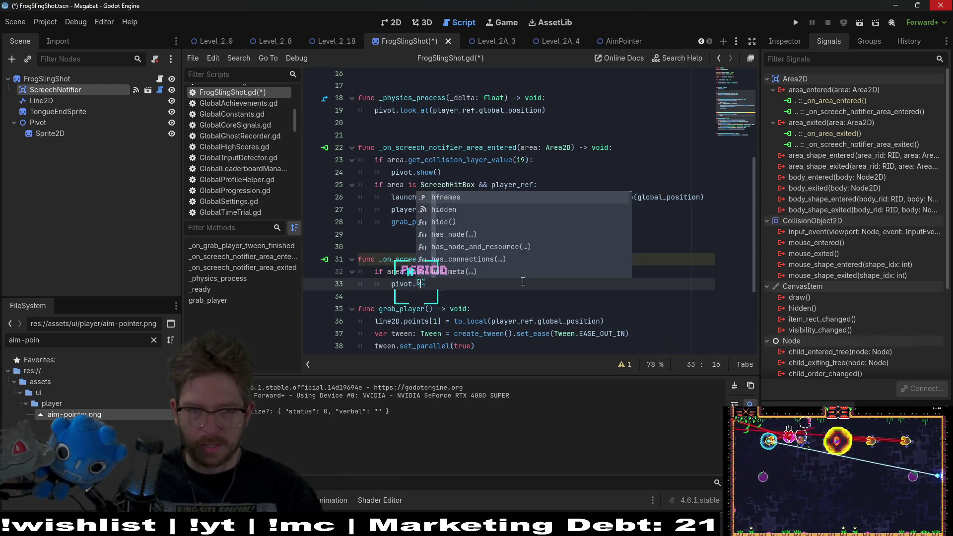
{"action": "key", "text": "Return"}
{"action": "key", "text": "ctrl+s"}
- Insert a blank line above grab_player and save the script again
{"action": "left_click", "coordinate": [450, 308]}
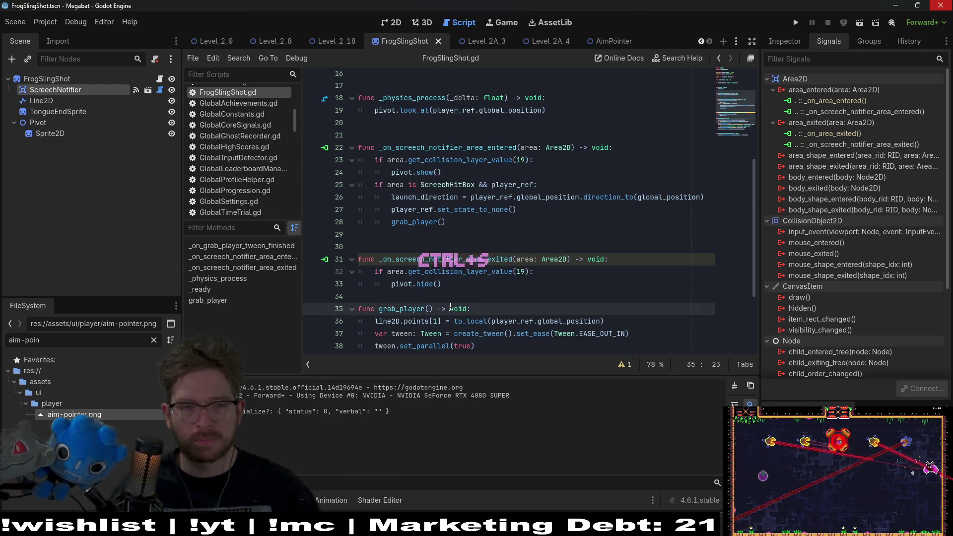
{"action": "key", "text": "ctrl+shift+Return"}
{"action": "key", "text": "ctrl+s"}
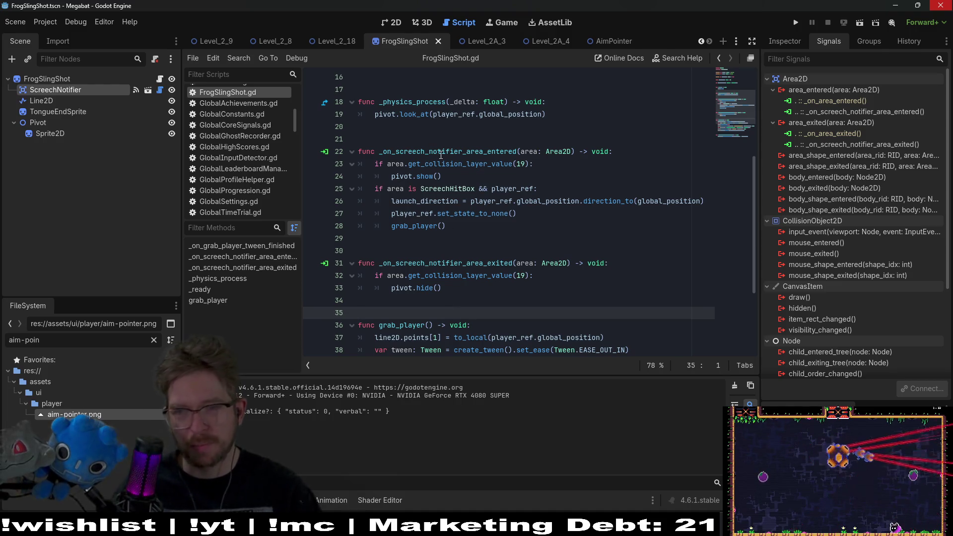
{"action": "left_click", "coordinate": [64, 78]}
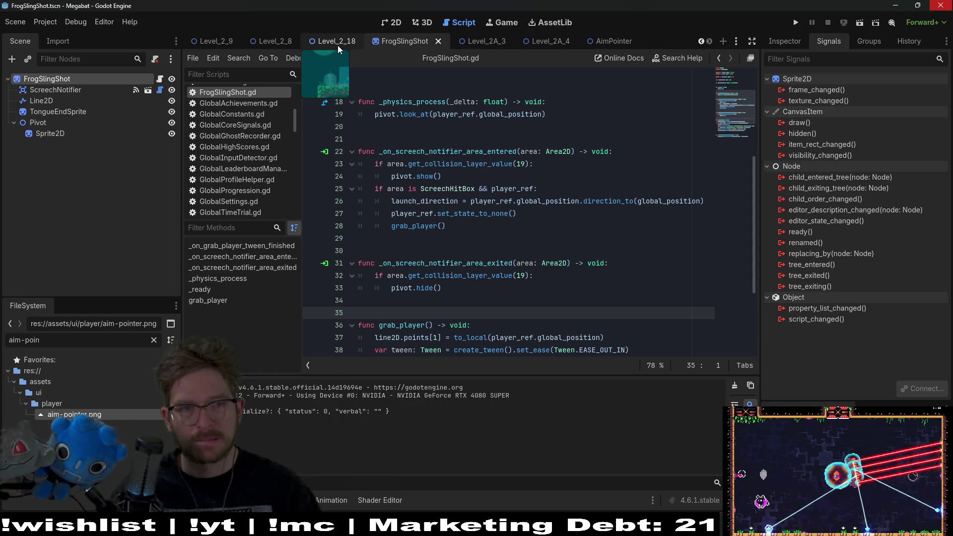
- Open the Level_2A_4 scene in the 2D view and run it
{"action": "left_click", "coordinate": [384, 25]}
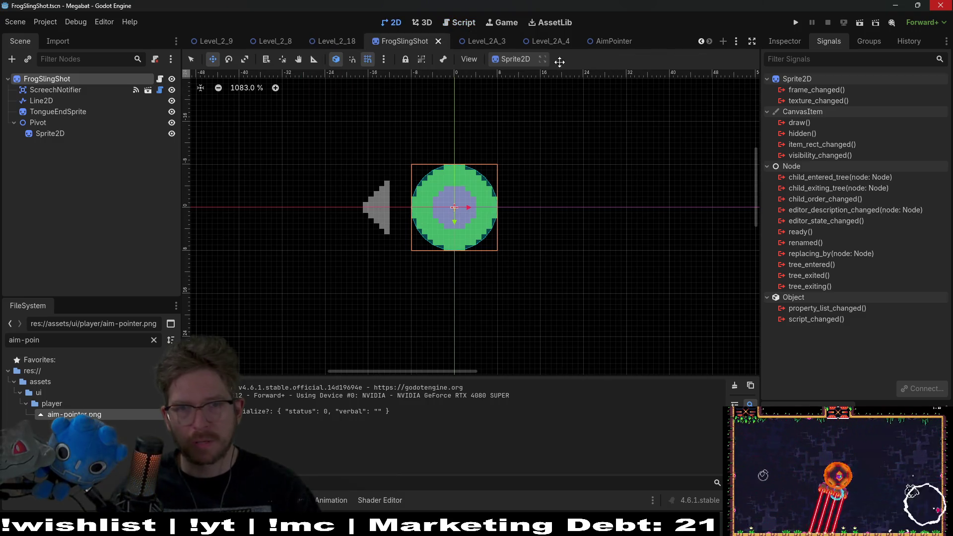
{"action": "left_click", "coordinate": [551, 43]}
{"action": "left_click", "coordinate": [858, 25]}
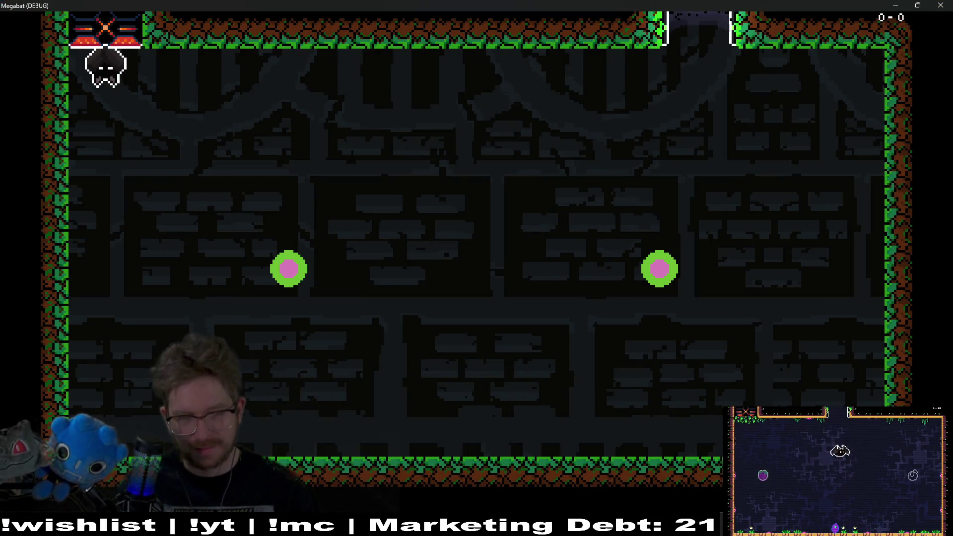
- Grapple the bat back and forth between the left and right targets, then stop with F8
{"action": "left_click", "coordinate": [309, 283]}
{"action": "left_click", "coordinate": [293, 234]}
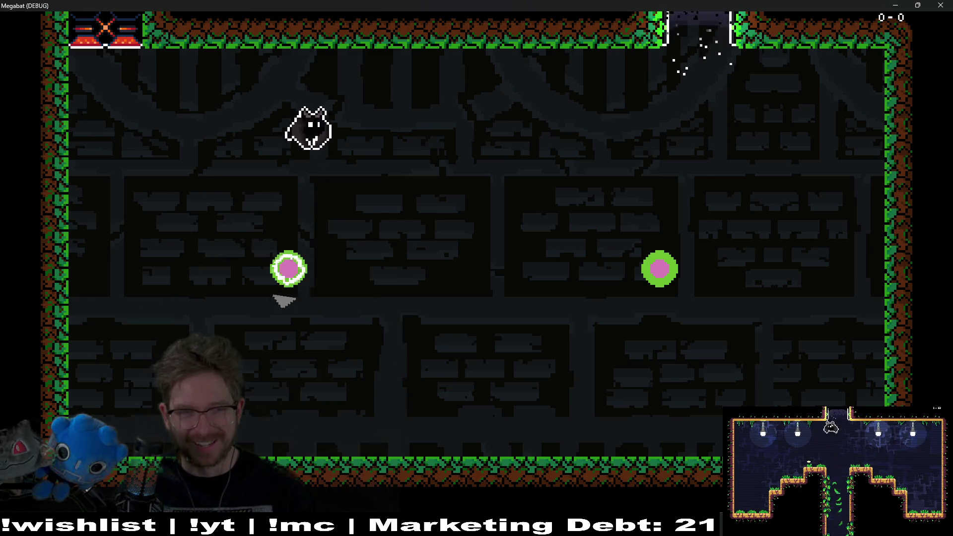
{"action": "left_click", "coordinate": [288, 302]}
{"action": "left_click", "coordinate": [288, 234]}
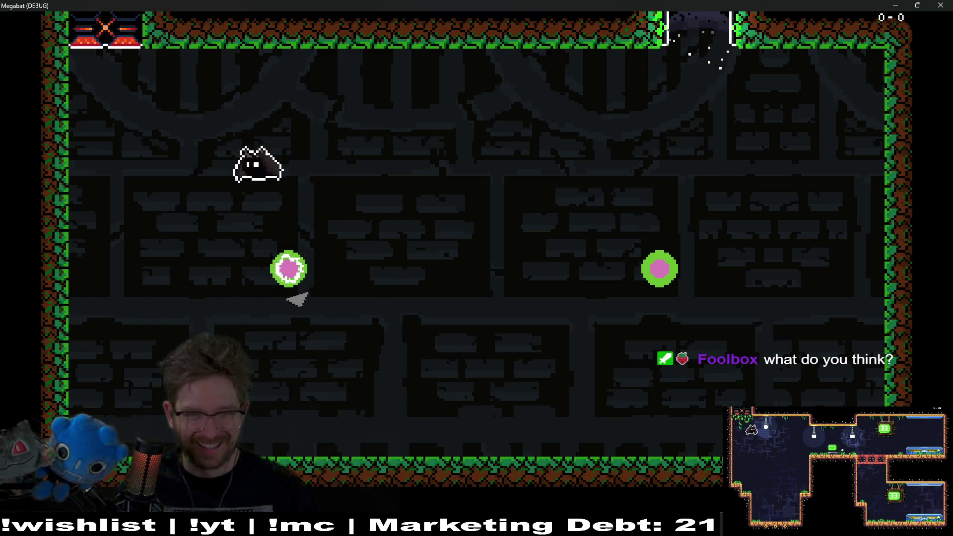
{"action": "left_click", "coordinate": [320, 270]}
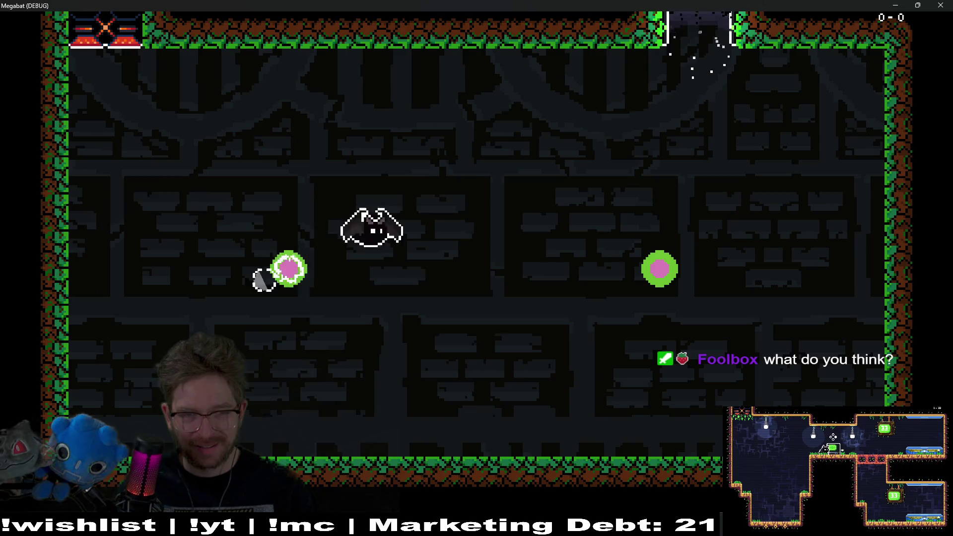
{"action": "left_click", "coordinate": [677, 244]}
{"action": "left_click", "coordinate": [633, 265]}
{"action": "left_click", "coordinate": [302, 290]}
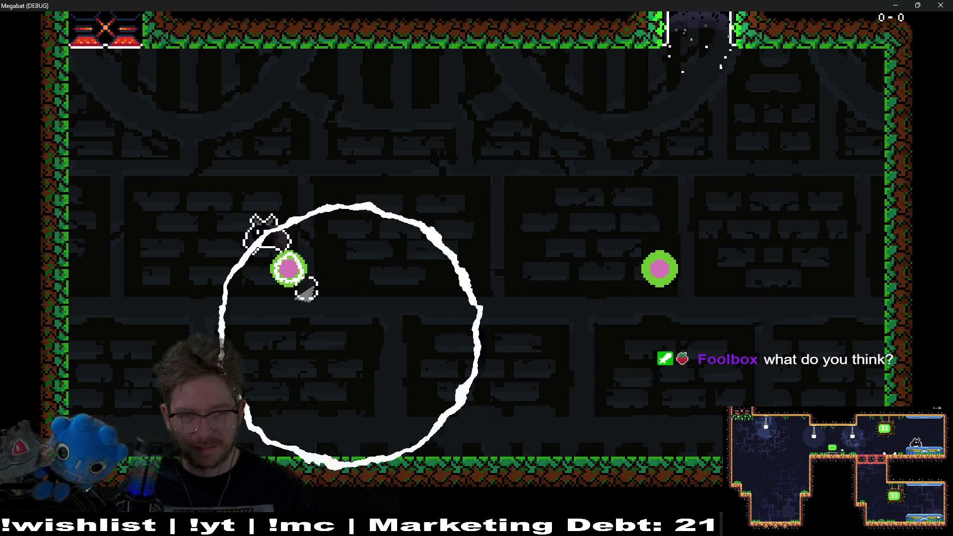
{"action": "left_click", "coordinate": [321, 271]}
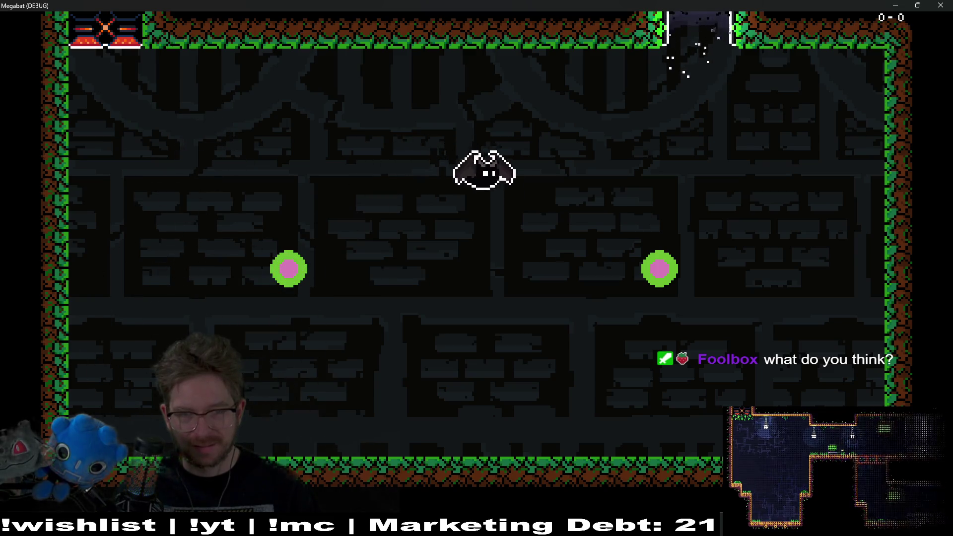
{"action": "left_click", "coordinate": [670, 263]}
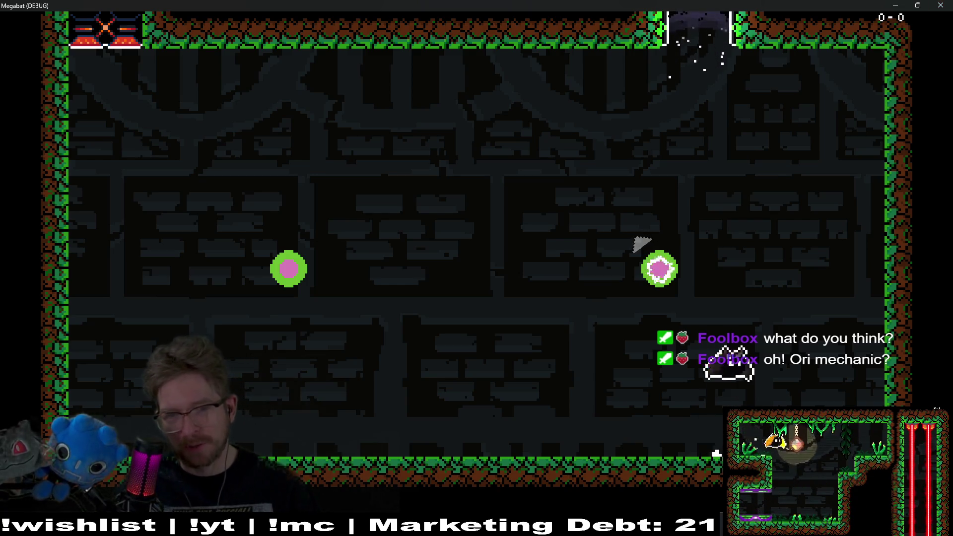
{"action": "left_click", "coordinate": [686, 272]}
{"action": "left_click", "coordinate": [312, 277]}
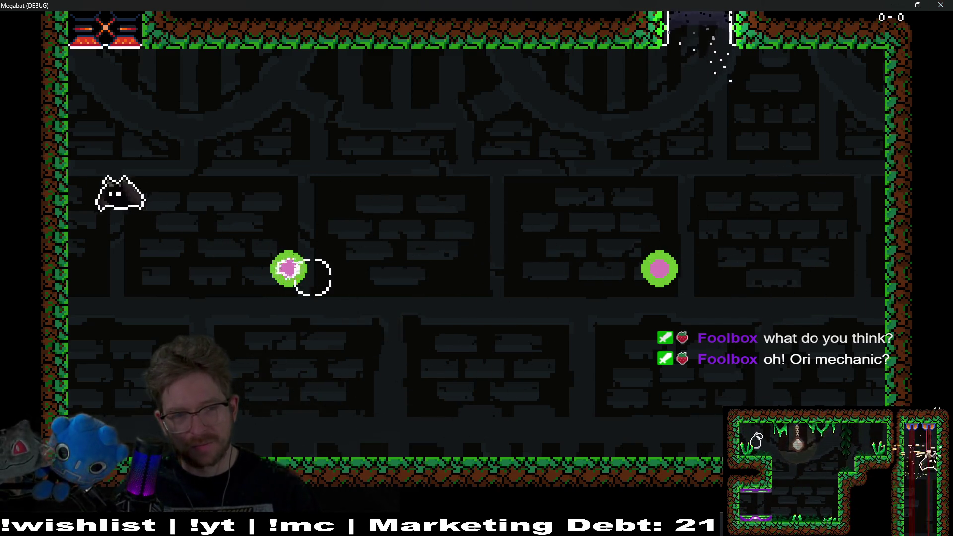
{"action": "left_click", "coordinate": [687, 256]}
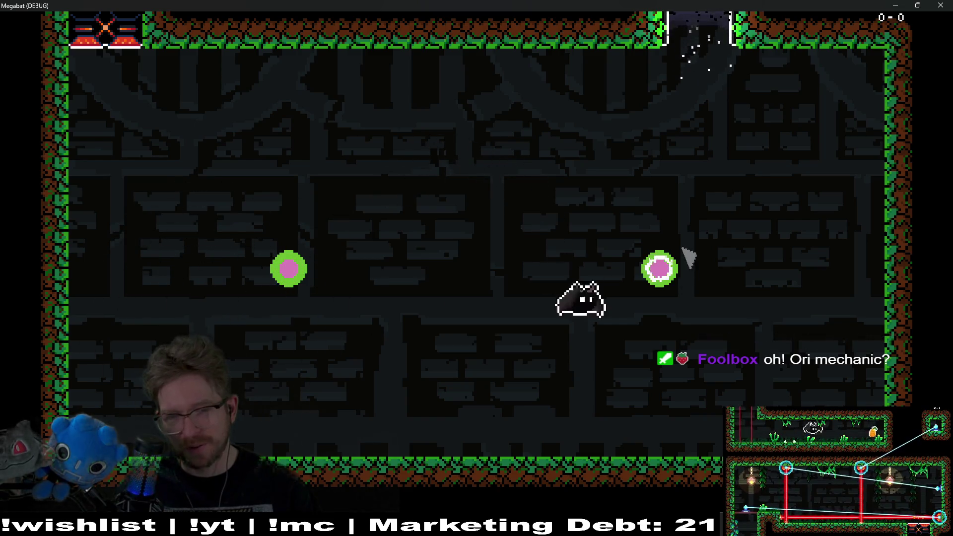
{"action": "left_click", "coordinate": [635, 277]}
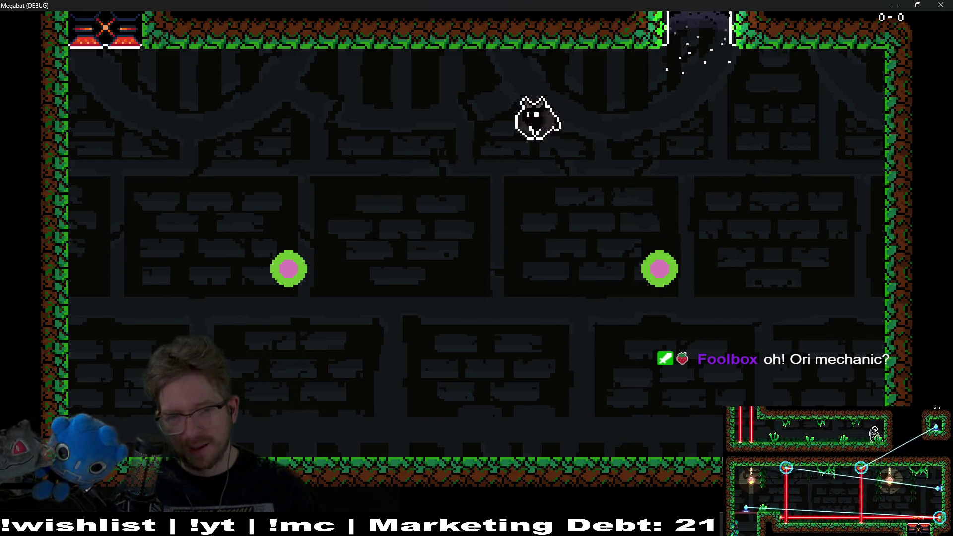
{"action": "left_click", "coordinate": [288, 296]}
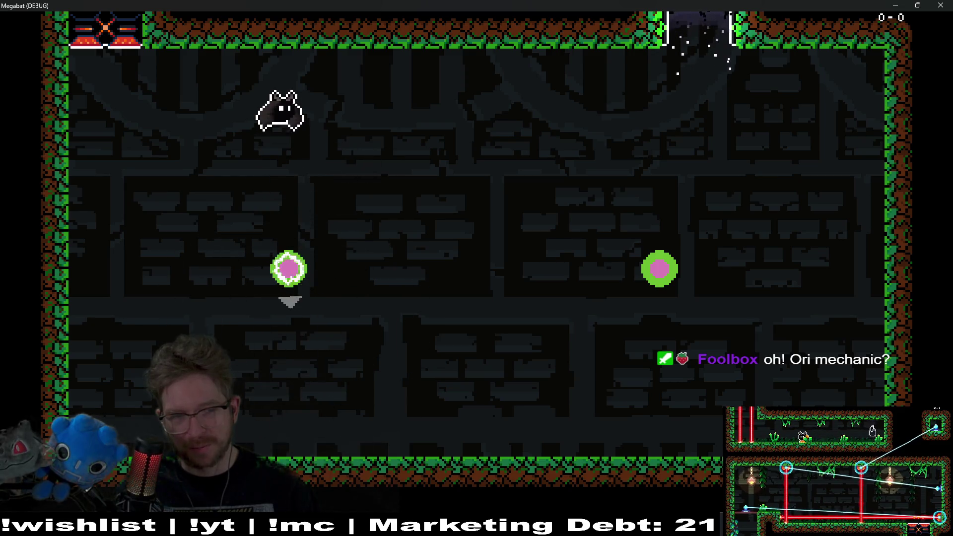
{"action": "left_click", "coordinate": [304, 244]}
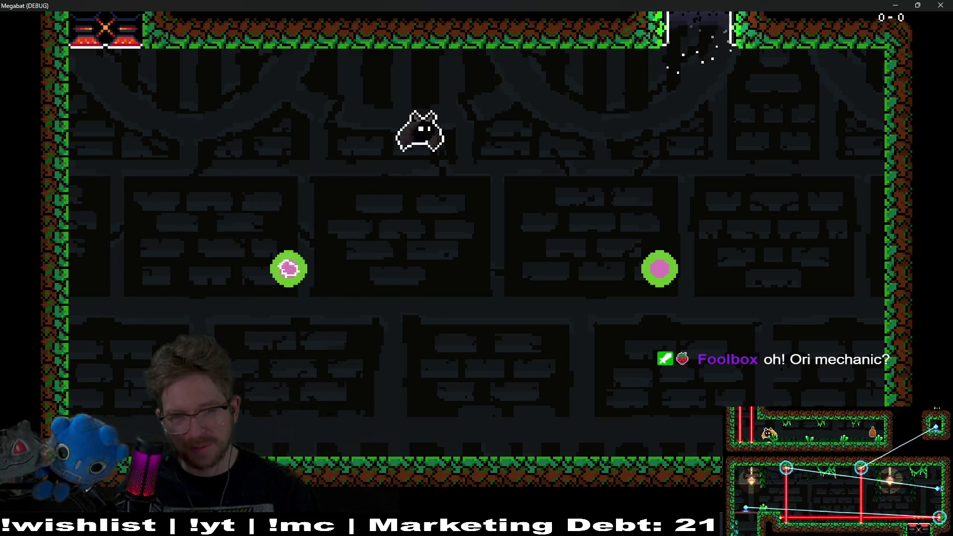
{"action": "left_click", "coordinate": [672, 240]}
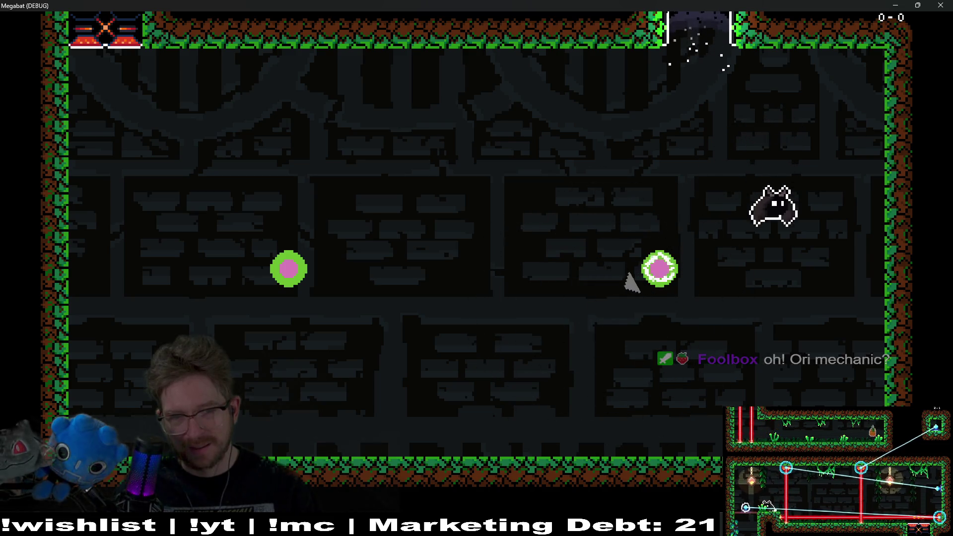
{"action": "left_click", "coordinate": [595, 253]}
{"action": "left_click", "coordinate": [258, 270]}
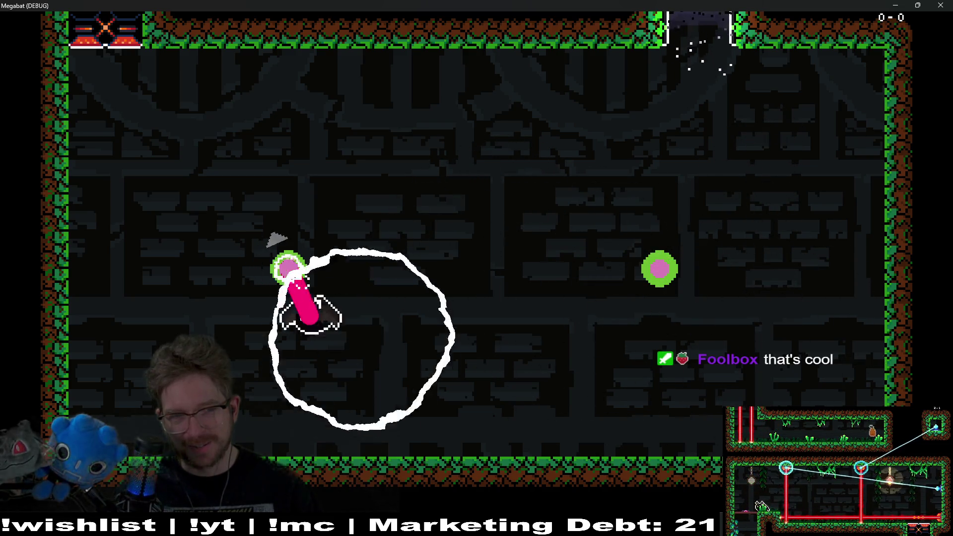
{"action": "left_click", "coordinate": [288, 269]}
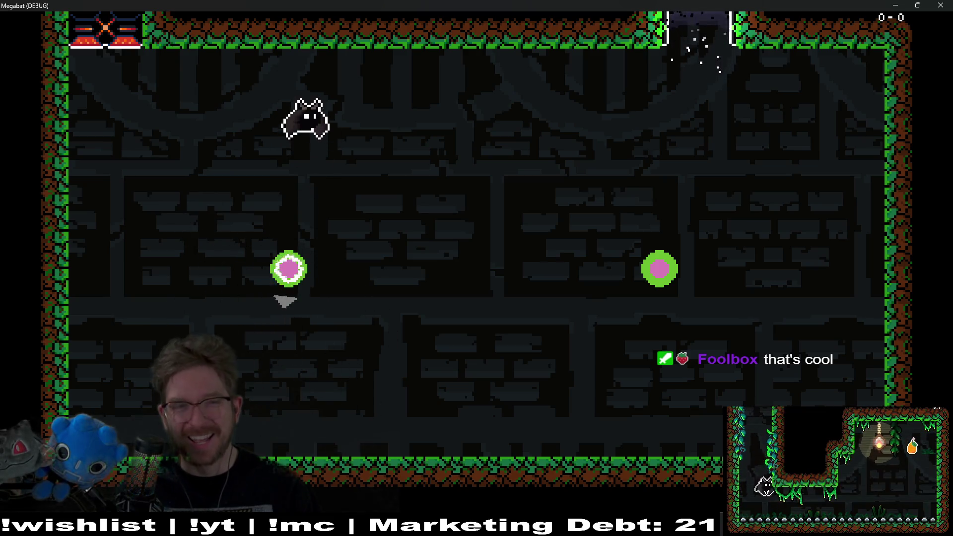
{"action": "left_click", "coordinate": [285, 301]}
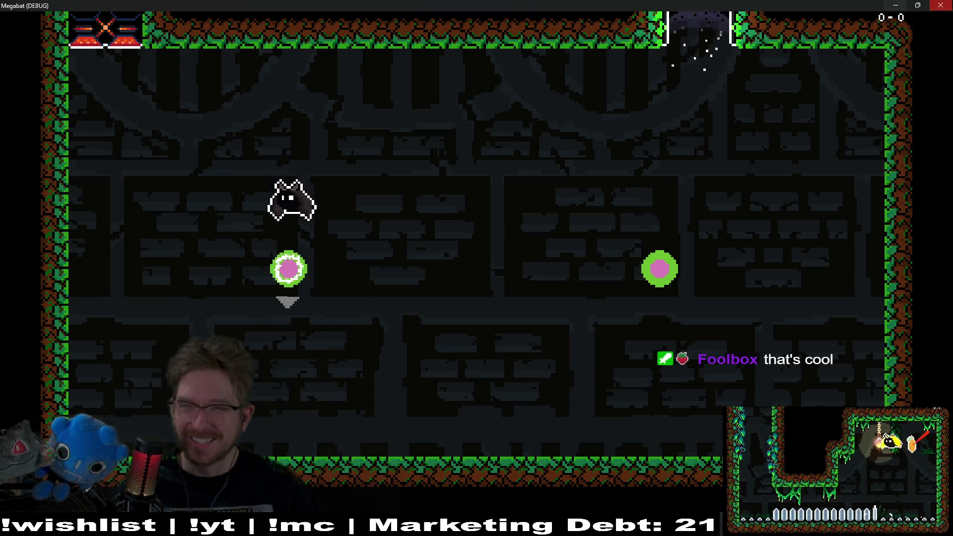
{"action": "key", "text": "F8"}
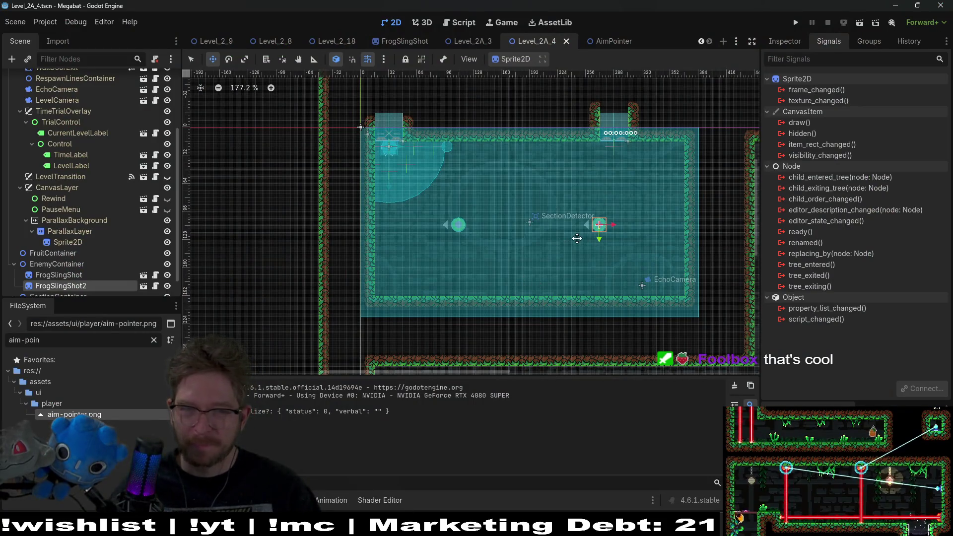
- Skim through FrogSlingShot.gd's code, then switch to Steam's Aseprite library page
{"action": "scroll", "coordinate": [577, 238], "scroll_direction": "up", "scroll_amount": 3}
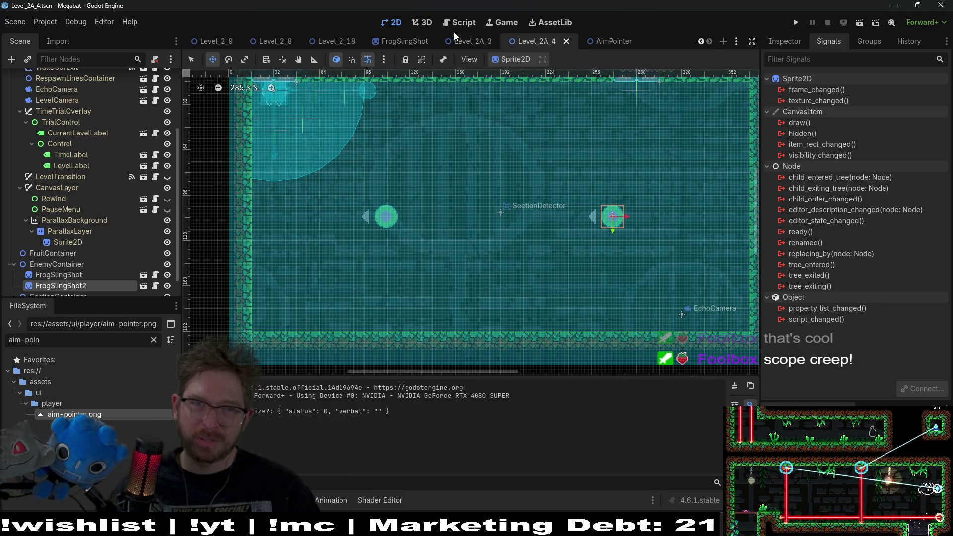
{"action": "left_click", "coordinate": [460, 19]}
{"action": "scroll", "coordinate": [549, 247], "scroll_direction": "down", "scroll_amount": 3}
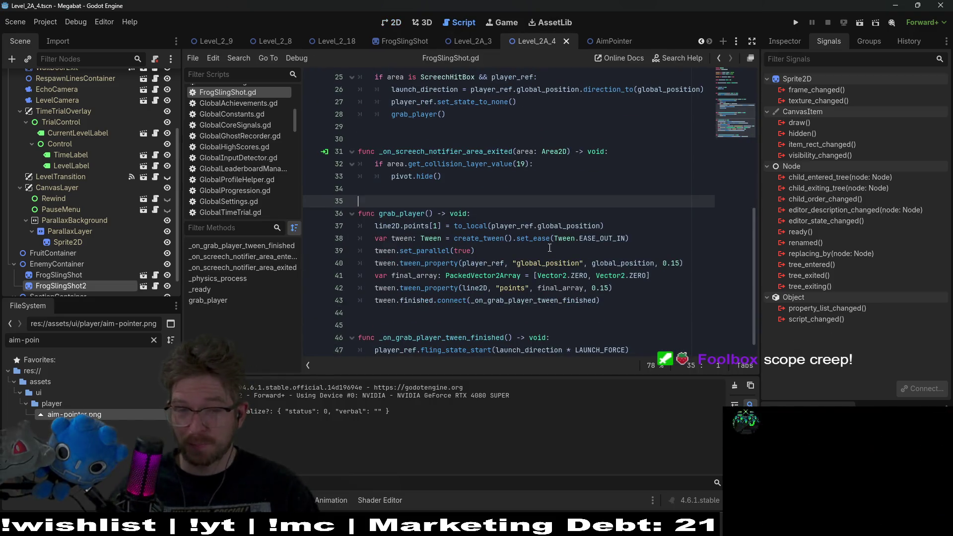
{"action": "scroll", "coordinate": [550, 247], "scroll_direction": "up", "scroll_amount": 8}
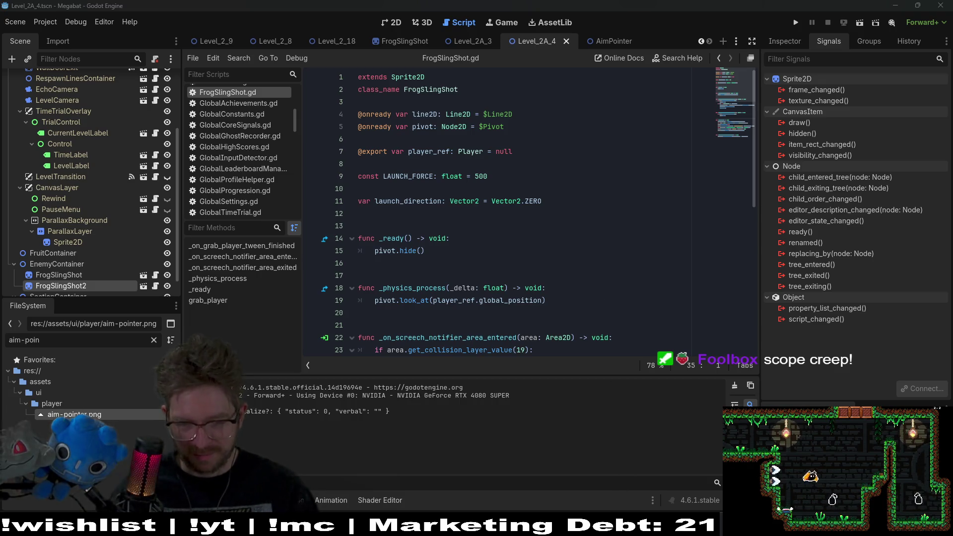
{"action": "mouse_move", "coordinate": [624, 474]}
{"action": "left_click", "coordinate": [592, 476]}
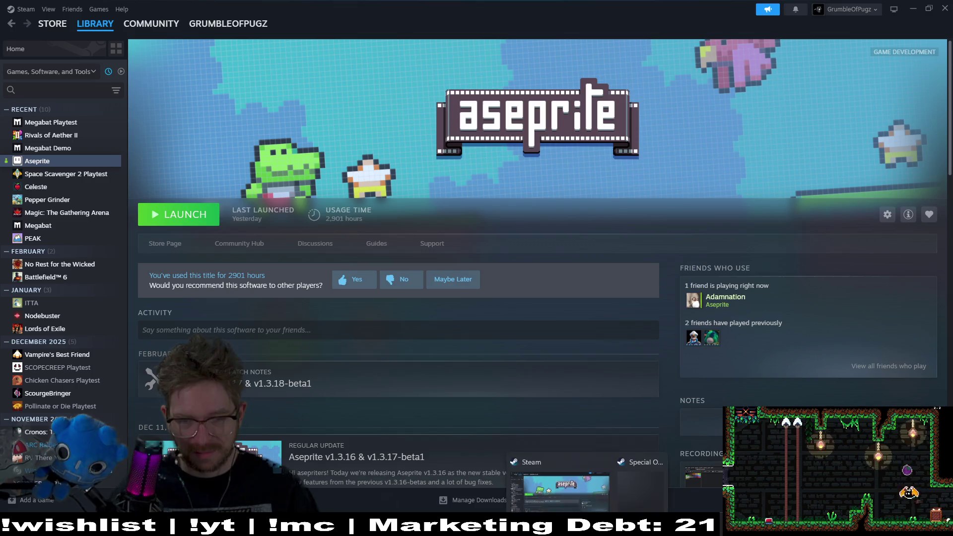
- Dismiss Steam's sale popup and launch Aseprite from its library page
{"action": "left_click", "coordinate": [631, 454]}
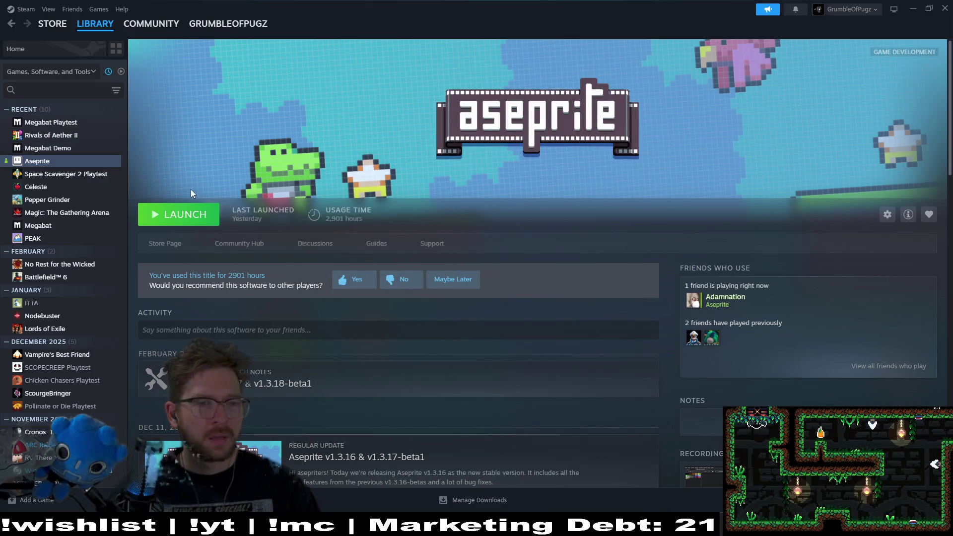
{"action": "left_click", "coordinate": [172, 226]}
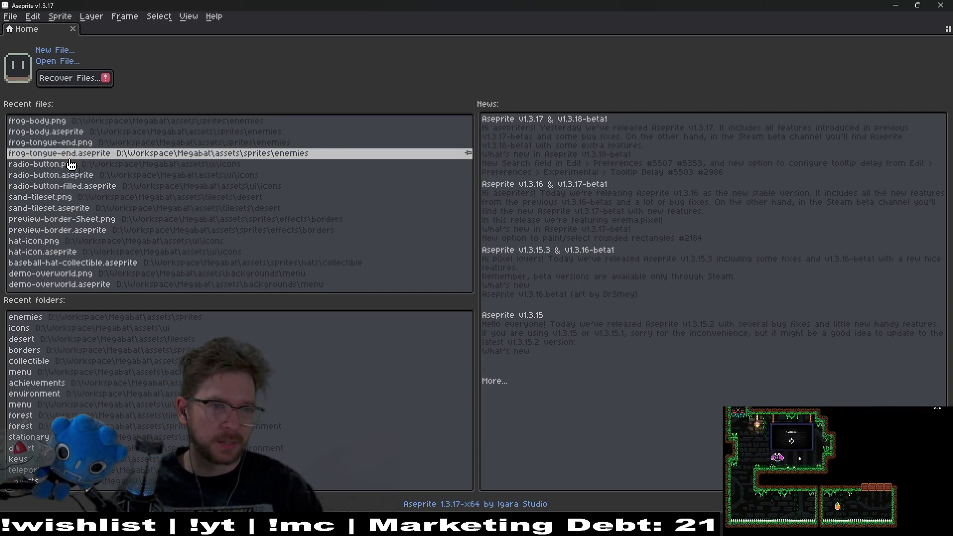
- Open frog-body.aseprite from recent files and resize its canvas to 32 pixels
{"action": "left_click", "coordinate": [125, 132]}
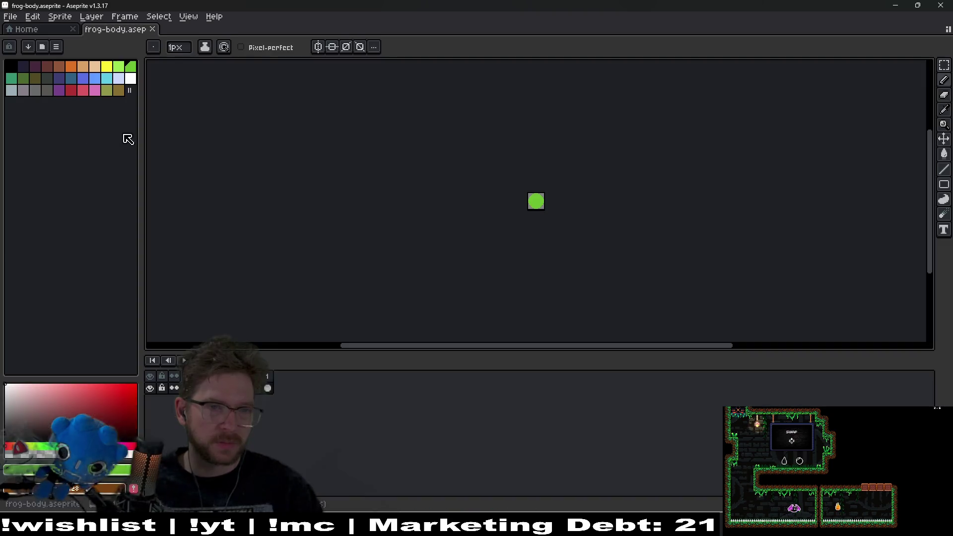
{"action": "scroll", "coordinate": [533, 203], "scroll_direction": "up", "scroll_amount": 5}
{"action": "key", "text": "ctrl+alt+c"}
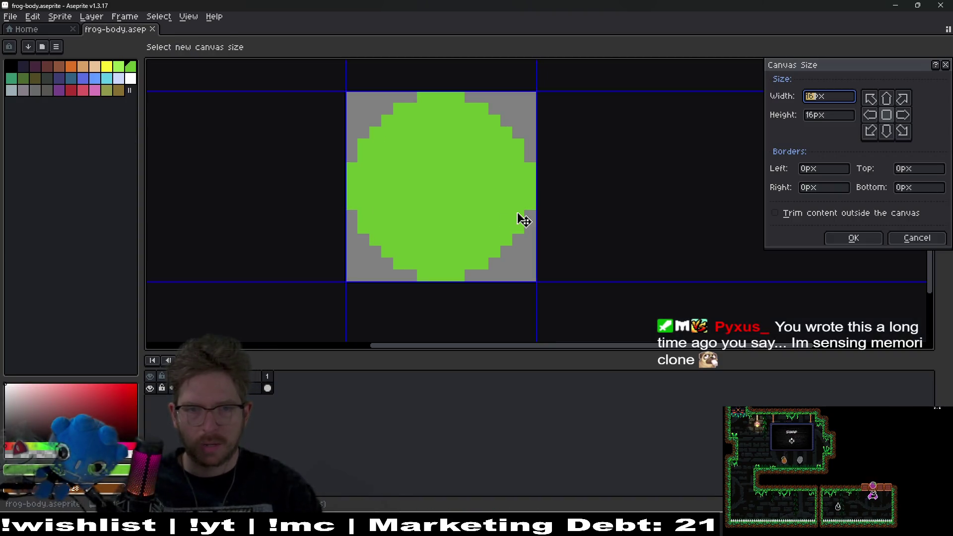
{"action": "type", "text": "32"}
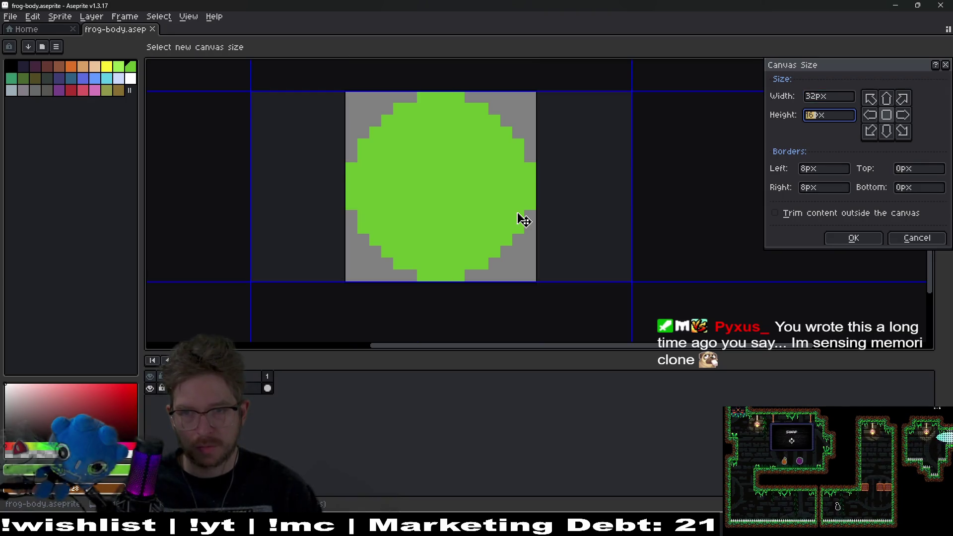
{"action": "key", "text": "Return"}
{"action": "scroll", "coordinate": [449, 212], "scroll_direction": "down", "scroll_amount": 2}
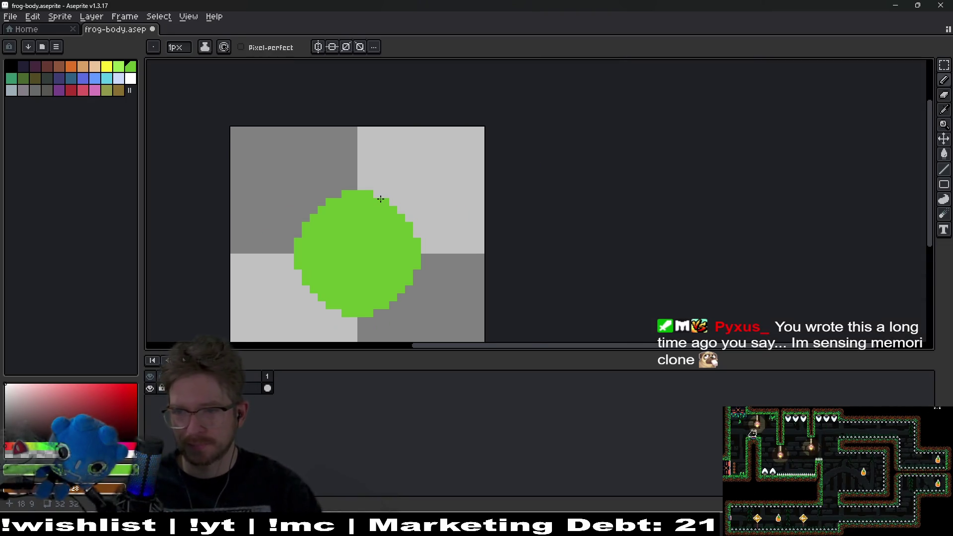
{"action": "left_click_drag", "start_coordinate": [414, 180], "coordinate": [444, 158]}
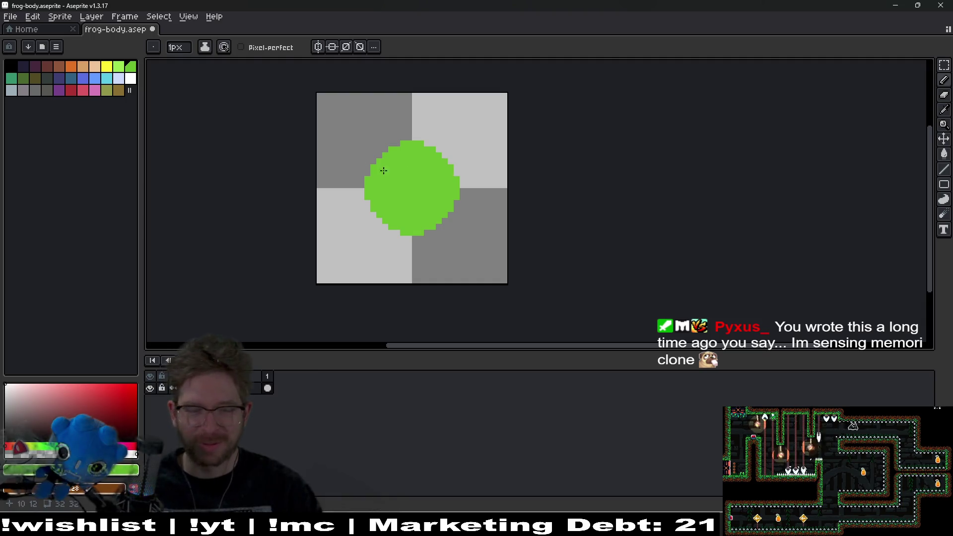
{"action": "left_click_drag", "start_coordinate": [414, 189], "coordinate": [429, 173]}
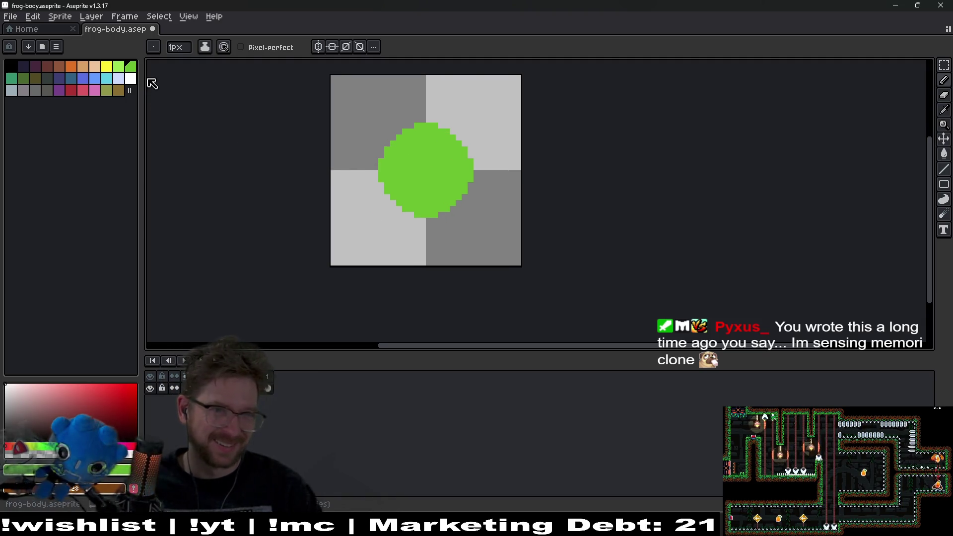
- Load the AAP-64 palette preset
{"action": "left_click", "coordinate": [29, 47]}
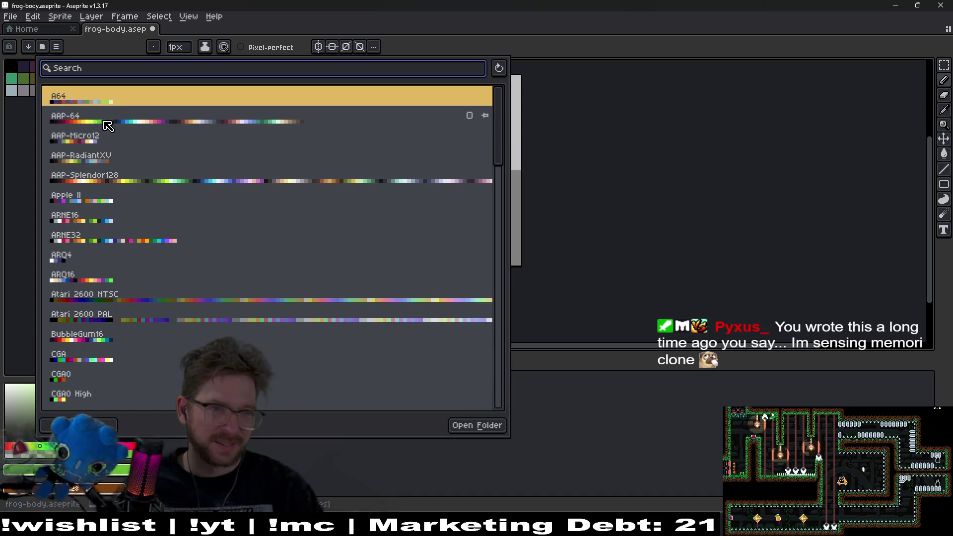
{"action": "left_click", "coordinate": [94, 422]}
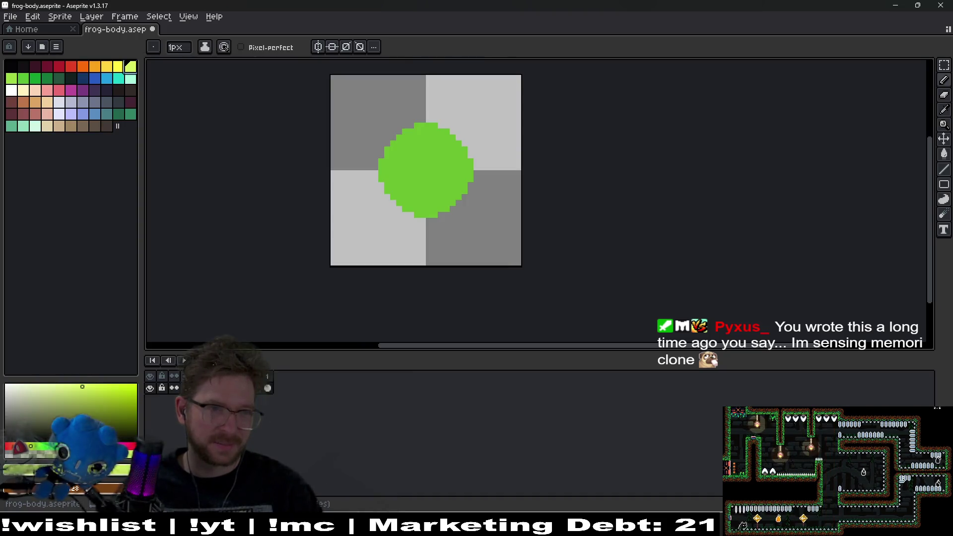
{"action": "scroll", "coordinate": [437, 141], "scroll_direction": "up", "scroll_amount": 3}
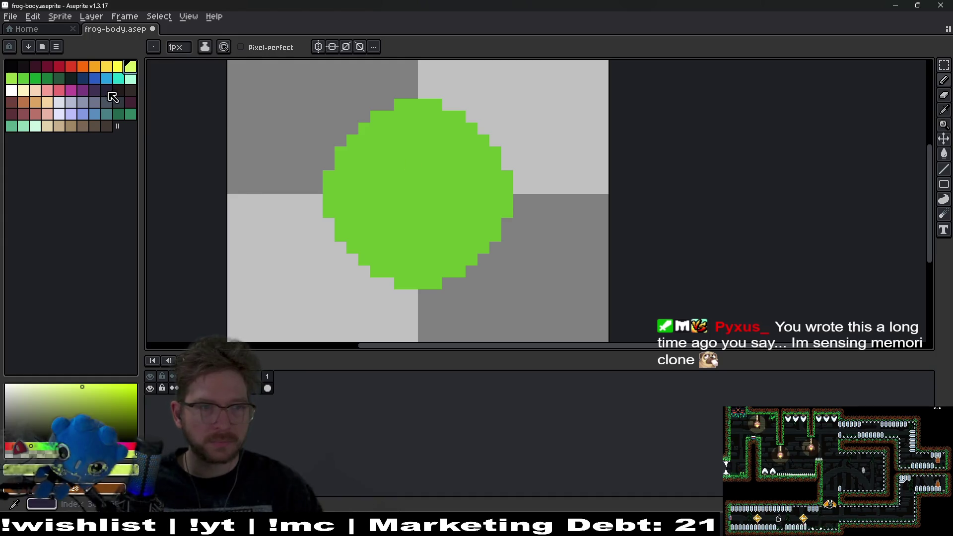
- Pick bright green, undo a stray test pixel, and select the layer's only cel
{"action": "left_click", "coordinate": [23, 78]}
{"action": "left_click", "coordinate": [245, 128]}
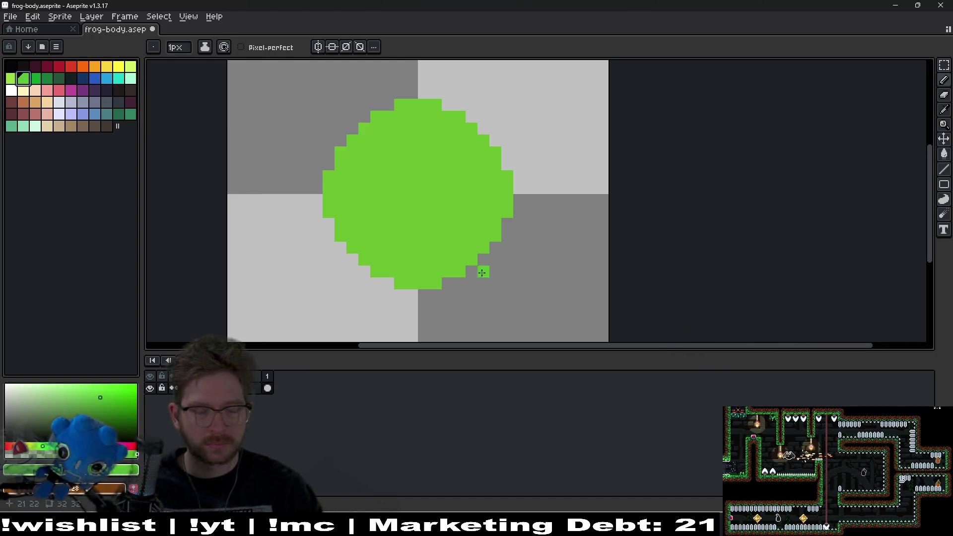
{"action": "scroll", "coordinate": [482, 272], "scroll_direction": "down", "scroll_amount": 3}
{"action": "scroll", "coordinate": [446, 255], "scroll_direction": "up", "scroll_amount": 3}
{"action": "key", "text": "ctrl+z"}
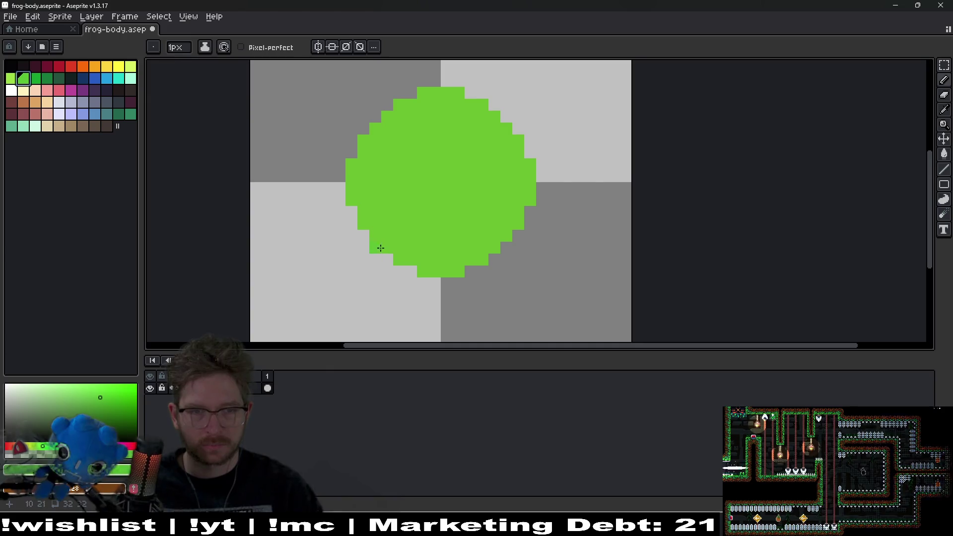
{"action": "left_click", "coordinate": [267, 388]}
{"action": "scroll", "coordinate": [345, 191], "scroll_direction": "down", "scroll_amount": 1}
{"action": "scroll", "coordinate": [367, 151], "scroll_direction": "up", "scroll_amount": 1}
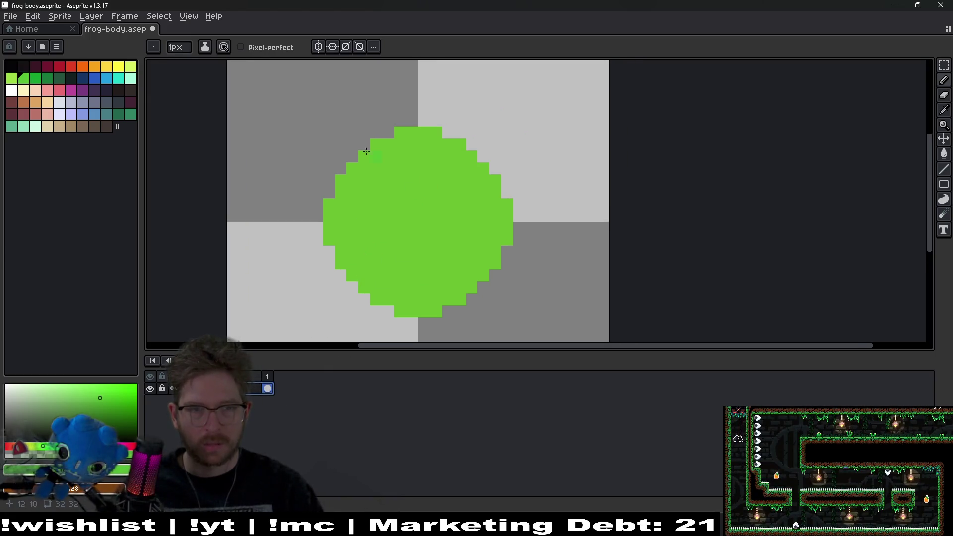
- Draw the left eye ring and mirror it across the sprite's centre to form the right eye
{"action": "scroll", "coordinate": [381, 208], "scroll_direction": "up", "scroll_amount": 1}
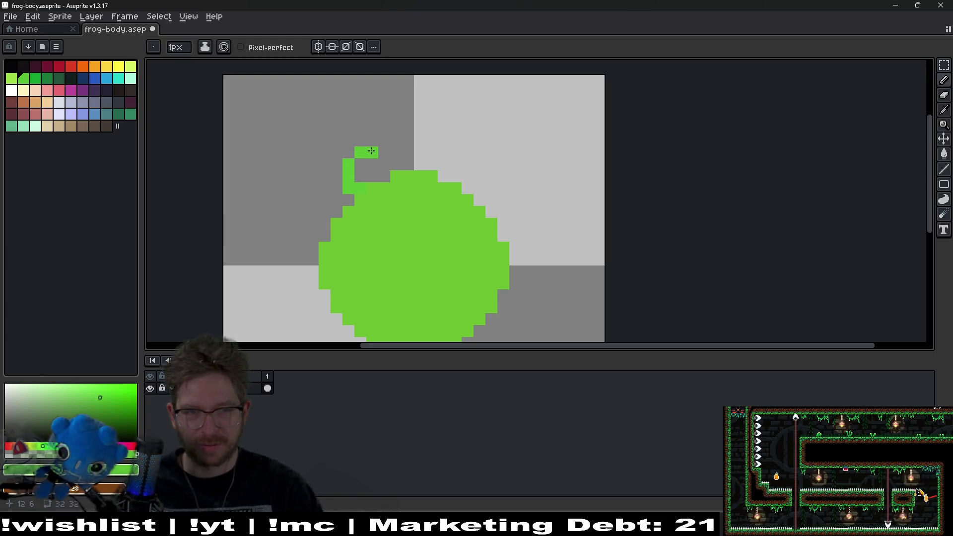
{"action": "left_click_drag", "start_coordinate": [385, 167], "coordinate": [385, 177]}
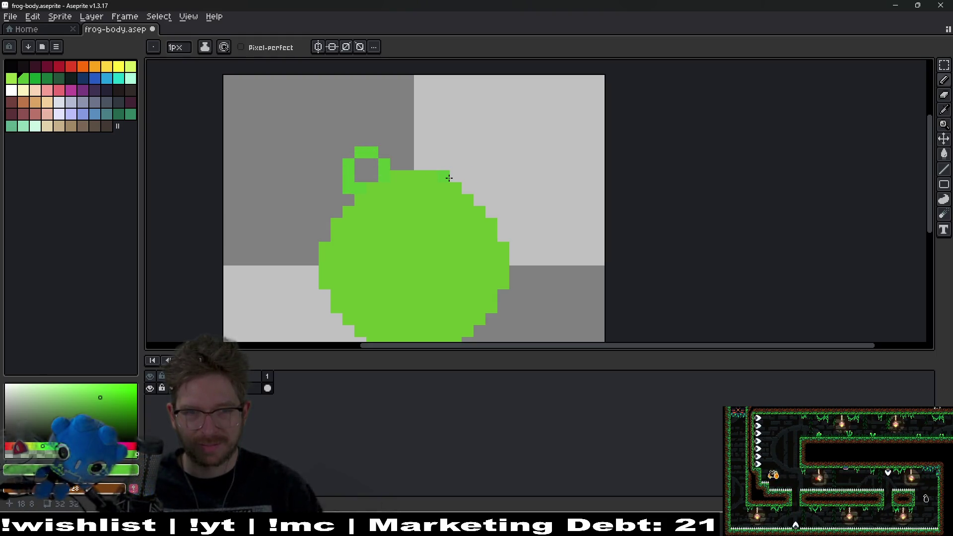
{"action": "left_click", "coordinate": [318, 47]}
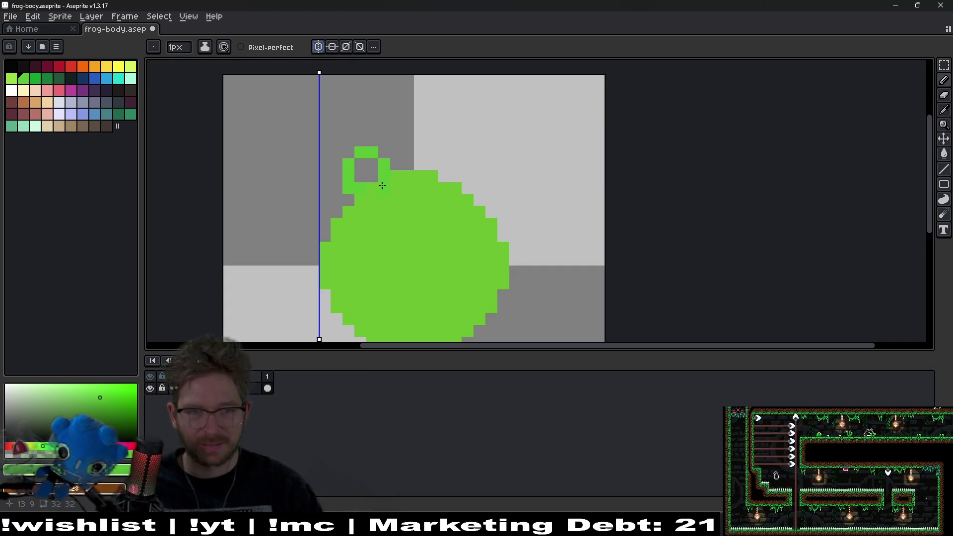
{"action": "left_click_drag", "start_coordinate": [382, 185], "coordinate": [356, 183]}
{"action": "key", "text": "ctrl+z"}
{"action": "left_click", "coordinate": [374, 47]}
{"action": "left_click", "coordinate": [417, 61]}
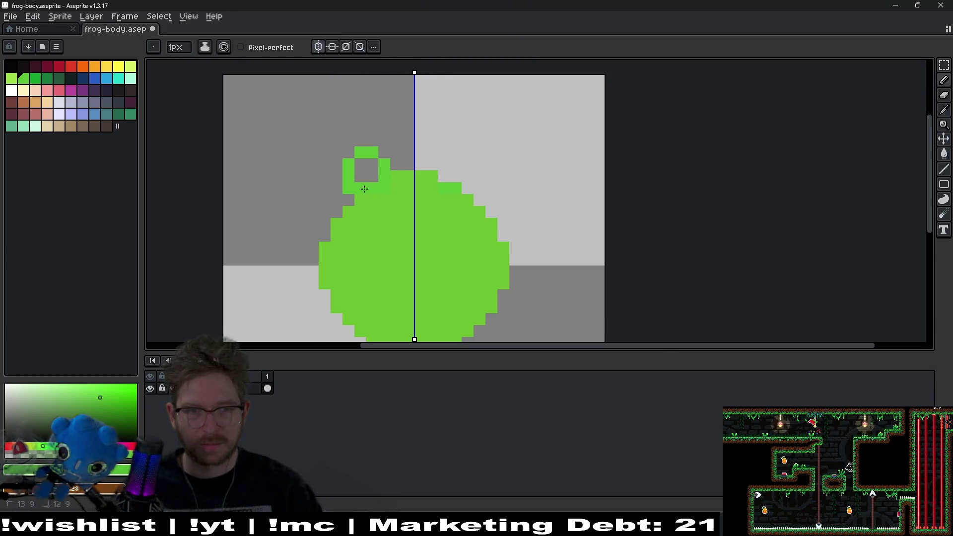
{"action": "left_click_drag", "start_coordinate": [364, 189], "coordinate": [348, 188]}
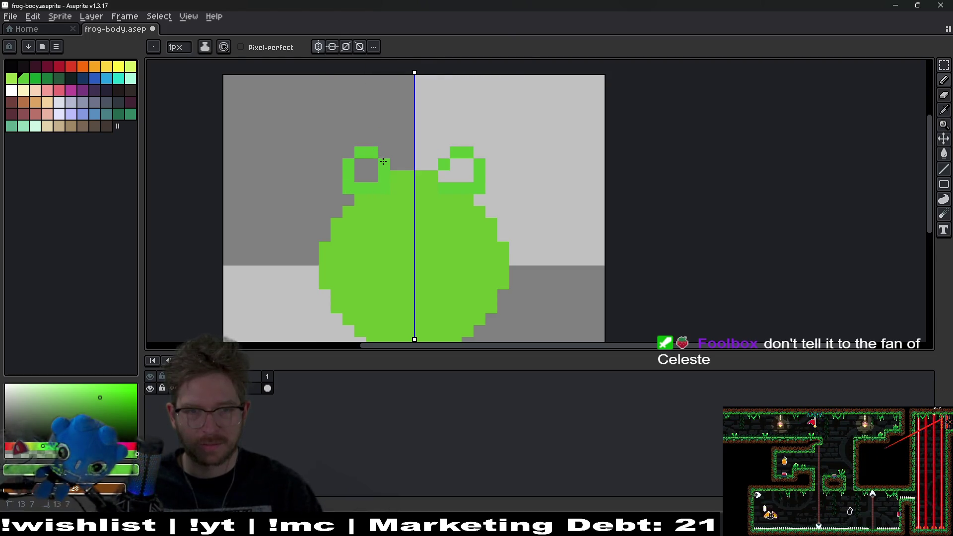
- Draw a mirrored dark-green mouth line across the frog's body
{"action": "scroll", "coordinate": [447, 233], "scroll_direction": "down", "scroll_amount": 1}
{"action": "scroll", "coordinate": [429, 203], "scroll_direction": "up", "scroll_amount": 2}
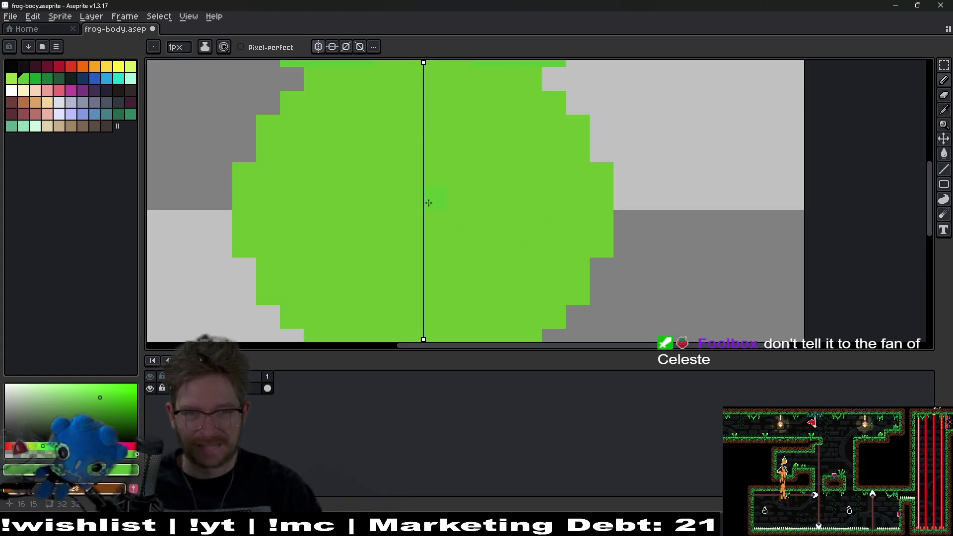
{"action": "left_click", "coordinate": [36, 79]}
{"action": "left_click_drag", "start_coordinate": [319, 243], "coordinate": [366, 195]}
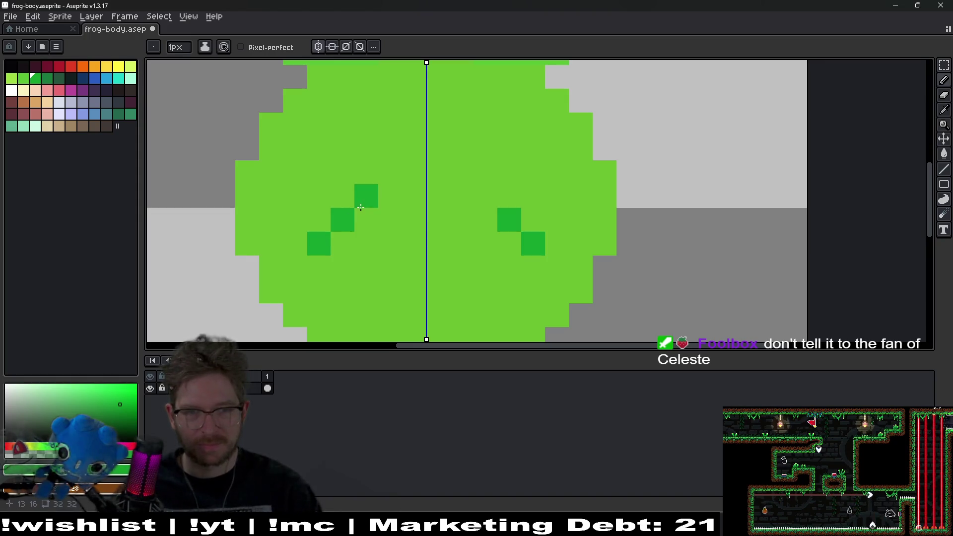
{"action": "left_click_drag", "start_coordinate": [462, 196], "coordinate": [404, 192]}
{"action": "scroll", "coordinate": [481, 215], "scroll_direction": "down", "scroll_amount": 8}
{"action": "scroll", "coordinate": [500, 223], "scroll_direction": "up", "scroll_amount": 4}
{"action": "scroll", "coordinate": [500, 223], "scroll_direction": "up", "scroll_amount": 2}
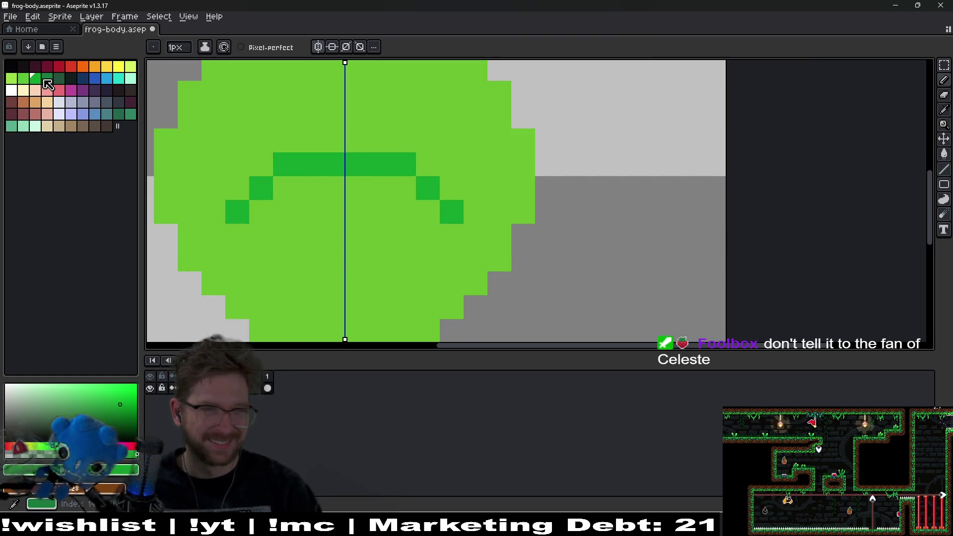
- Switch to the Eyedropper (I) and zoom out to see the whole frog
{"action": "left_click_drag", "start_coordinate": [283, 259], "coordinate": [362, 223]}
{"action": "key", "text": "i"}
{"action": "left_click", "coordinate": [592, 220]}
{"action": "scroll", "coordinate": [387, 232], "scroll_direction": "down", "scroll_amount": 2}
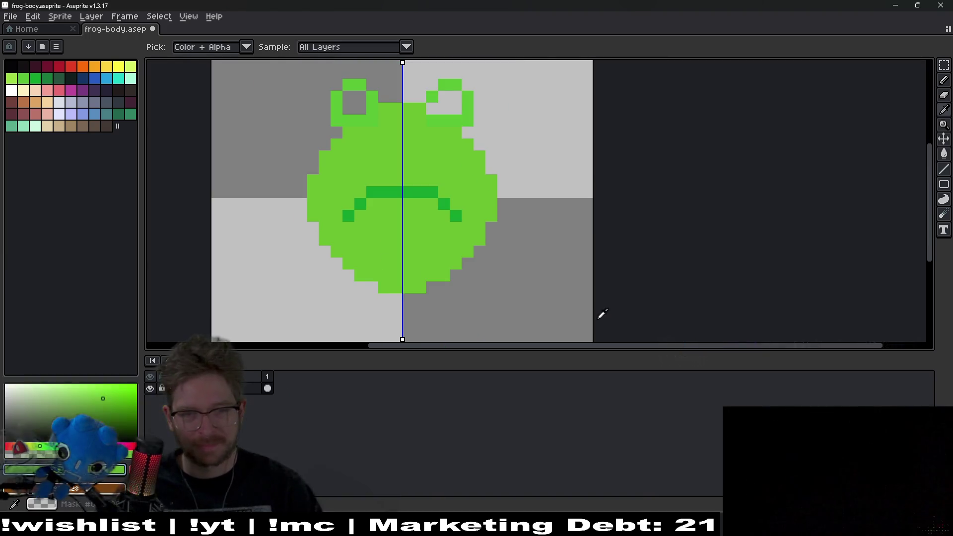
- Open the green foreground and orange background colour editors beside the canvas
{"action": "left_click", "coordinate": [127, 468]}
{"action": "left_click_drag", "start_coordinate": [254, 387], "coordinate": [842, 208]}
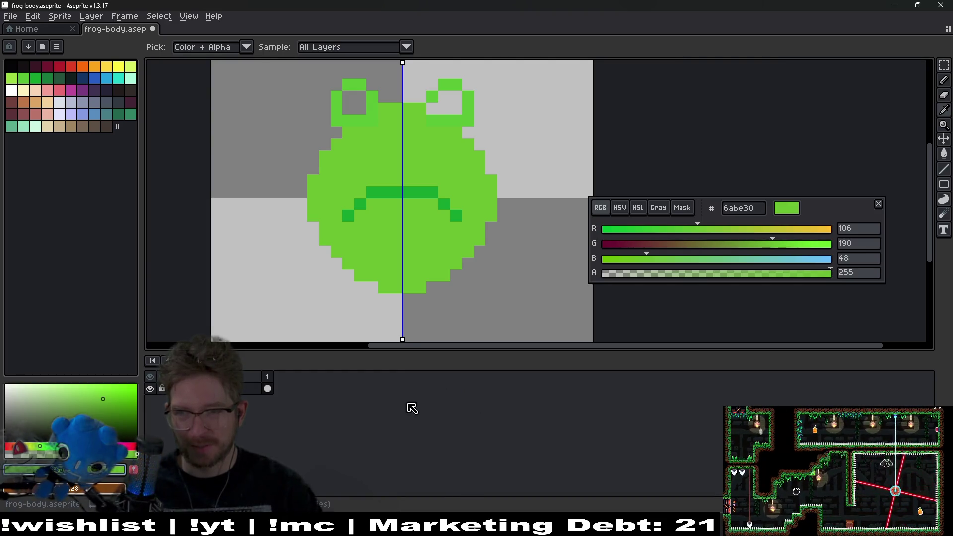
{"action": "left_click", "coordinate": [102, 489]}
{"action": "mouse_move", "coordinate": [251, 412]}
{"action": "left_mouse_down"}
{"action": "mouse_move", "coordinate": [761, 373]}
{"action": "mouse_move", "coordinate": [761, 387]}
{"action": "left_mouse_up"}
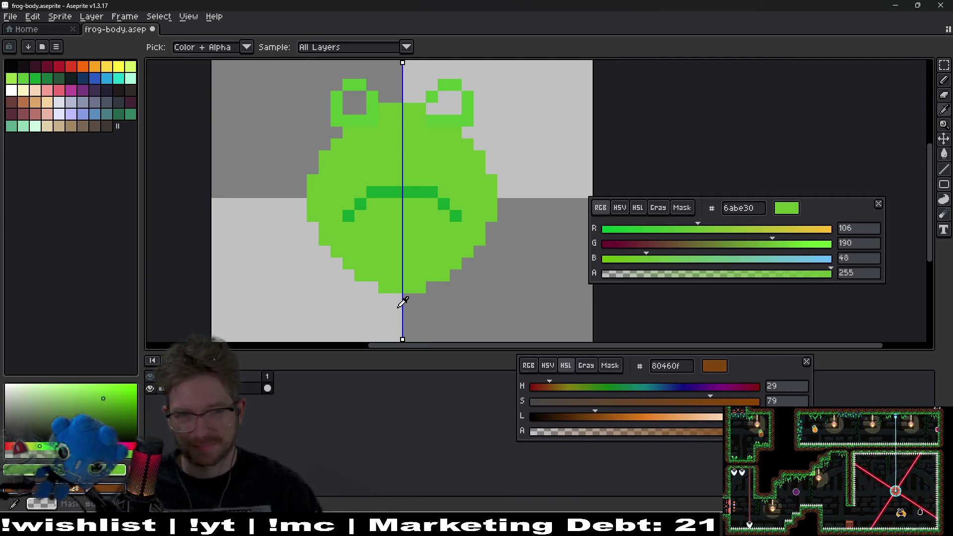
{"action": "scroll", "coordinate": [402, 145], "scroll_direction": "up", "scroll_amount": 3}
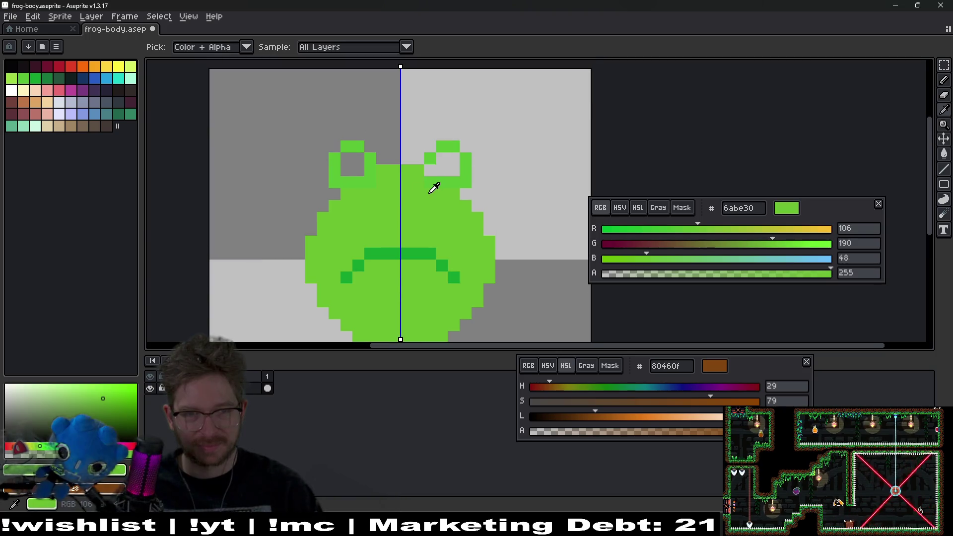
{"action": "key", "text": "b"}
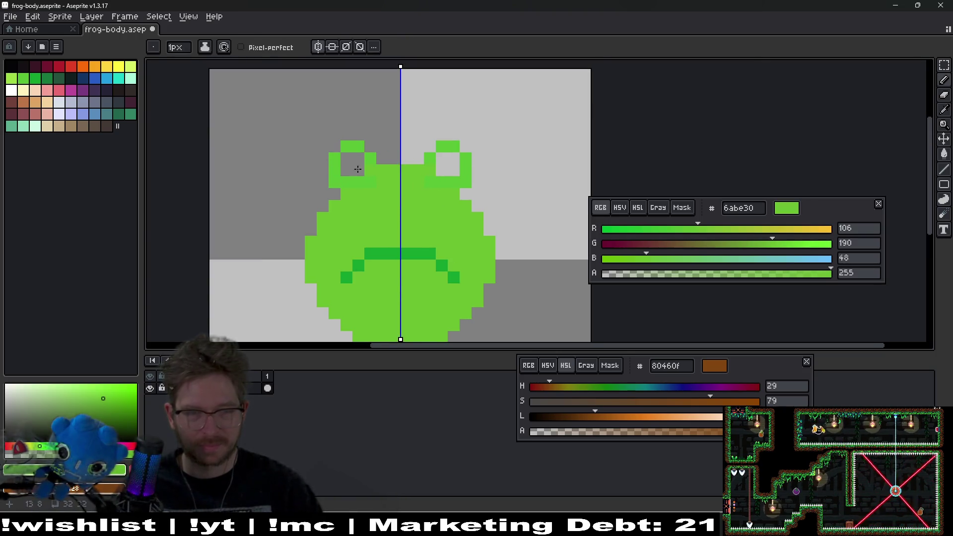
- Reposition the two colour editors so they no longer cover the sprite
{"action": "scroll", "coordinate": [395, 203], "scroll_direction": "up", "scroll_amount": 1}
{"action": "scroll", "coordinate": [730, 321], "scroll_direction": "up", "scroll_amount": 2}
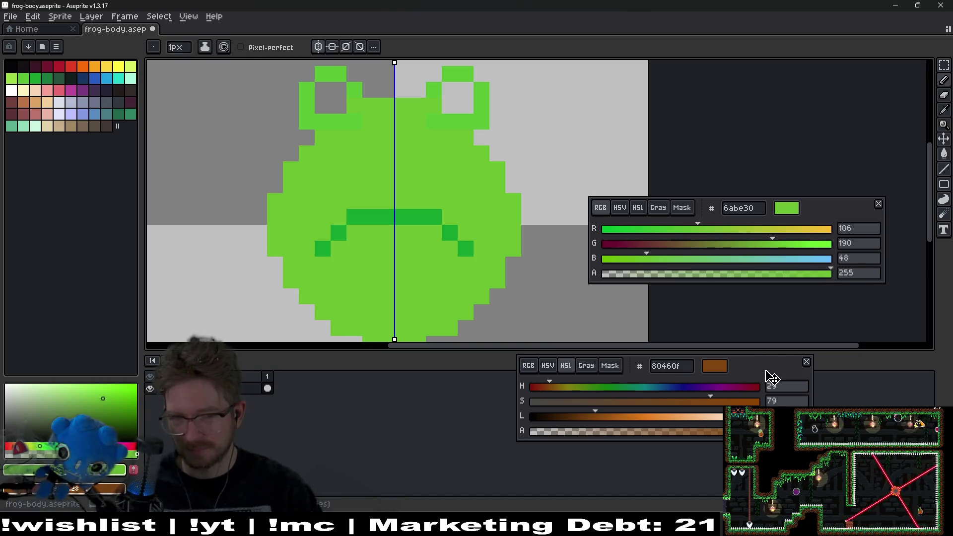
{"action": "left_click_drag", "start_coordinate": [771, 378], "coordinate": [840, 375]}
{"action": "left_click_drag", "start_coordinate": [833, 215], "coordinate": [857, 159]}
{"action": "scroll", "coordinate": [526, 160], "scroll_direction": "down", "scroll_amount": 2}
{"action": "scroll", "coordinate": [453, 247], "scroll_direction": "up", "scroll_amount": 3}
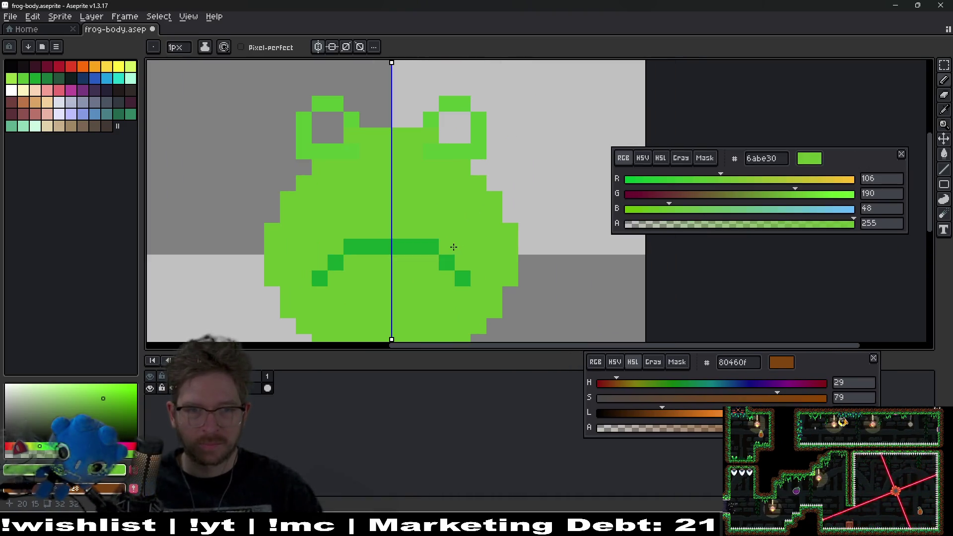
{"action": "scroll", "coordinate": [444, 303], "scroll_direction": "up", "scroll_amount": 3}
{"action": "scroll", "coordinate": [377, 263], "scroll_direction": "down", "scroll_amount": 5}
- Marquee-select the mouth line and nudge it up on the body
{"action": "key", "text": "m"}
{"action": "left_click_drag", "start_coordinate": [314, 192], "coordinate": [471, 269]}
{"action": "key", "text": "Up"}
{"action": "key", "text": "Up"}
{"action": "key", "text": "Up"}
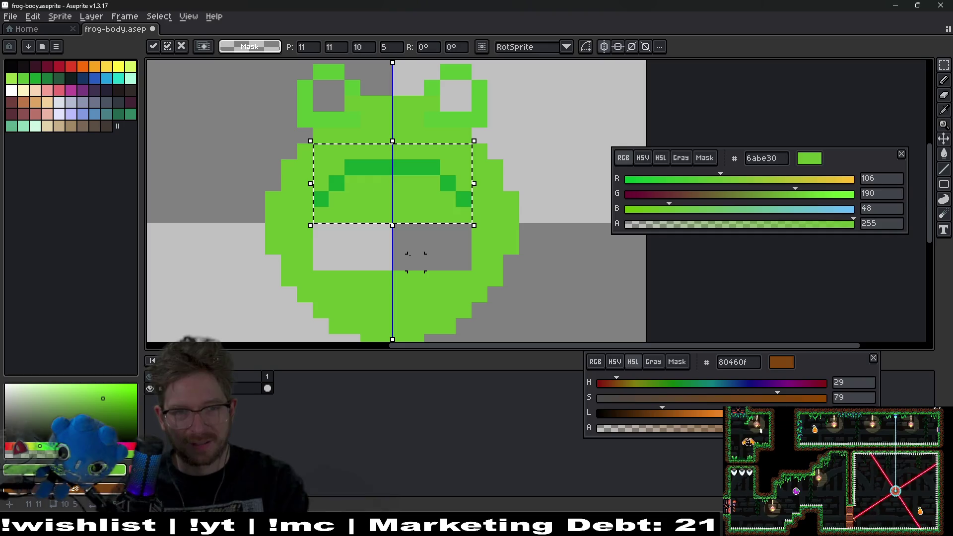
{"action": "key", "text": "ctrl+d"}
- Fill the gap left below the moved mouth with body green, undoing a stray pixel
{"action": "key", "text": "i"}
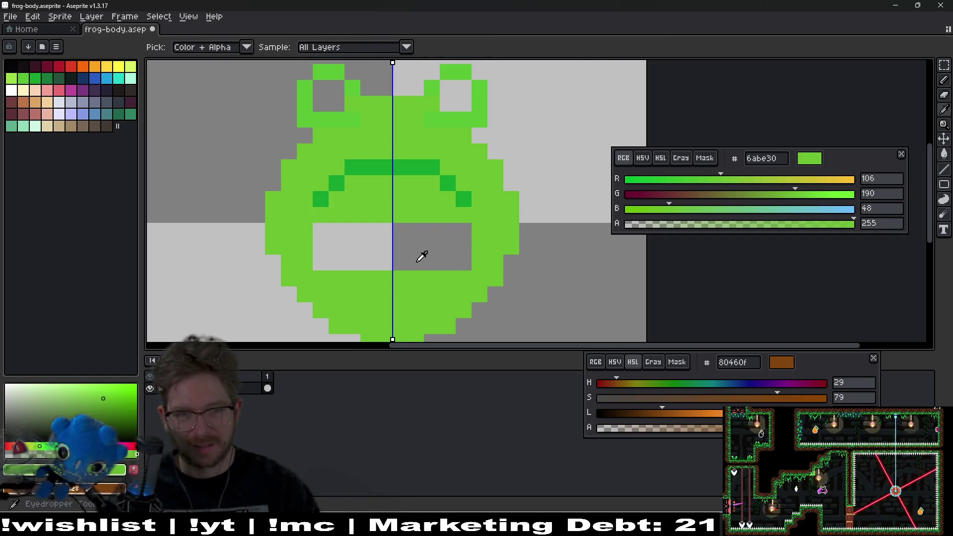
{"action": "key", "text": "g"}
{"action": "left_click", "coordinate": [355, 248]}
{"action": "key", "text": "b"}
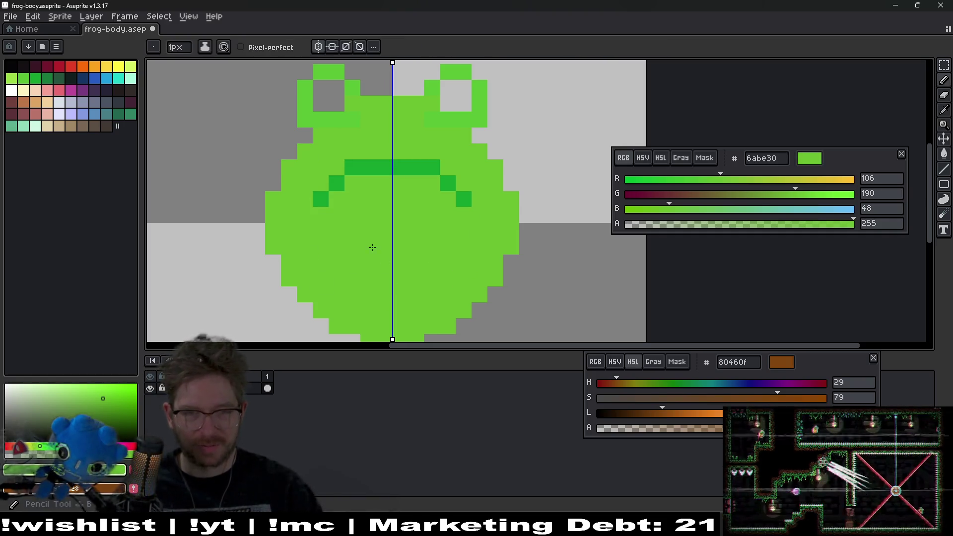
{"action": "scroll", "coordinate": [466, 256], "scroll_direction": "down", "scroll_amount": 2}
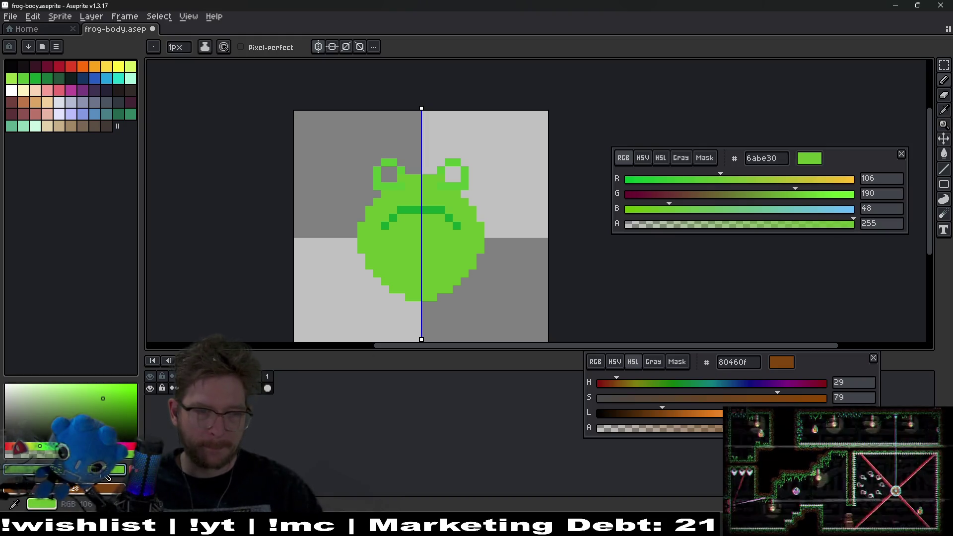
{"action": "key", "text": "ctrl+z"}
- Darken the drawing green to HSL lightness 41 (5ea72a)
{"action": "left_click", "coordinate": [665, 158]}
{"action": "left_click_drag", "start_coordinate": [734, 209], "coordinate": [720, 209]}
{"action": "scroll", "coordinate": [392, 279], "scroll_direction": "up", "scroll_amount": 2}
{"action": "scroll", "coordinate": [392, 279], "scroll_direction": "up", "scroll_amount": 3}
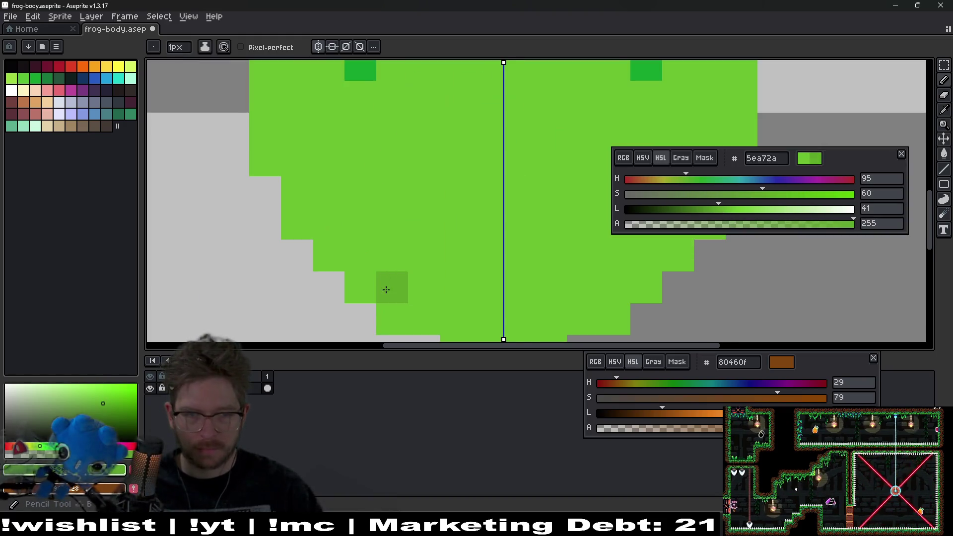
- Paint darker green columns down the frog's lower left side, then undo the excess strokes
{"action": "mouse_move", "coordinate": [302, 184]}
{"action": "left_mouse_down"}
{"action": "mouse_move", "coordinate": [303, 277]}
{"action": "mouse_move", "coordinate": [308, 203]}
{"action": "mouse_move", "coordinate": [293, 284]}
{"action": "left_mouse_up"}
{"action": "left_click", "coordinate": [356, 279]}
{"action": "mouse_move", "coordinate": [338, 238]}
{"action": "left_mouse_down"}
{"action": "mouse_move", "coordinate": [355, 236]}
{"action": "mouse_move", "coordinate": [382, 111]}
{"action": "left_mouse_up"}
{"action": "mouse_move", "coordinate": [337, 148]}
{"action": "left_mouse_down"}
{"action": "mouse_move", "coordinate": [323, 202]}
{"action": "mouse_move", "coordinate": [328, 277]}
{"action": "left_mouse_up"}
{"action": "scroll", "coordinate": [435, 248], "scroll_direction": "down", "scroll_amount": 4}
{"action": "scroll", "coordinate": [436, 247], "scroll_direction": "down", "scroll_amount": 2}
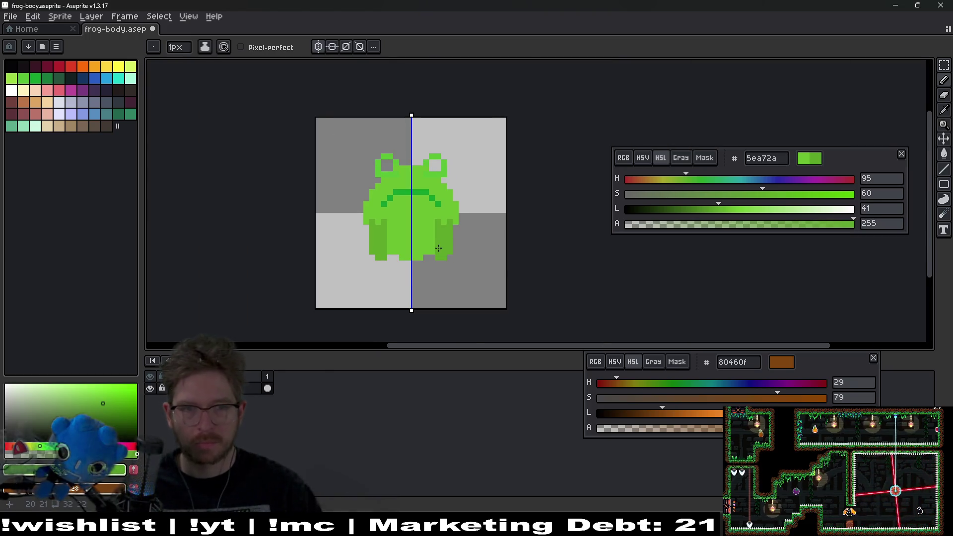
{"action": "scroll", "coordinate": [395, 241], "scroll_direction": "up", "scroll_amount": 5}
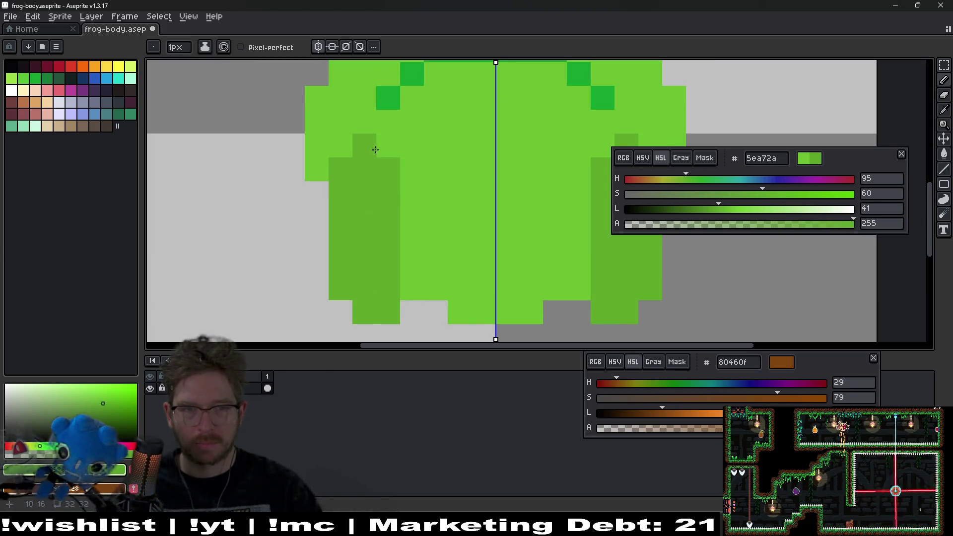
{"action": "left_click", "coordinate": [376, 149]}
{"action": "scroll", "coordinate": [526, 198], "scroll_direction": "down", "scroll_amount": 4}
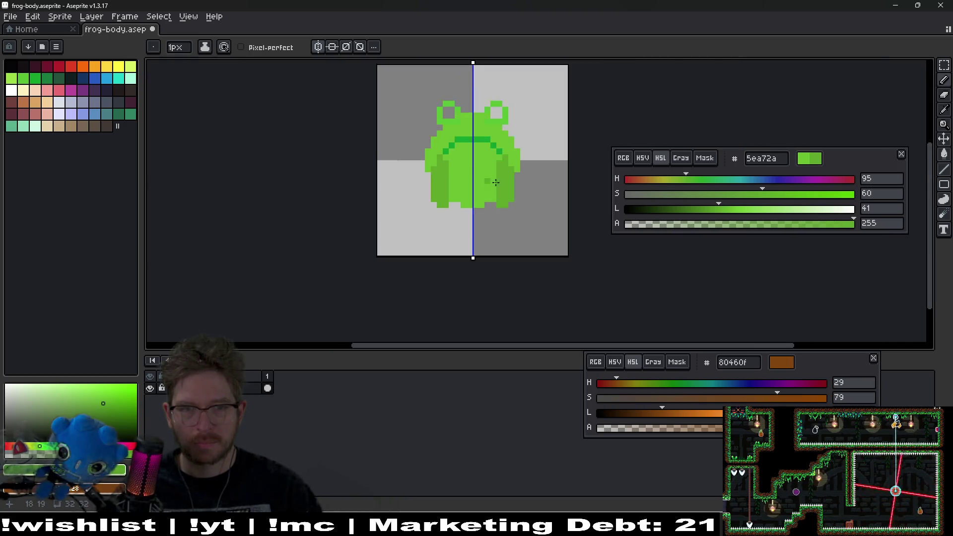
{"action": "scroll", "coordinate": [525, 196], "scroll_direction": "up", "scroll_amount": 3}
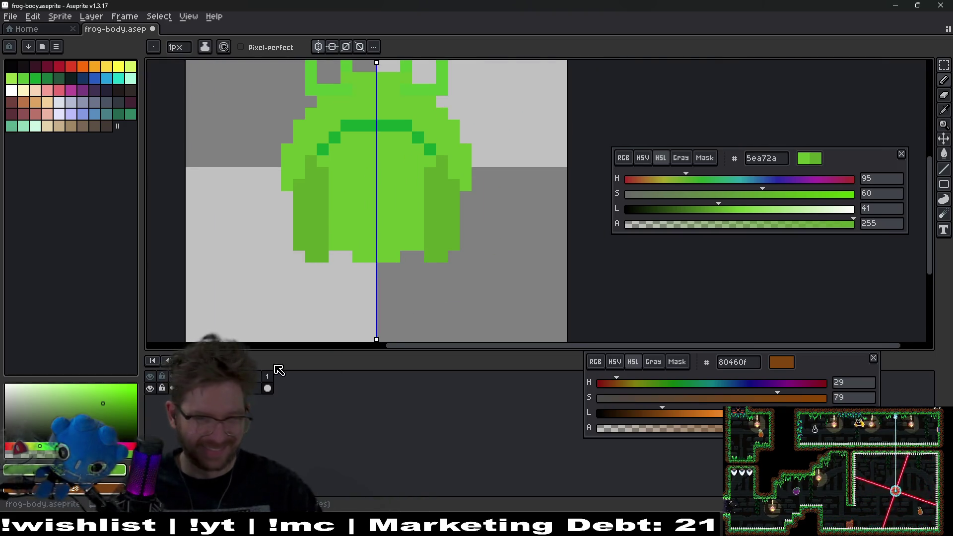
{"action": "key", "text": "ctrl+z"}
{"action": "key", "text": "ctrl+z"}
{"action": "key", "text": "ctrl+z"}
{"action": "key", "text": "ctrl+z"}
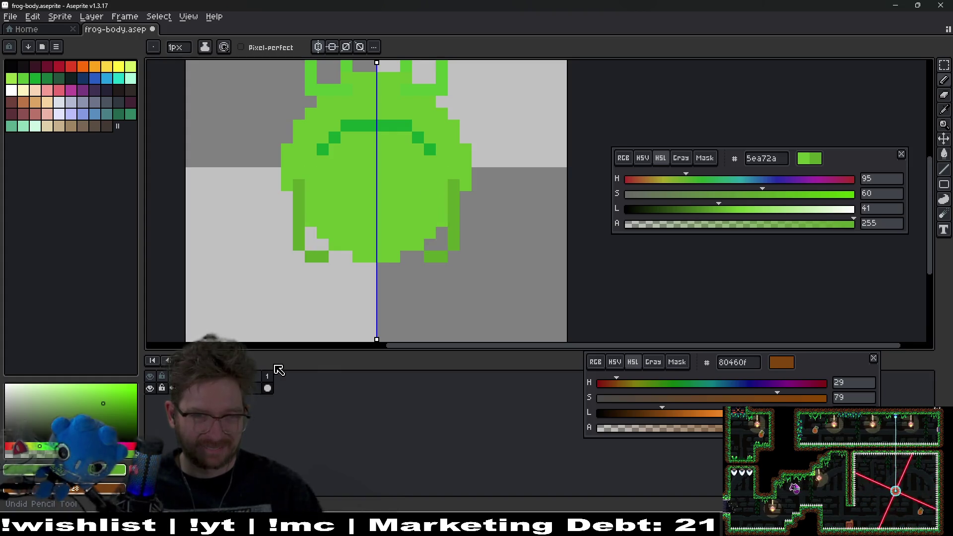
{"action": "key", "text": "ctrl+z"}
{"action": "key", "text": "ctrl+z"}
{"action": "key", "text": "ctrl+z"}
- Add a new layer for the frog's arms
{"action": "right_click", "coordinate": [219, 392]}
{"action": "mouse_move", "coordinate": [268, 414]}
{"action": "left_click", "coordinate": [327, 411]}
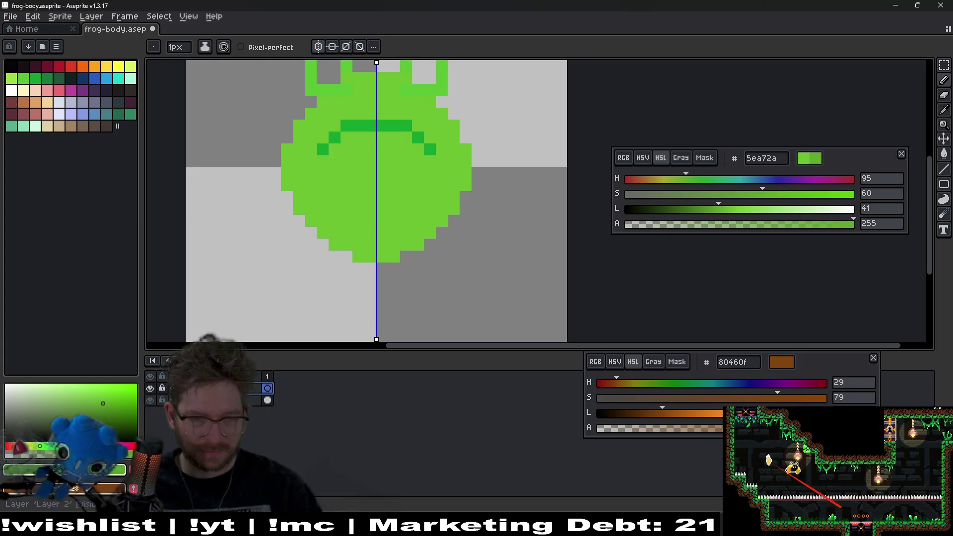
{"action": "scroll", "coordinate": [319, 238], "scroll_direction": "up", "scroll_amount": 2}
- Draw a darker green arm column on the left and shift it one pixel outward
{"action": "left_click_drag", "start_coordinate": [323, 207], "coordinate": [320, 296]}
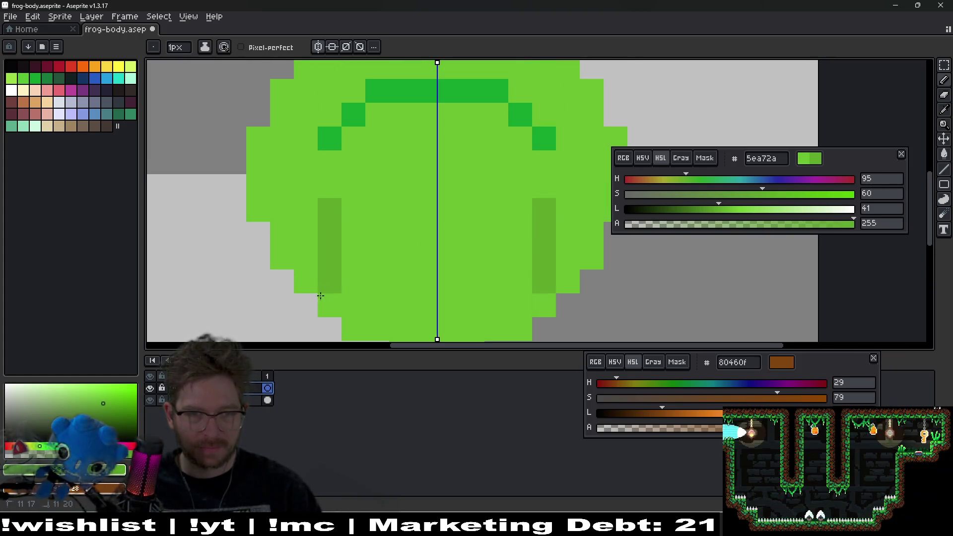
{"action": "left_click", "coordinate": [320, 296]}
{"action": "left_click", "coordinate": [325, 185]}
{"action": "key", "text": "ctrl+z"}
{"action": "key", "text": "ctrl+z"}
{"action": "key", "text": "ctrl+z"}
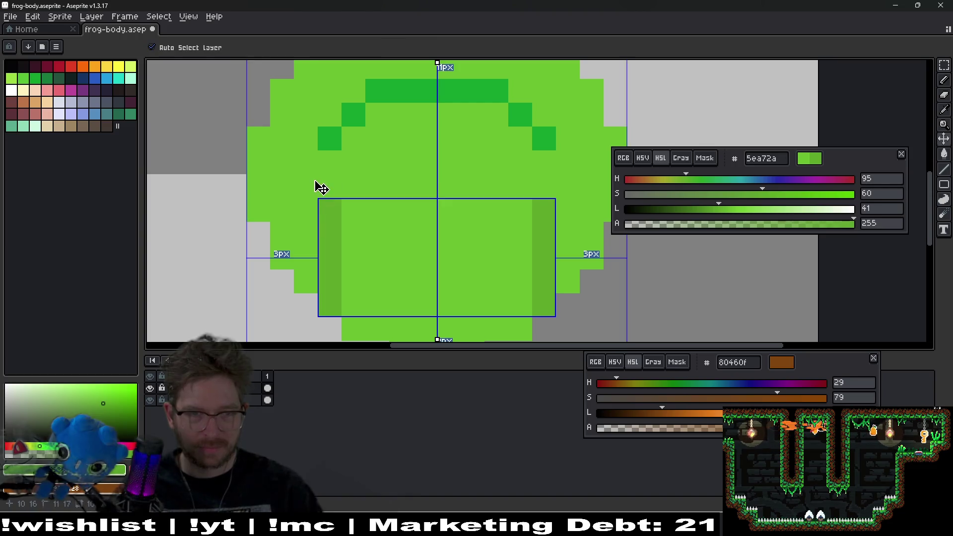
{"action": "left_click_drag", "start_coordinate": [305, 186], "coordinate": [305, 330]}
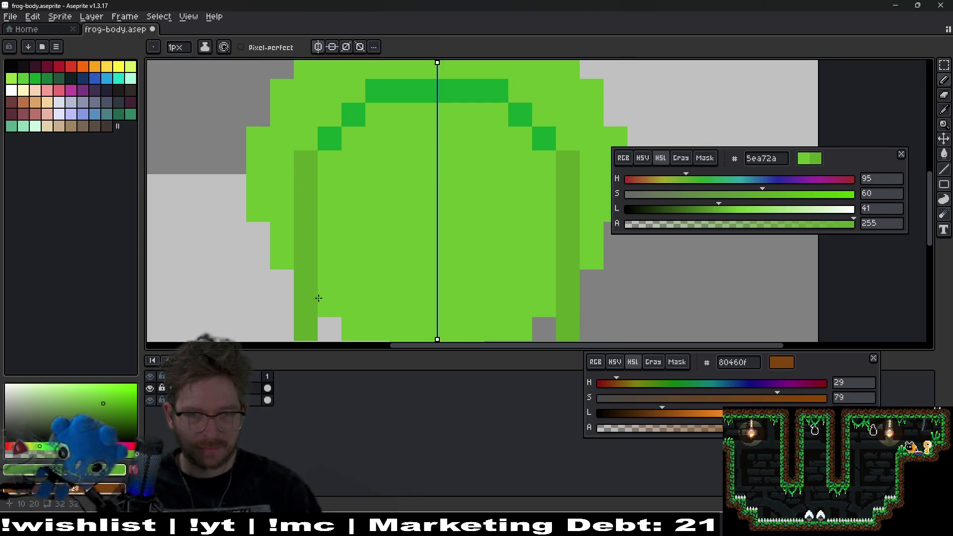
{"action": "scroll", "coordinate": [318, 297], "scroll_direction": "down", "scroll_amount": 3}
- Darken more pixels and columns along the lower left arm
{"action": "left_click", "coordinate": [345, 278]}
{"action": "left_click_drag", "start_coordinate": [328, 275], "coordinate": [346, 128]}
{"action": "left_click", "coordinate": [330, 208]}
{"action": "left_click", "coordinate": [341, 258]}
{"action": "scroll", "coordinate": [343, 149], "scroll_direction": "up", "scroll_amount": 2}
{"action": "scroll", "coordinate": [343, 149], "scroll_direction": "left", "scroll_amount": 1}
{"action": "left_click_drag", "start_coordinate": [303, 228], "coordinate": [299, 166]}
{"action": "left_click", "coordinate": [299, 167]}
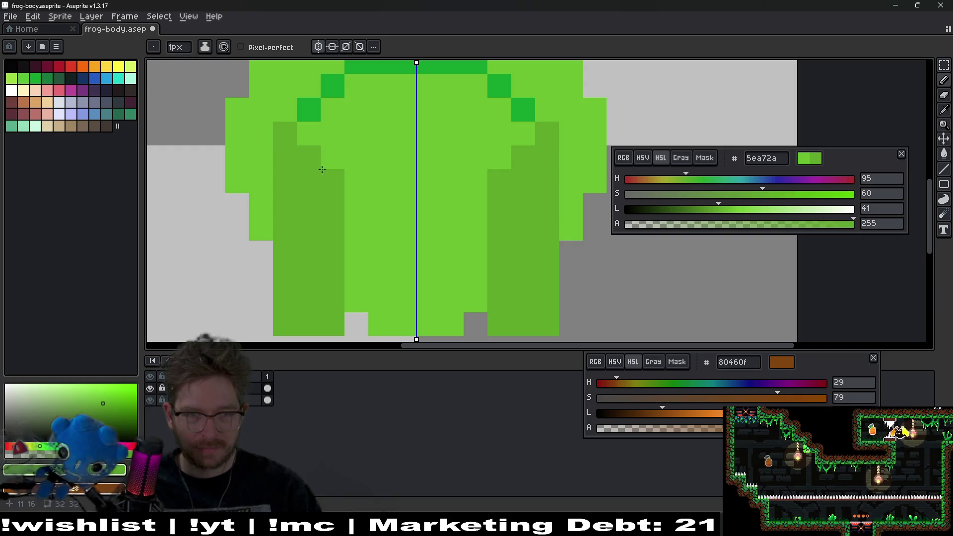
{"action": "scroll", "coordinate": [303, 169], "scroll_direction": "down", "scroll_amount": 6}
{"action": "scroll", "coordinate": [348, 208], "scroll_direction": "down", "scroll_amount": 1}
{"action": "scroll", "coordinate": [377, 241], "scroll_direction": "up", "scroll_amount": 7}
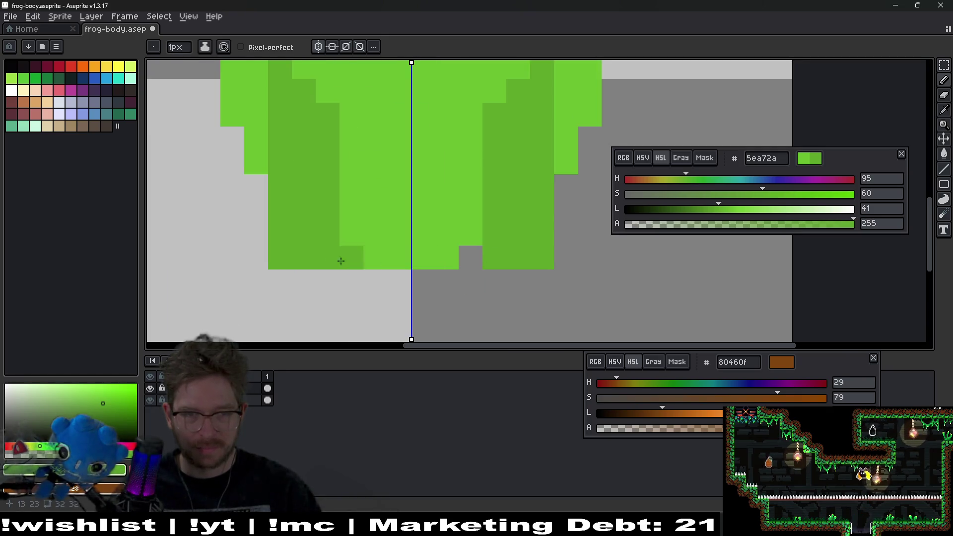
{"action": "scroll", "coordinate": [311, 275], "scroll_direction": "up", "scroll_amount": 2}
{"action": "scroll", "coordinate": [317, 248], "scroll_direction": "left", "scroll_amount": 1}
{"action": "scroll", "coordinate": [238, 243], "scroll_direction": "down", "scroll_amount": 2}
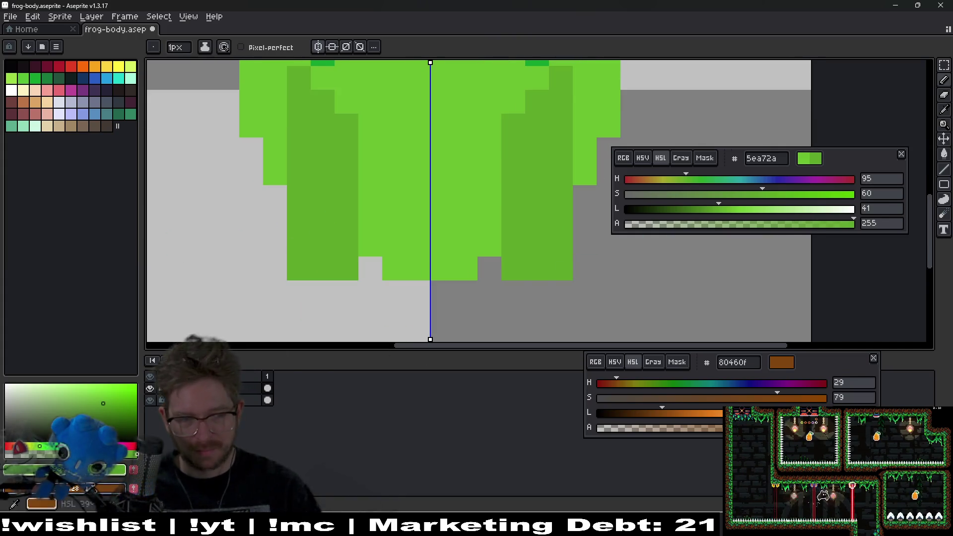
- Lower lightness to 38 (579b27) and paint deeper shading along the arms' bottom rows
{"action": "left_click", "coordinate": [713, 209]}
{"action": "left_click", "coordinate": [340, 269]}
{"action": "left_click_drag", "start_coordinate": [340, 270], "coordinate": [301, 270]}
{"action": "scroll", "coordinate": [459, 239], "scroll_direction": "down", "scroll_amount": 2}
{"action": "scroll", "coordinate": [476, 261], "scroll_direction": "down", "scroll_amount": 4}
{"action": "scroll", "coordinate": [473, 247], "scroll_direction": "up", "scroll_amount": 3}
{"action": "scroll", "coordinate": [473, 248], "scroll_direction": "up", "scroll_amount": 6}
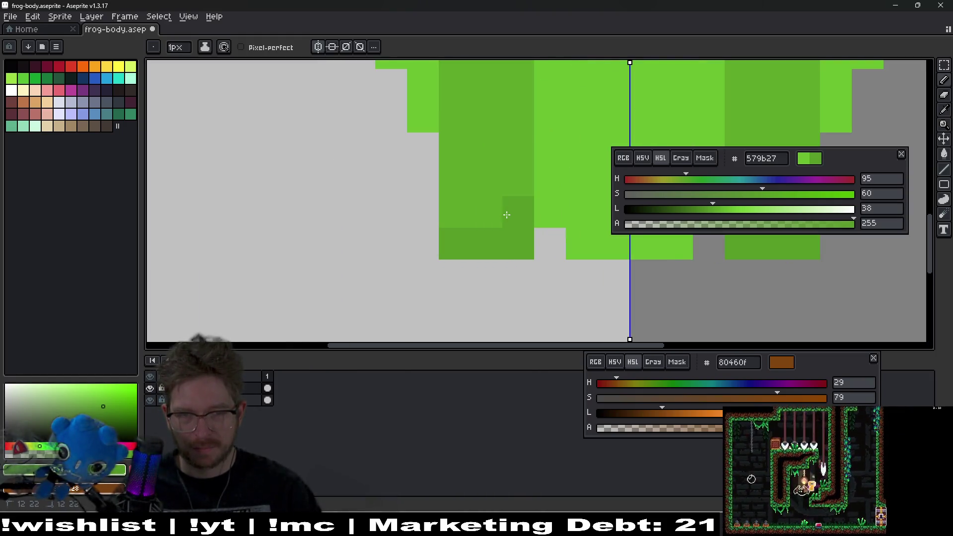
{"action": "scroll", "coordinate": [503, 258], "scroll_direction": "down", "scroll_amount": 4}
{"action": "scroll", "coordinate": [503, 258], "scroll_direction": "down", "scroll_amount": 1}
{"action": "left_click", "coordinate": [500, 244]}
{"action": "scroll", "coordinate": [511, 251], "scroll_direction": "up", "scroll_amount": 3}
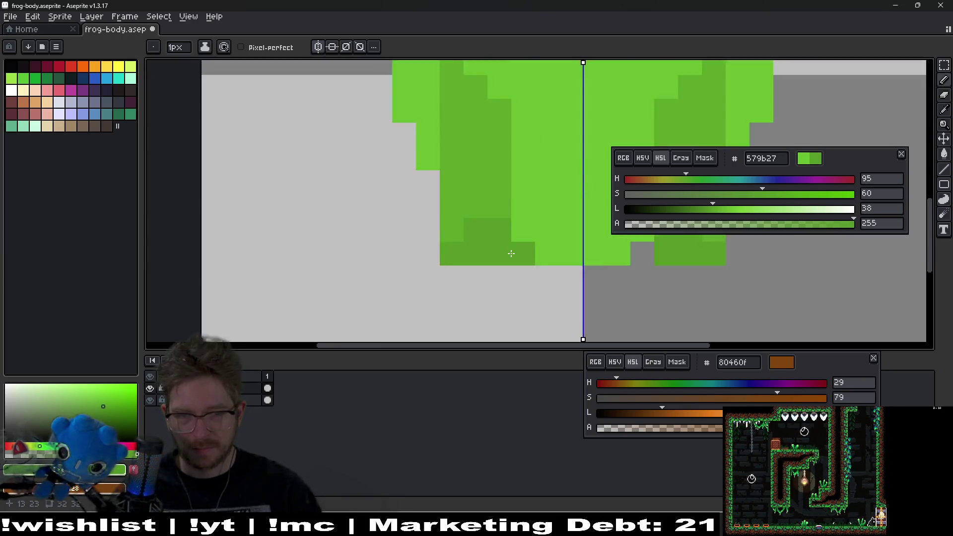
{"action": "scroll", "coordinate": [410, 255], "scroll_direction": "down", "scroll_amount": 3}
{"action": "scroll", "coordinate": [472, 229], "scroll_direction": "down", "scroll_amount": 3}
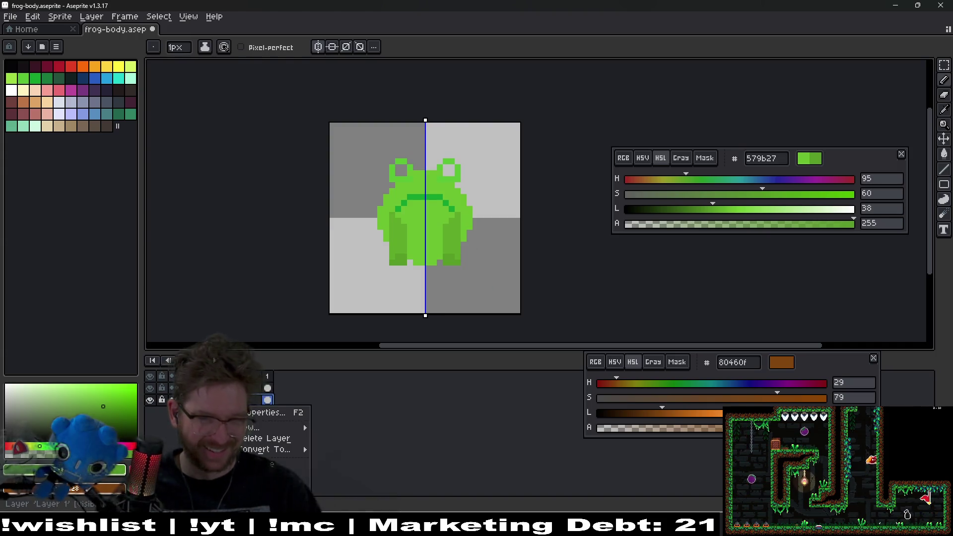
- Rename the top layer to 'eyes' and the layer below it to 'body'
{"action": "key", "text": "shift+p"}
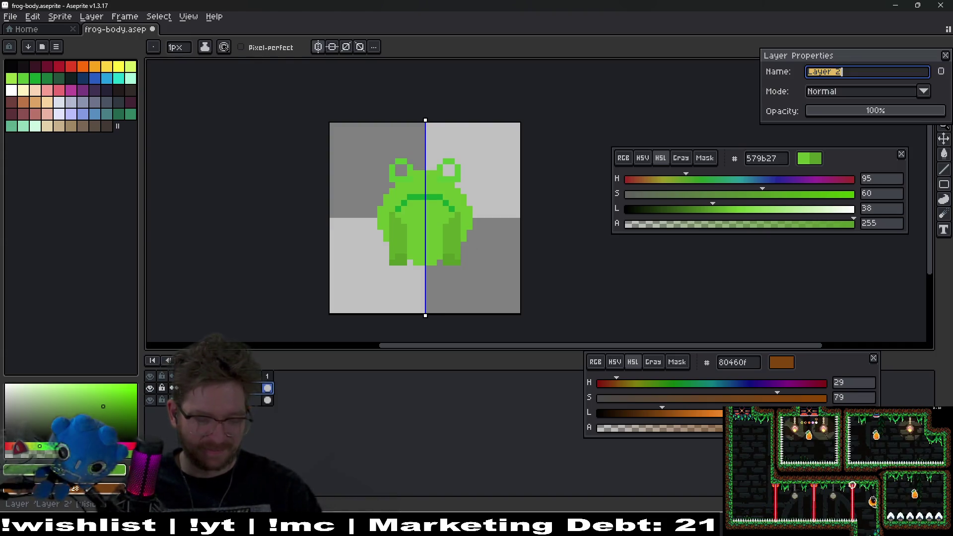
{"action": "type", "text": "eyes"}
{"action": "key", "text": "Return"}
{"action": "key", "text": "shift+p"}
{"action": "key", "text": "Escape"}
{"action": "key", "text": "Down"}
{"action": "key", "text": "shift+p"}
{"action": "type", "text": "body"}
{"action": "key", "text": "Return"}
- Add another new layer to the sprite and confirm its name in Layer Properties
{"action": "right_click", "coordinate": [226, 389]}
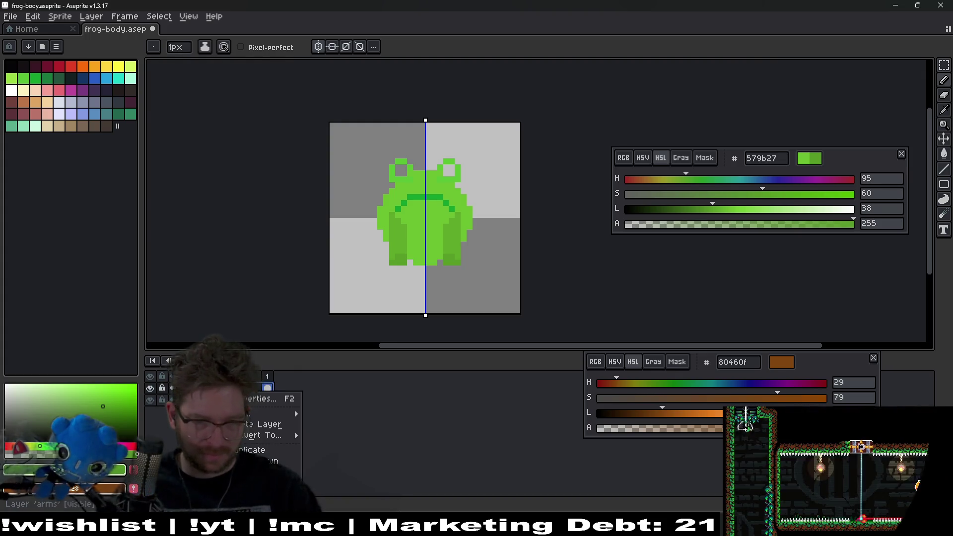
{"action": "mouse_move", "coordinate": [293, 413]}
{"action": "left_click", "coordinate": [331, 414]}
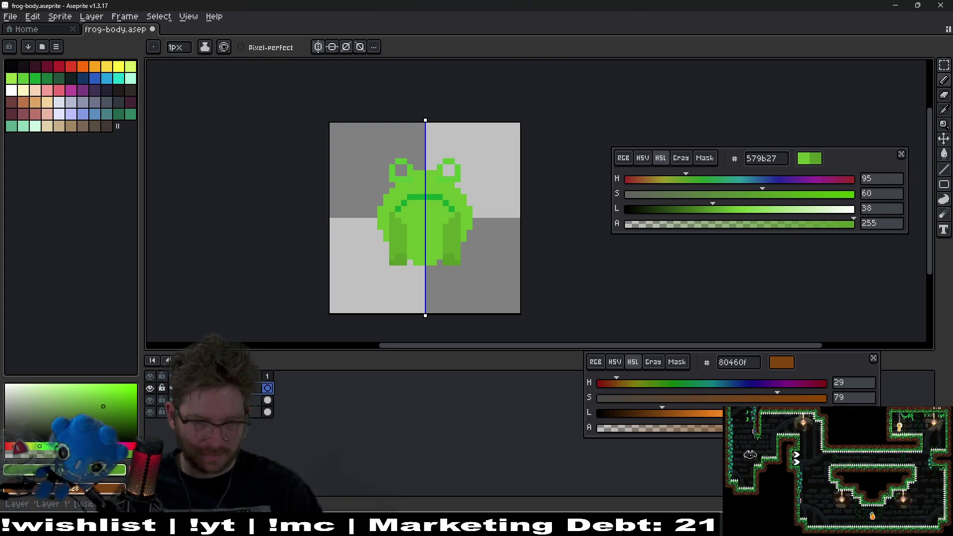
{"action": "key", "text": "shift+p"}
{"action": "key", "text": "Return"}
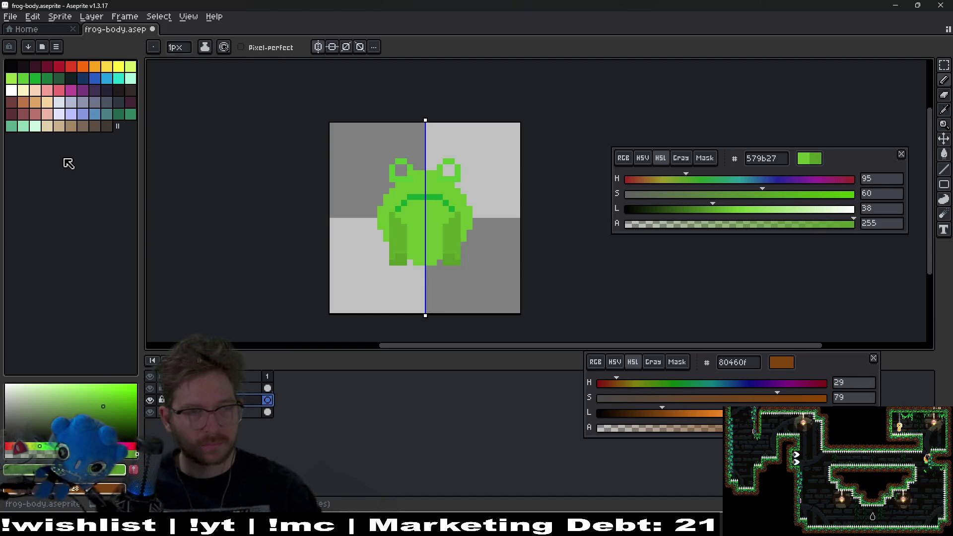
- Eyedrop the body green and lower its lightness to 35, giving 508f24
{"action": "left_click", "coordinate": [125, 114]}
{"action": "left_click", "coordinate": [23, 78]}
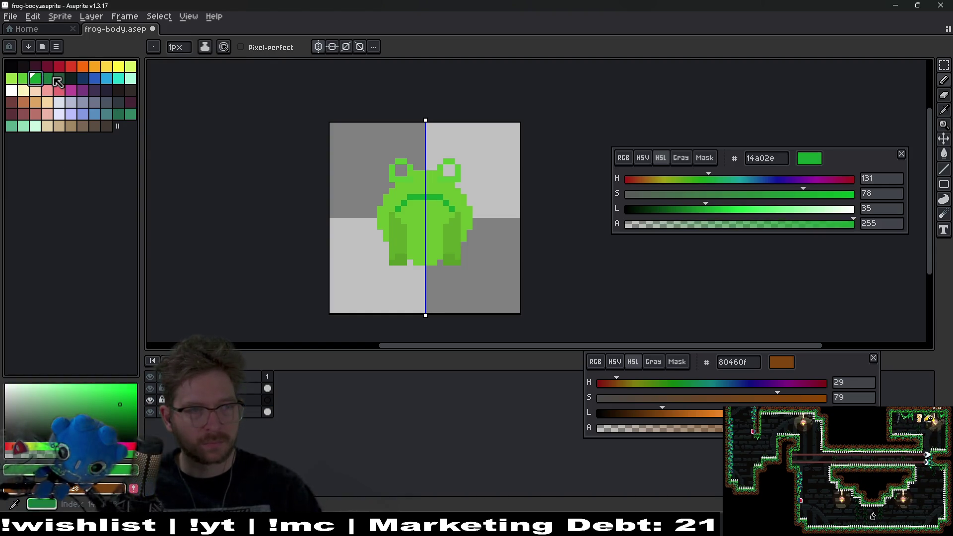
{"action": "left_click", "coordinate": [47, 78]}
{"action": "scroll", "coordinate": [357, 233], "scroll_direction": "up", "scroll_amount": 6}
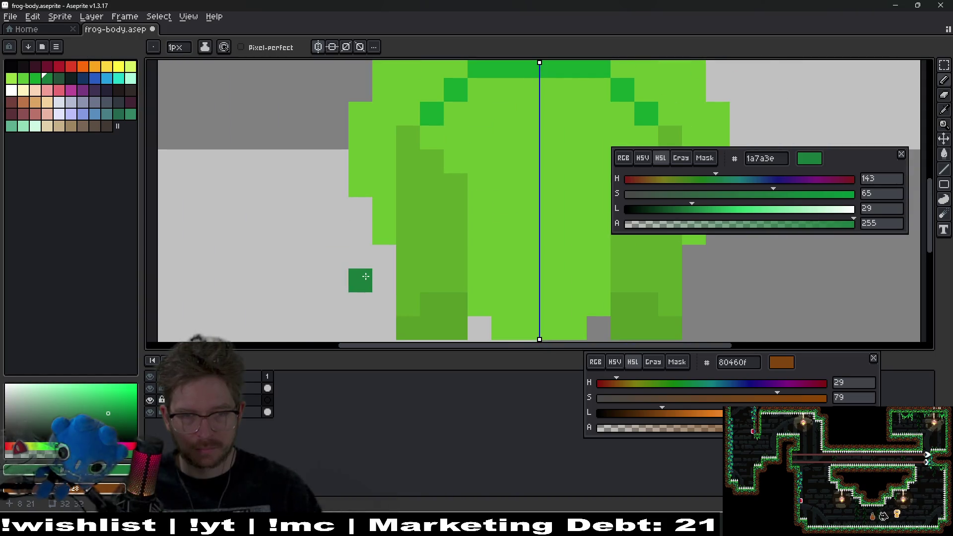
{"action": "scroll", "coordinate": [322, 230], "scroll_direction": "up", "scroll_amount": 1}
{"action": "key", "text": "i"}
{"action": "left_click", "coordinate": [385, 212]}
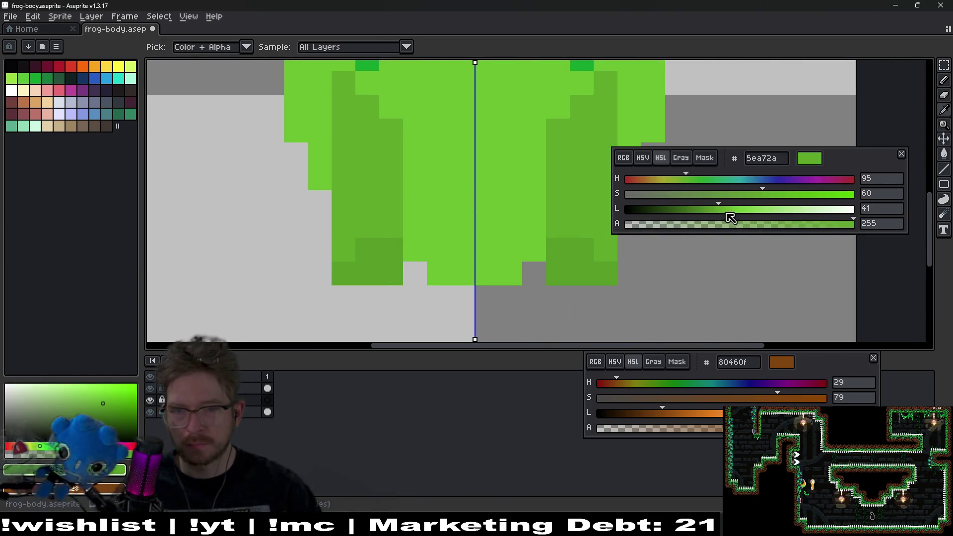
{"action": "left_click_drag", "start_coordinate": [712, 214], "coordinate": [705, 213]}
- Draw dark-green pixels along the frog's left edge beside the body, mirrored to the right
{"action": "key", "text": "b"}
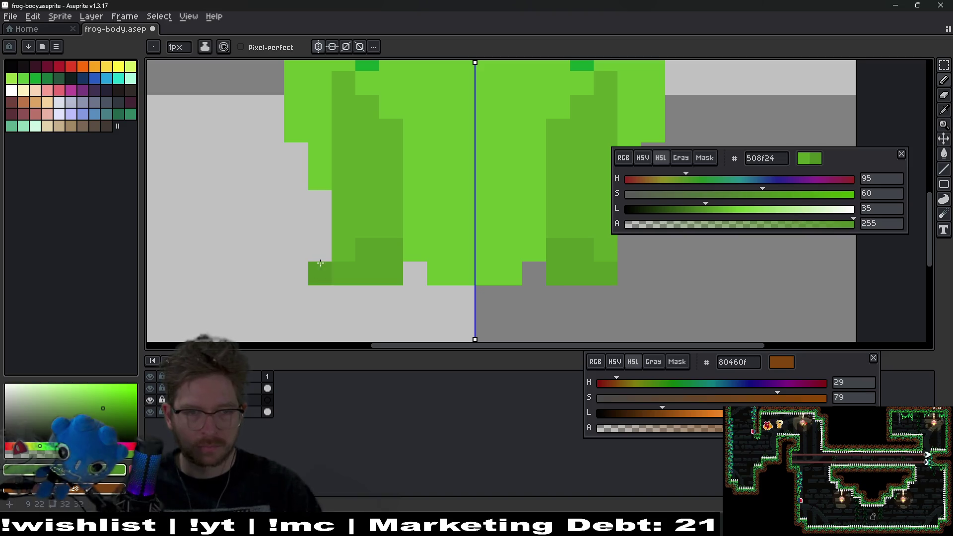
{"action": "mouse_move", "coordinate": [320, 226]}
{"action": "left_mouse_down"}
{"action": "mouse_move", "coordinate": [295, 178]}
{"action": "mouse_move", "coordinate": [283, 188]}
{"action": "mouse_move", "coordinate": [292, 196]}
{"action": "mouse_move", "coordinate": [276, 276]}
{"action": "left_mouse_up"}
{"action": "scroll", "coordinate": [332, 189], "scroll_direction": "up", "scroll_amount": 2}
{"action": "scroll", "coordinate": [342, 213], "scroll_direction": "up", "scroll_amount": 2}
{"action": "key", "text": "ctrl+z"}
{"action": "left_click_drag", "start_coordinate": [307, 241], "coordinate": [309, 212]}
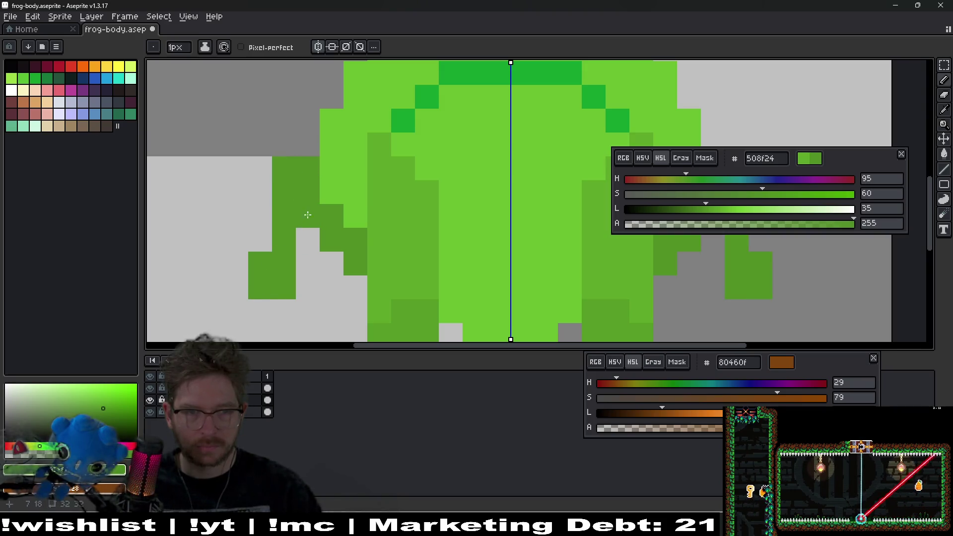
{"action": "left_click_drag", "start_coordinate": [262, 244], "coordinate": [266, 207]}
{"action": "scroll", "coordinate": [329, 259], "scroll_direction": "down", "scroll_amount": 7}
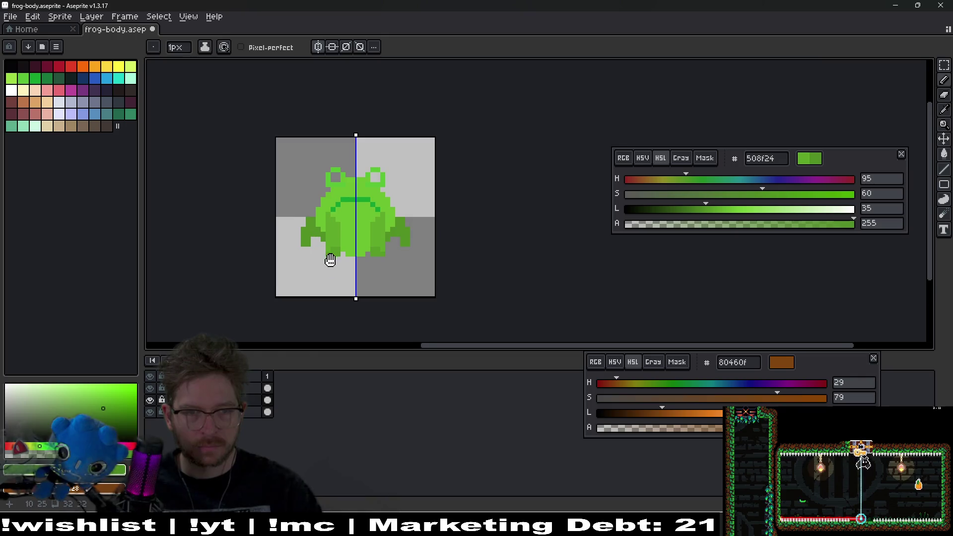
{"action": "scroll", "coordinate": [334, 234], "scroll_direction": "up", "scroll_amount": 8}
- Build out the dark-green legs with extra pixels, extending them down to the feet's bottom rows
{"action": "left_click", "coordinate": [340, 283]}
{"action": "left_click", "coordinate": [370, 205]}
{"action": "left_click", "coordinate": [370, 239]}
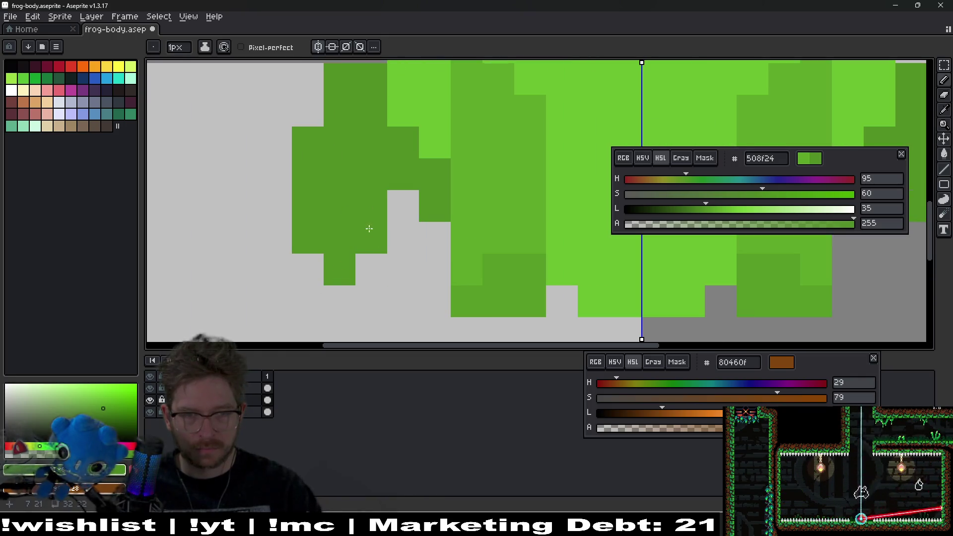
{"action": "key", "text": "ctrl+z"}
{"action": "left_click", "coordinate": [309, 270]}
{"action": "left_click", "coordinate": [339, 301]}
{"action": "left_click_drag", "start_coordinate": [370, 238], "coordinate": [402, 211]}
{"action": "left_click", "coordinate": [371, 270]}
{"action": "left_click", "coordinate": [435, 238]}
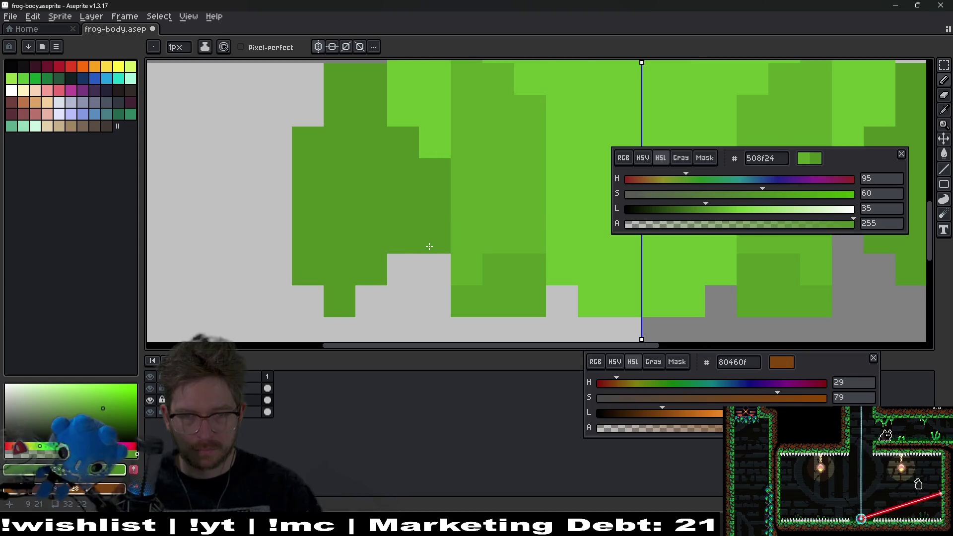
{"action": "scroll", "coordinate": [428, 245], "scroll_direction": "down", "scroll_amount": 6}
{"action": "scroll", "coordinate": [517, 245], "scroll_direction": "up", "scroll_amount": 4}
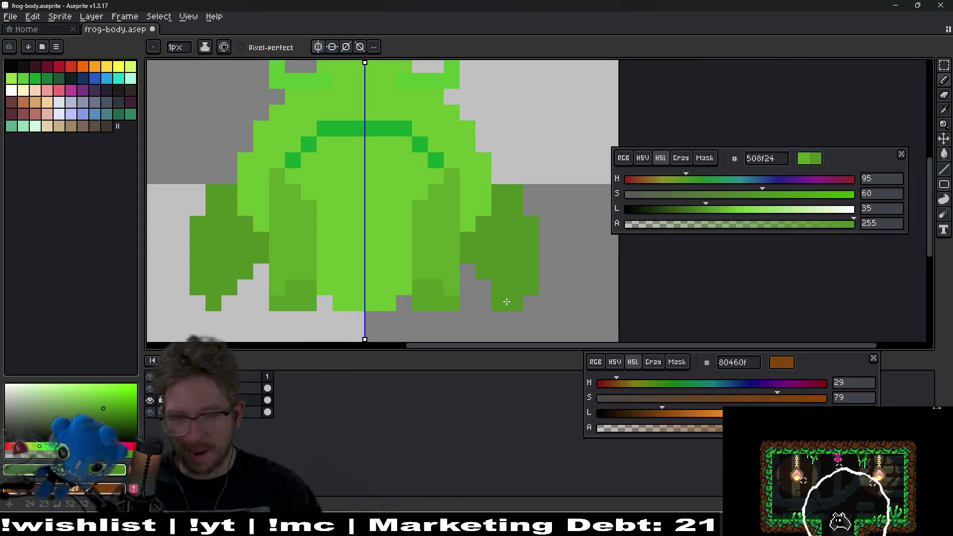
{"action": "left_click_drag", "start_coordinate": [500, 304], "coordinate": [483, 303]}
{"action": "left_click", "coordinate": [292, 312]}
{"action": "key", "text": "ctrl+z"}
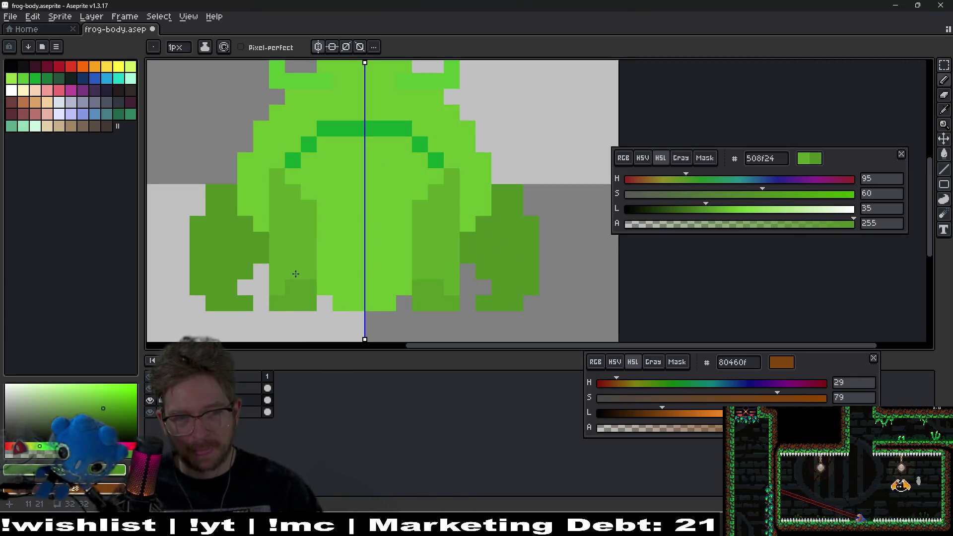
- Erase the legs' outer and top pixels, then fill the notch at the leg bottoms
{"action": "key", "text": "e"}
{"action": "mouse_move", "coordinate": [197, 224]}
{"action": "left_mouse_down"}
{"action": "mouse_move", "coordinate": [182, 240]}
{"action": "mouse_move", "coordinate": [197, 288]}
{"action": "left_mouse_up"}
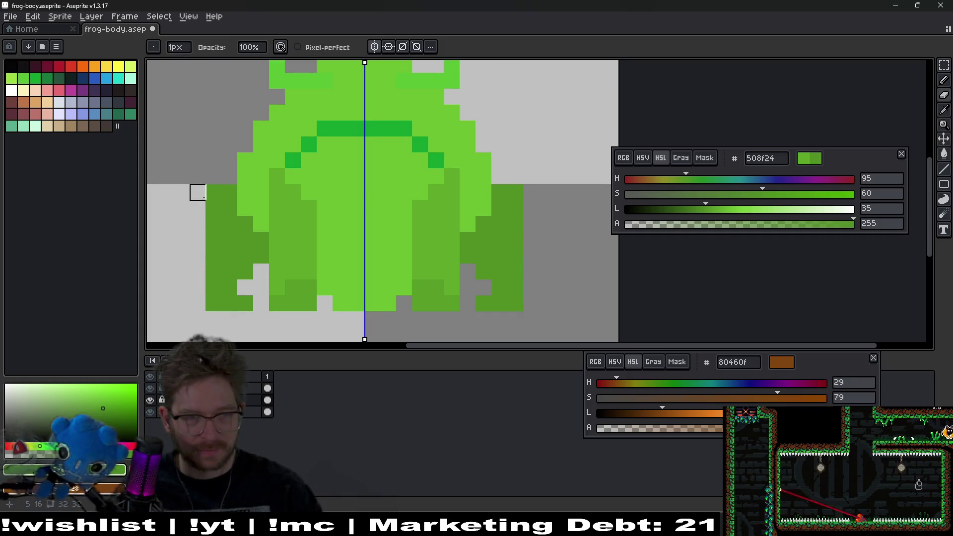
{"action": "left_click", "coordinate": [214, 193]}
{"action": "key", "text": "b"}
{"action": "left_click", "coordinate": [241, 286]}
{"action": "left_click", "coordinate": [261, 303]}
- Trim the legs' bottom corner pixels and outer column, then redraw the leg edge
{"action": "key", "text": "e"}
{"action": "left_click_drag", "start_coordinate": [208, 283], "coordinate": [227, 315]}
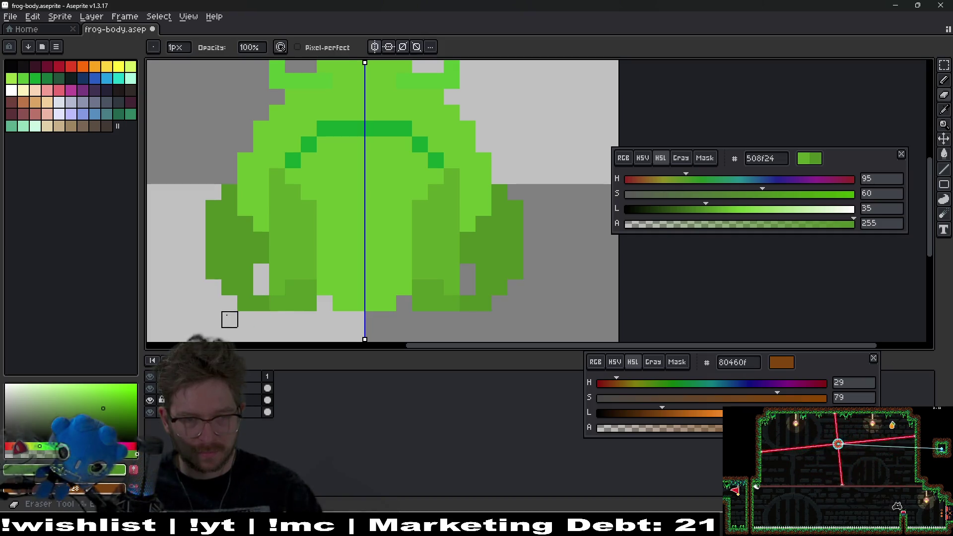
{"action": "mouse_move", "coordinate": [213, 271]}
{"action": "left_mouse_down"}
{"action": "mouse_move", "coordinate": [213, 224]}
{"action": "mouse_move", "coordinate": [213, 277]}
{"action": "left_mouse_up"}
{"action": "key", "text": "b"}
{"action": "scroll", "coordinate": [259, 298], "scroll_direction": "down", "scroll_amount": 4}
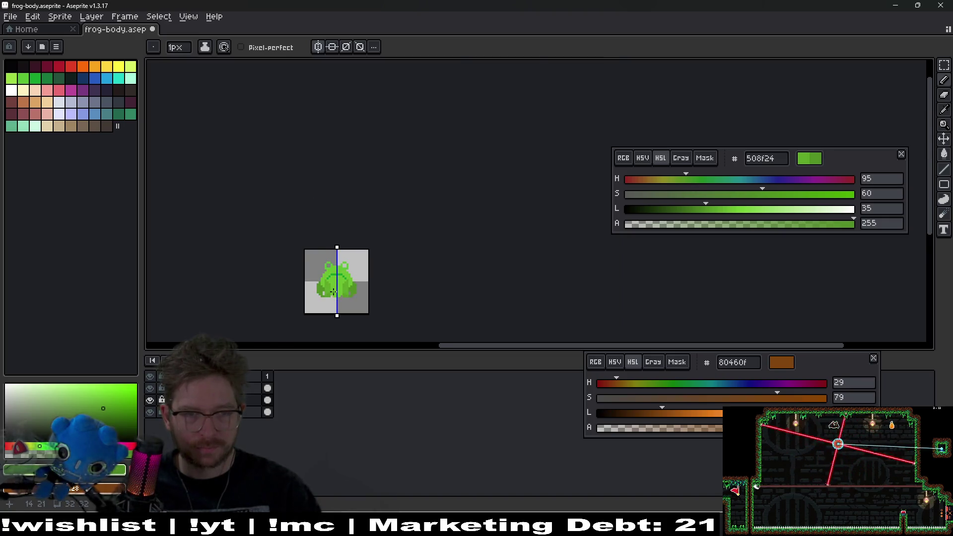
{"action": "scroll", "coordinate": [361, 248], "scroll_direction": "up", "scroll_amount": 5}
{"action": "scroll", "coordinate": [360, 248], "scroll_direction": "down", "scroll_amount": 3}
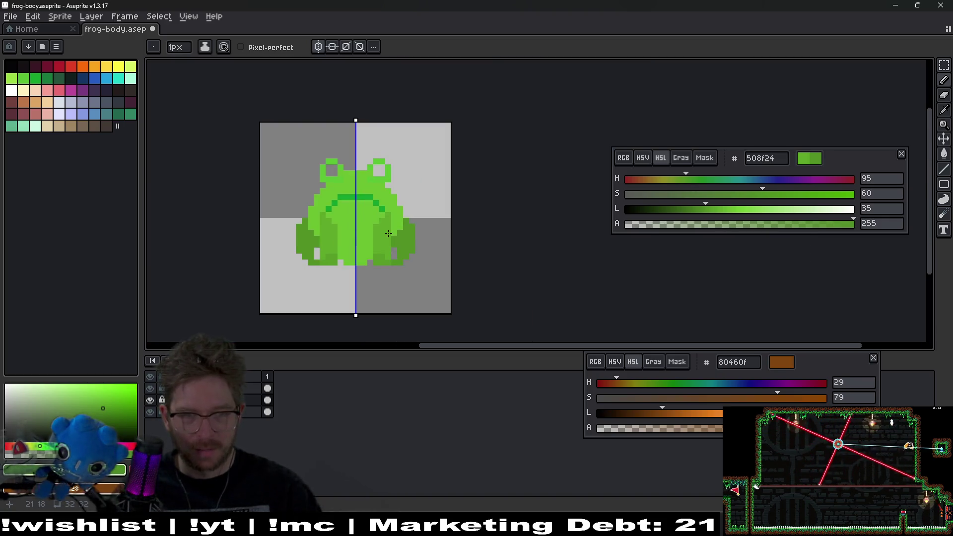
{"action": "left_click_drag", "start_coordinate": [288, 205], "coordinate": [324, 235]}
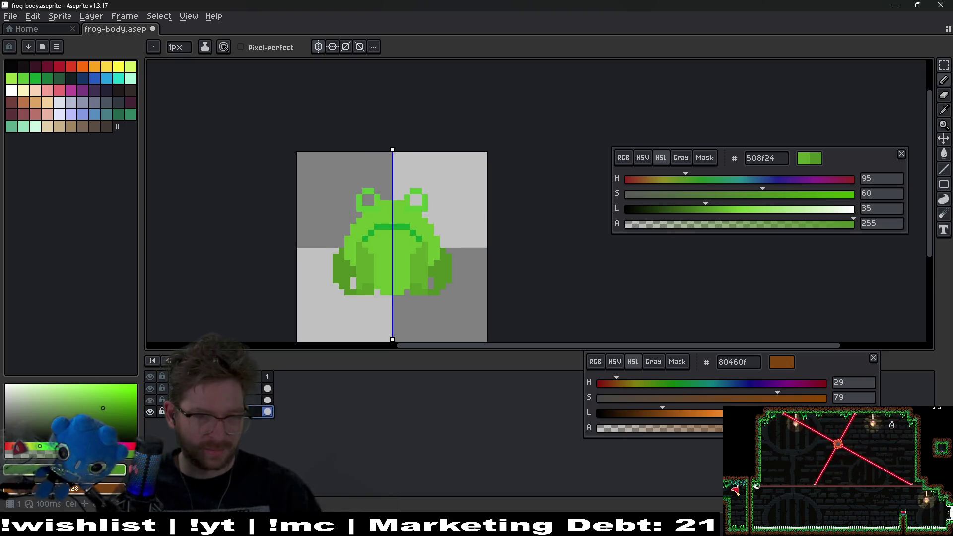
{"action": "scroll", "coordinate": [414, 220], "scroll_direction": "up", "scroll_amount": 3}
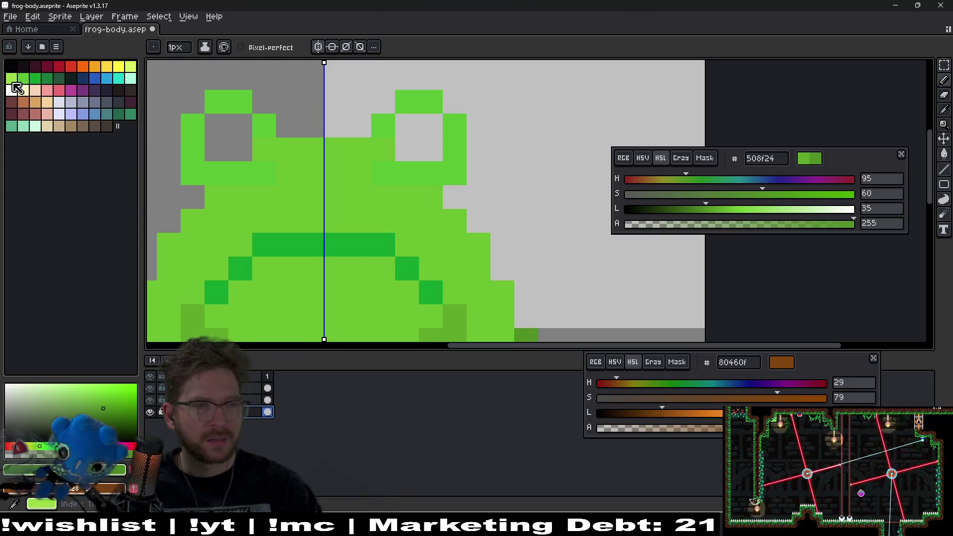
- Paint the frog's two eyes white on its head
{"action": "left_click", "coordinate": [18, 88]}
{"action": "left_click_drag", "start_coordinate": [241, 124], "coordinate": [219, 127]}
{"action": "scroll", "coordinate": [271, 168], "scroll_direction": "down", "scroll_amount": 3}
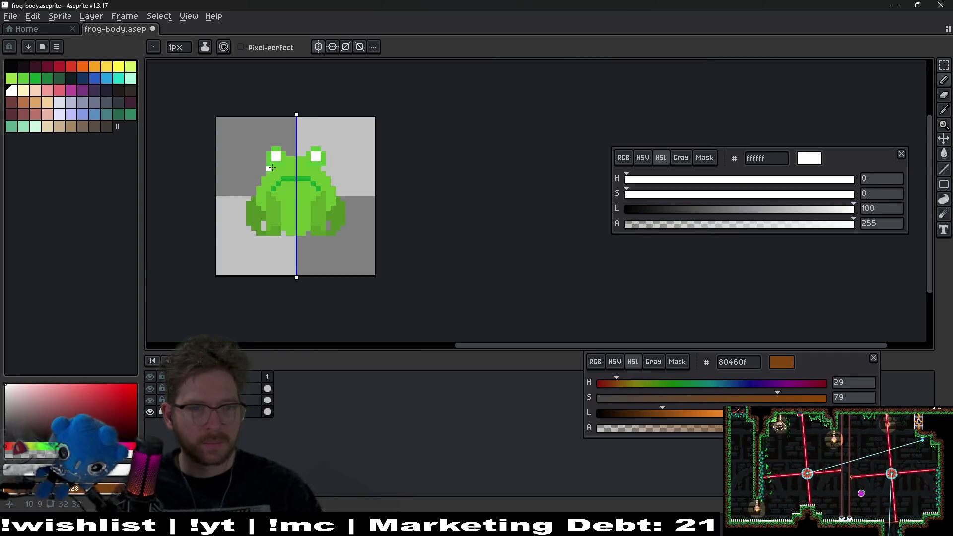
{"action": "scroll", "coordinate": [289, 164], "scroll_direction": "up", "scroll_amount": 3}
{"action": "scroll", "coordinate": [335, 187], "scroll_direction": "up", "scroll_amount": 3}
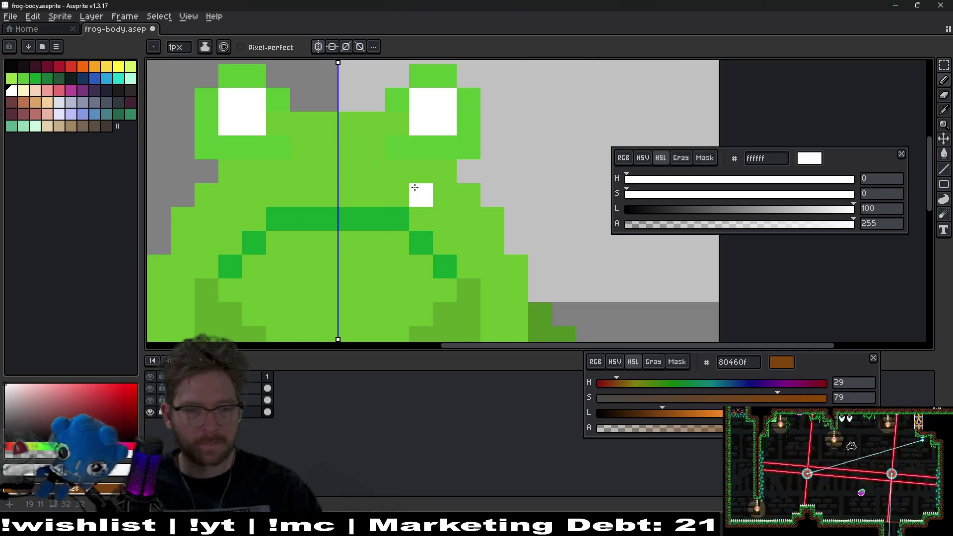
{"action": "key", "text": "m"}
{"action": "left_click_drag", "start_coordinate": [377, 125], "coordinate": [382, 140]}
{"action": "key", "text": "ctrl+z"}
{"action": "key", "text": "ctrl+z"}
{"action": "key", "text": "ctrl+z"}
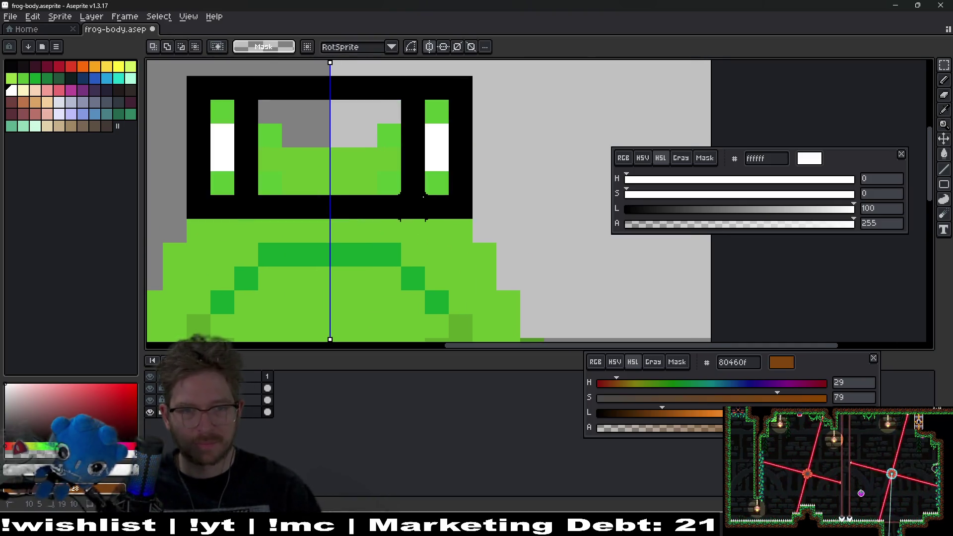
{"action": "scroll", "coordinate": [532, 207], "scroll_direction": "down", "scroll_amount": 5}
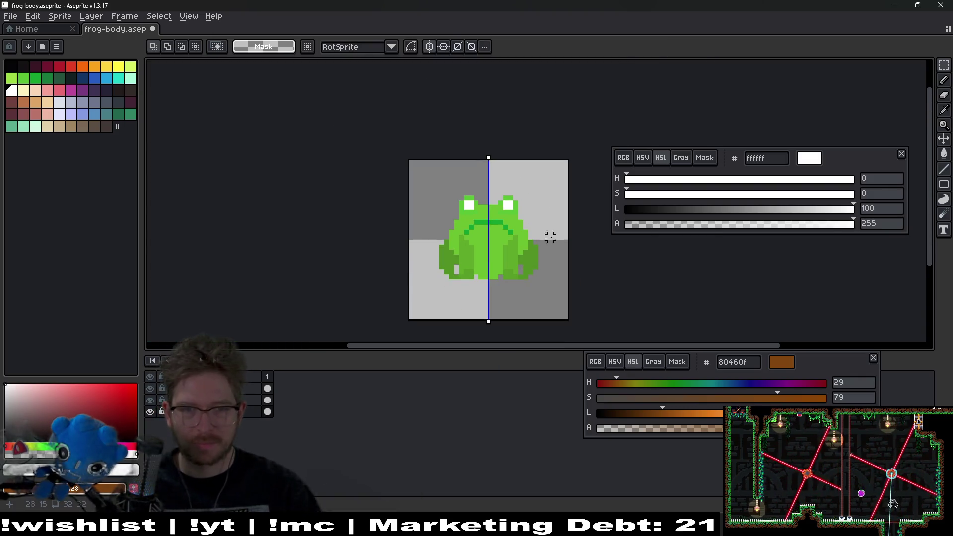
{"action": "scroll", "coordinate": [463, 170], "scroll_direction": "up", "scroll_amount": 5}
{"action": "scroll", "coordinate": [439, 183], "scroll_direction": "left", "scroll_amount": 2}
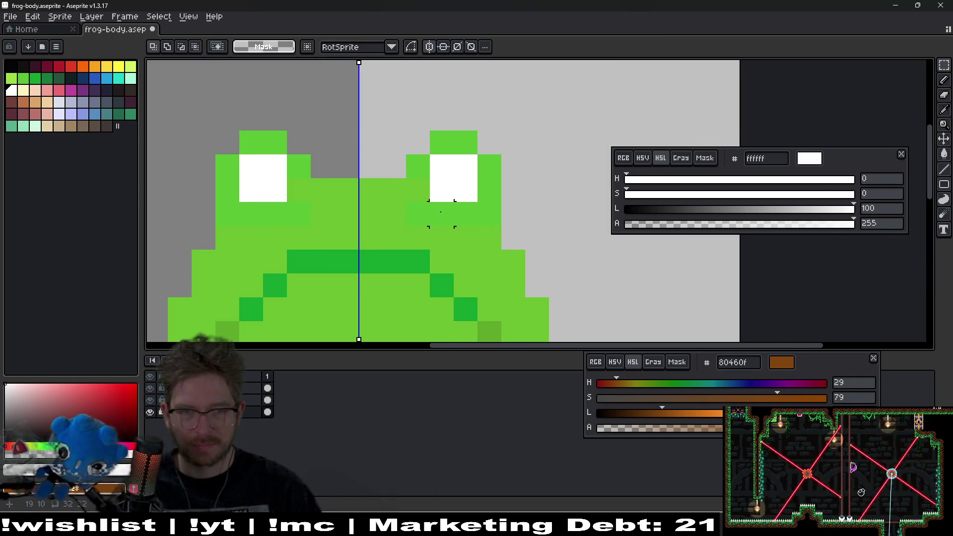
- Widen both white eyes downward and inward and fill their remaining pixels
{"action": "key", "text": "i"}
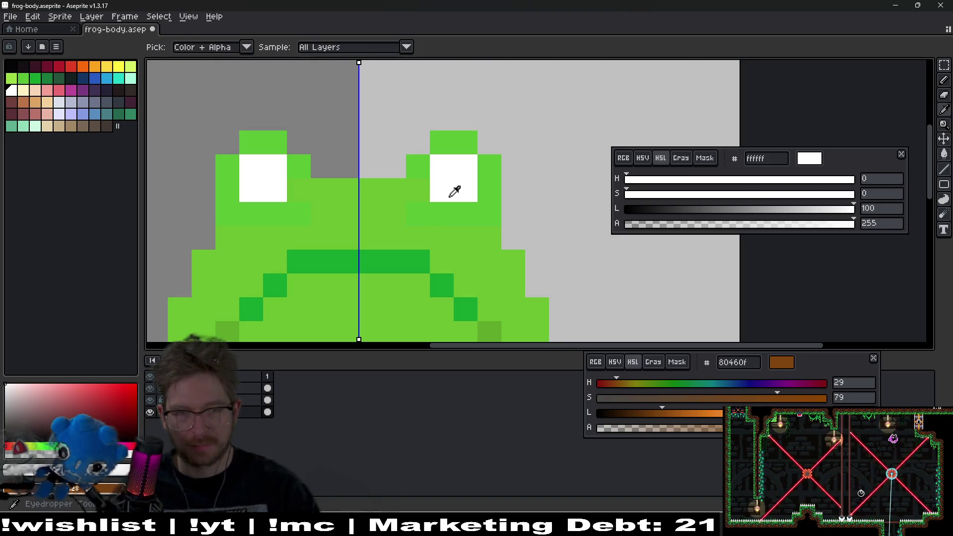
{"action": "key", "text": "b"}
{"action": "left_click_drag", "start_coordinate": [467, 211], "coordinate": [440, 209]}
{"action": "left_click", "coordinate": [421, 198]}
{"action": "left_click", "coordinate": [421, 175]}
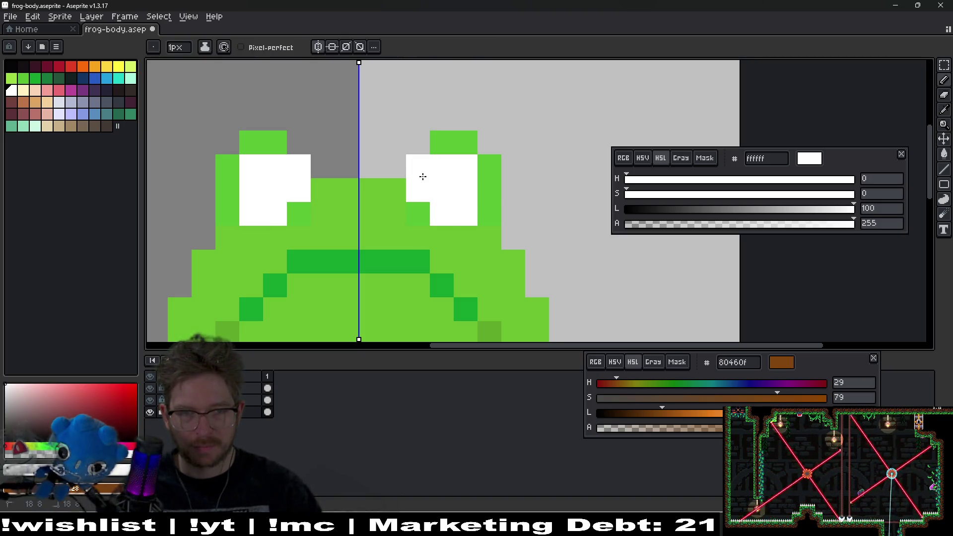
{"action": "left_click", "coordinate": [423, 207]}
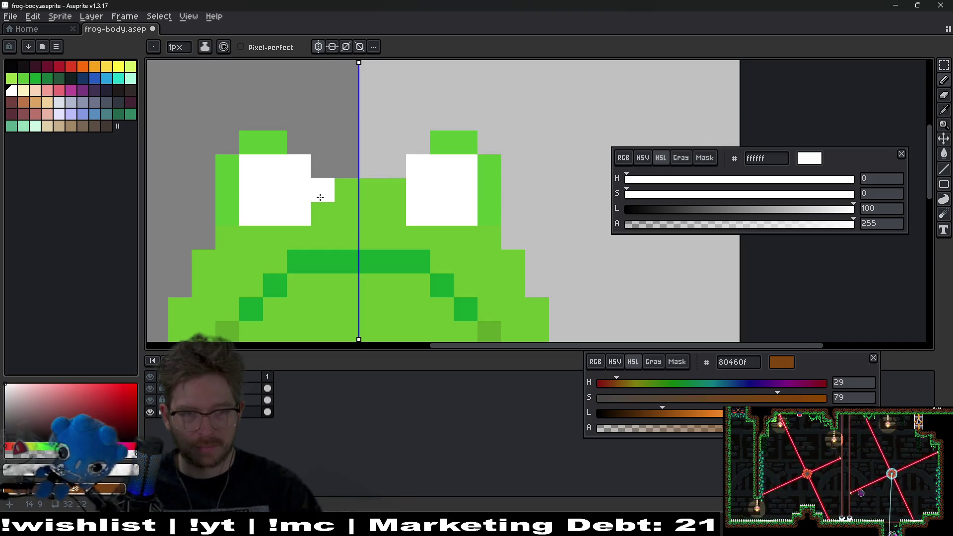
- Undo a trial erase beside the eyes, sample body green 59c135, then pick red b4202a
{"action": "key", "text": "e"}
{"action": "left_click", "coordinate": [299, 167]}
{"action": "left_click", "coordinate": [298, 214]}
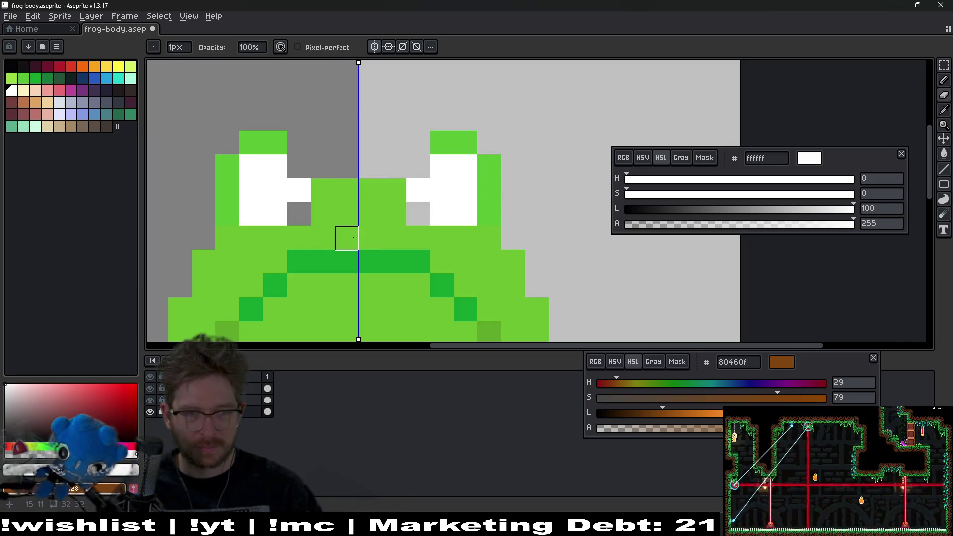
{"action": "key", "text": "ctrl+z"}
{"action": "key", "text": "i"}
{"action": "left_click", "coordinate": [445, 141]}
{"action": "key", "text": "b"}
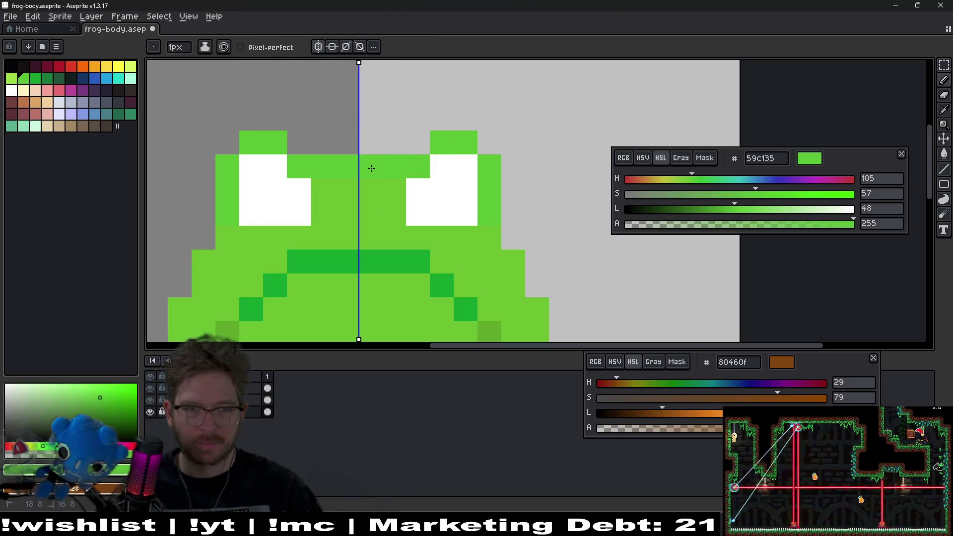
{"action": "scroll", "coordinate": [370, 166], "scroll_direction": "down", "scroll_amount": 5}
{"action": "scroll", "coordinate": [446, 191], "scroll_direction": "up", "scroll_amount": 5}
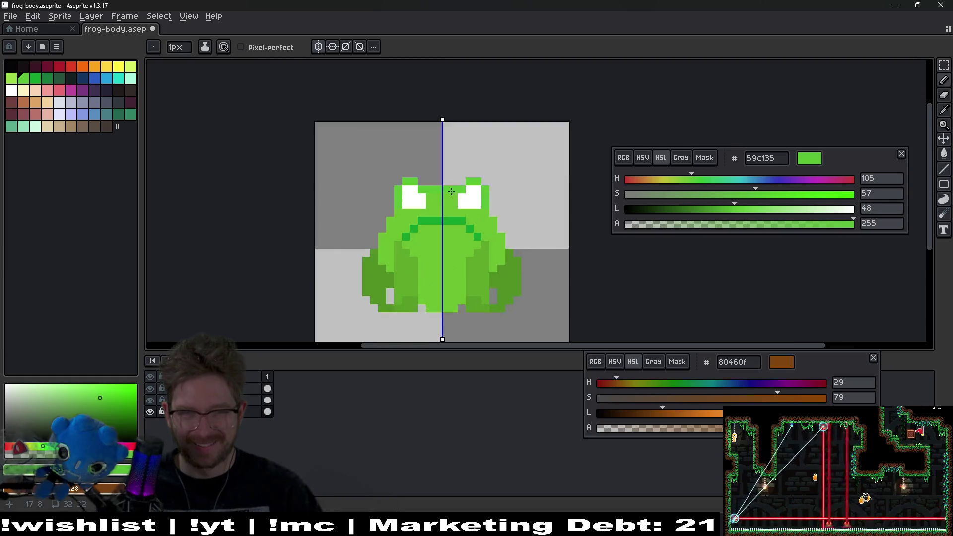
{"action": "key", "text": "e"}
{"action": "scroll", "coordinate": [440, 188], "scroll_direction": "down", "scroll_amount": 4}
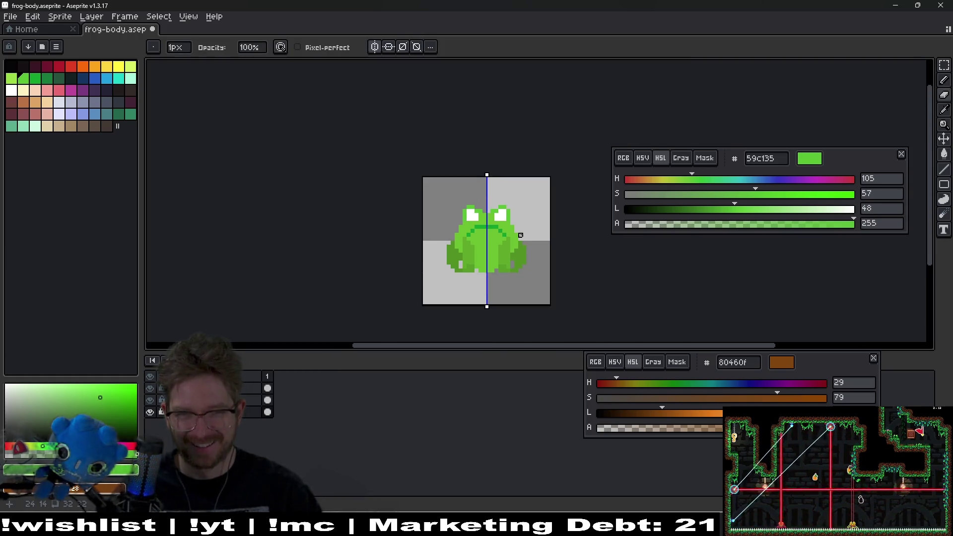
{"action": "scroll", "coordinate": [461, 203], "scroll_direction": "up", "scroll_amount": 3}
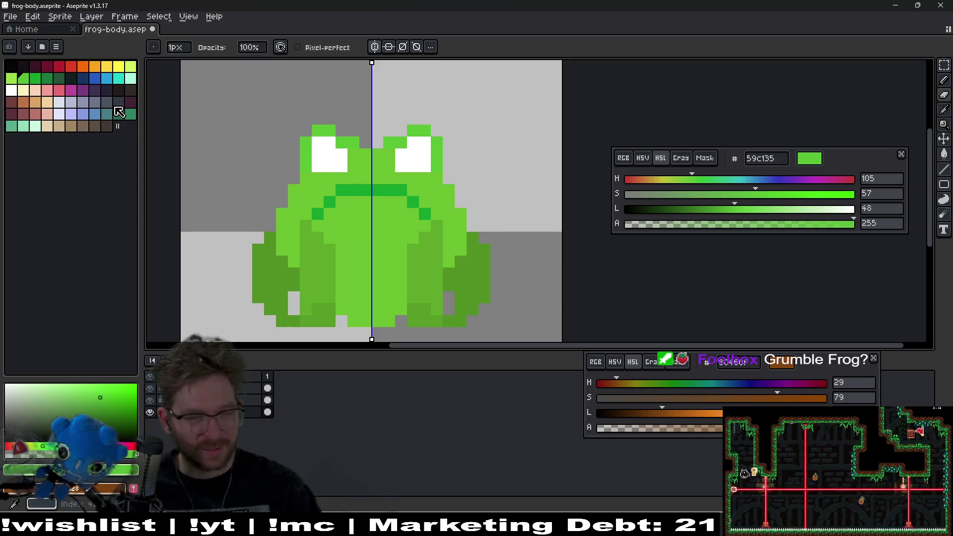
{"action": "left_click", "coordinate": [59, 66]}
{"action": "left_click", "coordinate": [341, 166]}
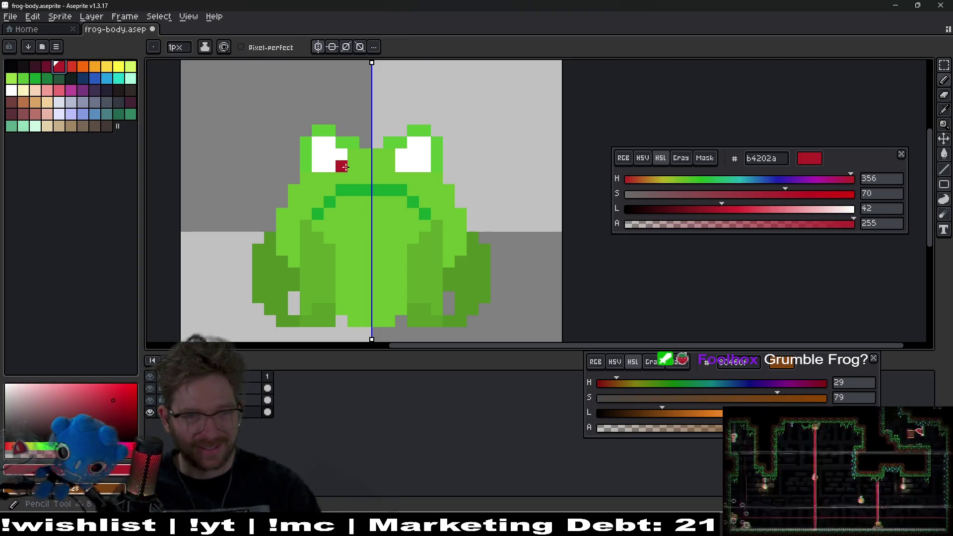
{"action": "scroll", "coordinate": [437, 222], "scroll_direction": "down", "scroll_amount": 6}
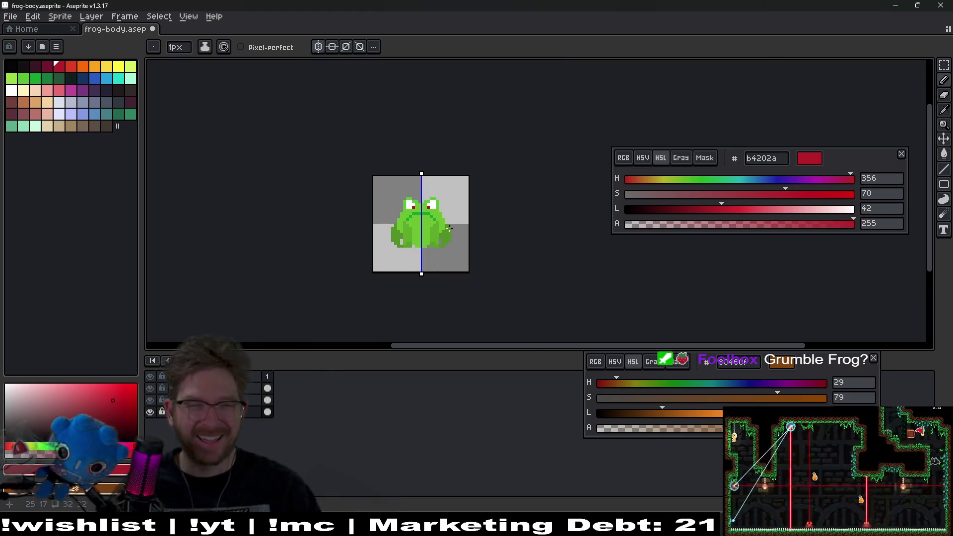
{"action": "scroll", "coordinate": [431, 215], "scroll_direction": "up", "scroll_amount": 6}
{"action": "left_click", "coordinate": [519, 155]}
{"action": "left_click", "coordinate": [551, 157]}
{"action": "key", "text": "ctrl+z"}
{"action": "scroll", "coordinate": [551, 157], "scroll_direction": "down", "scroll_amount": 6}
{"action": "key", "text": "v"}
{"action": "key", "text": "b"}
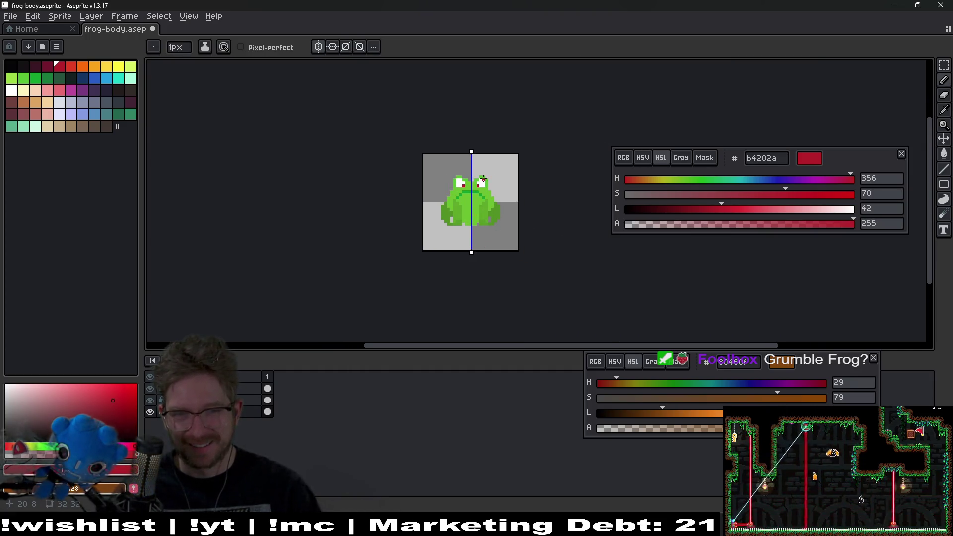
{"action": "scroll", "coordinate": [483, 177], "scroll_direction": "up", "scroll_amount": 4}
{"action": "scroll", "coordinate": [465, 189], "scroll_direction": "up", "scroll_amount": 3}
{"action": "left_click", "coordinate": [476, 183]}
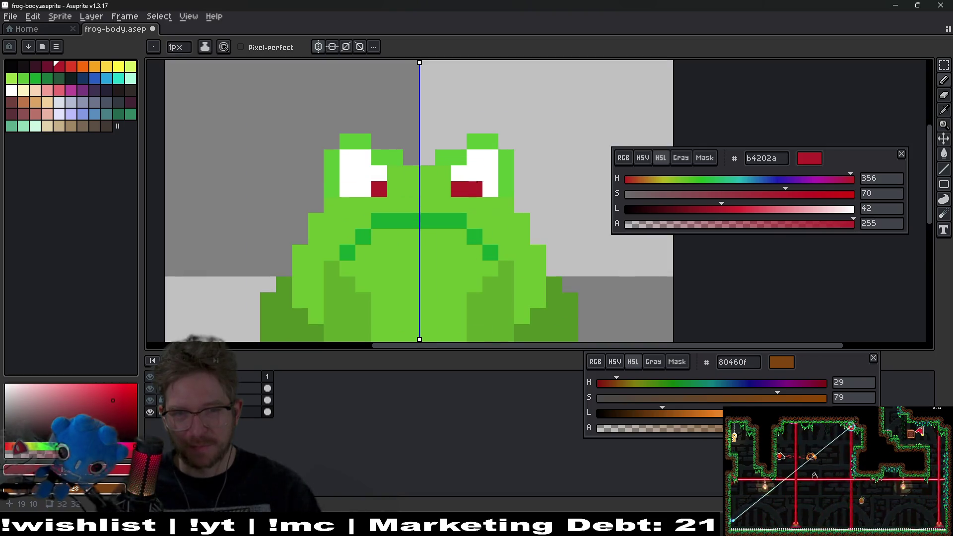
{"action": "key", "text": "v"}
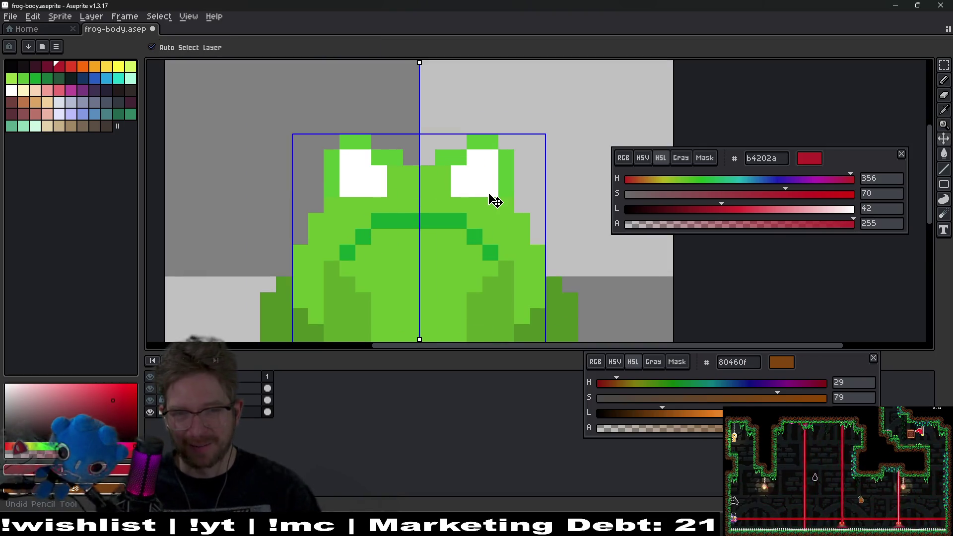
{"action": "key", "text": "b"}
{"action": "left_click", "coordinate": [475, 184]}
{"action": "scroll", "coordinate": [496, 246], "scroll_direction": "down", "scroll_amount": 6}
{"action": "key", "text": "ctrl+z"}
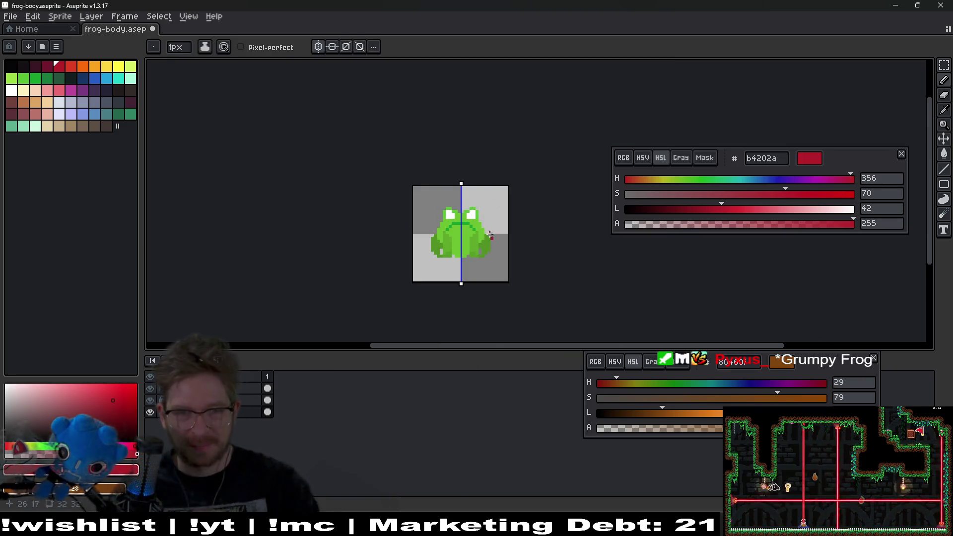
{"action": "scroll", "coordinate": [490, 234], "scroll_direction": "up", "scroll_amount": 5}
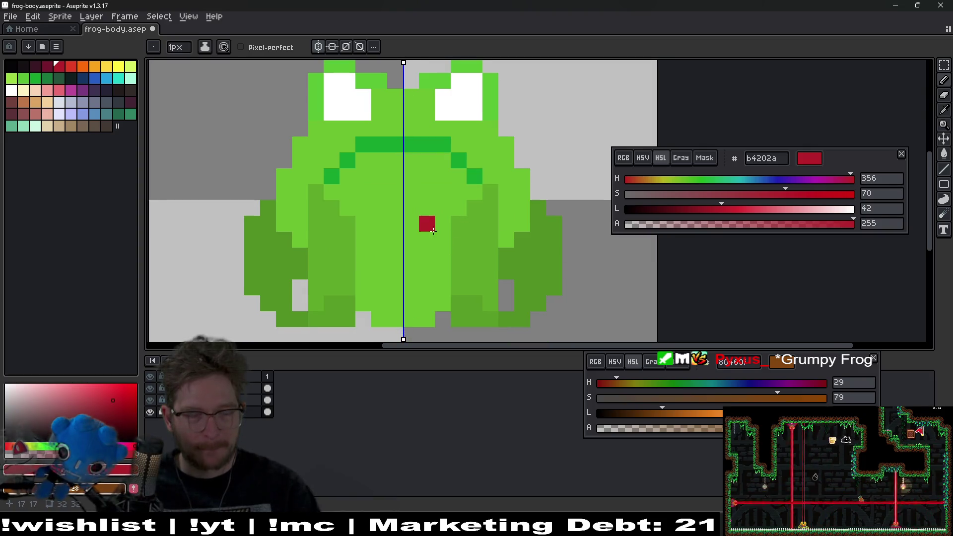
{"action": "scroll", "coordinate": [455, 241], "scroll_direction": "down", "scroll_amount": 5}
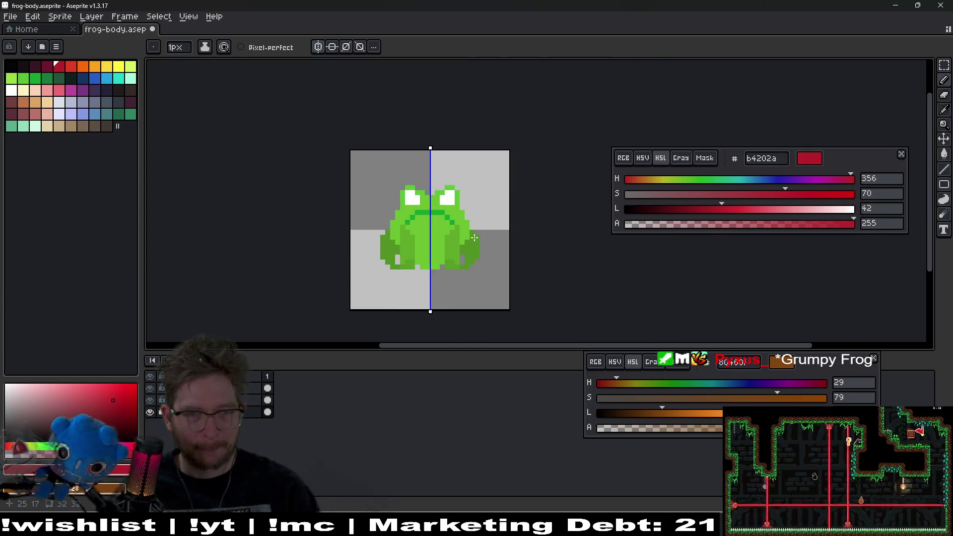
{"action": "left_click_drag", "start_coordinate": [468, 229], "coordinate": [414, 239]}
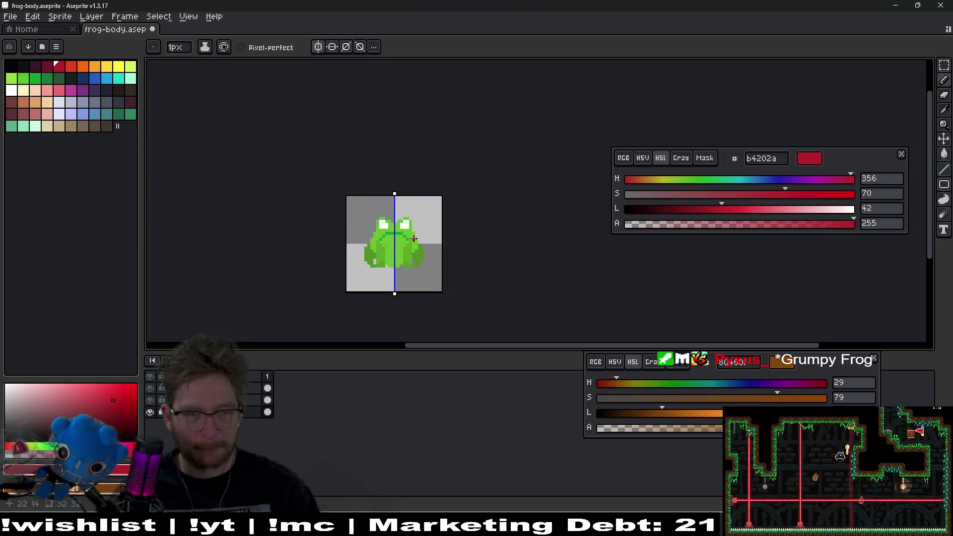
{"action": "scroll", "coordinate": [409, 253], "scroll_direction": "up", "scroll_amount": 5}
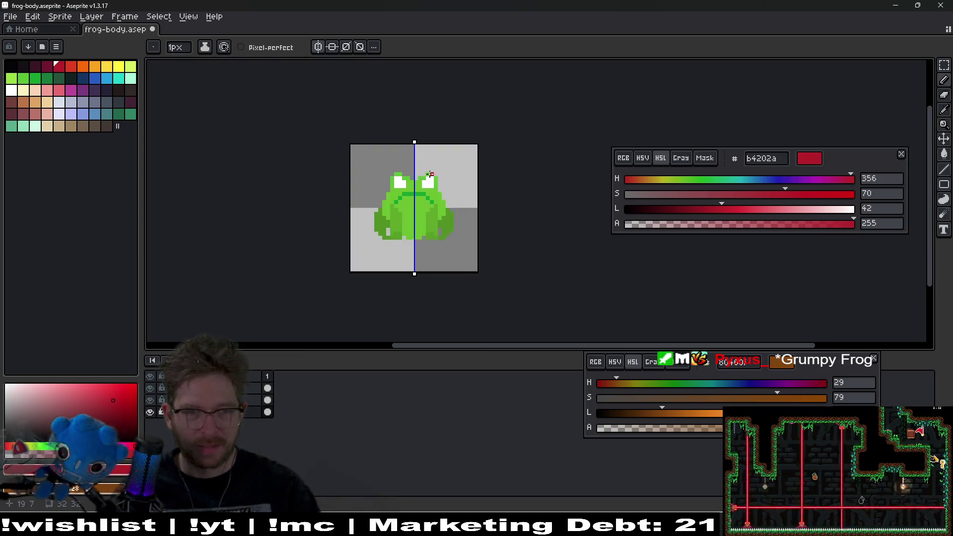
{"action": "left_click_drag", "start_coordinate": [502, 137], "coordinate": [452, 194]}
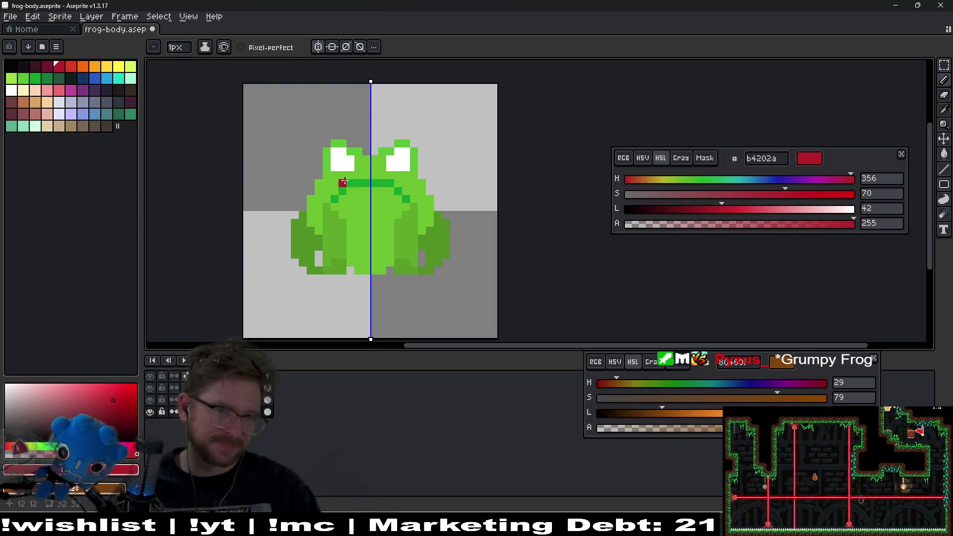
{"action": "left_click_drag", "start_coordinate": [429, 240], "coordinate": [455, 217]}
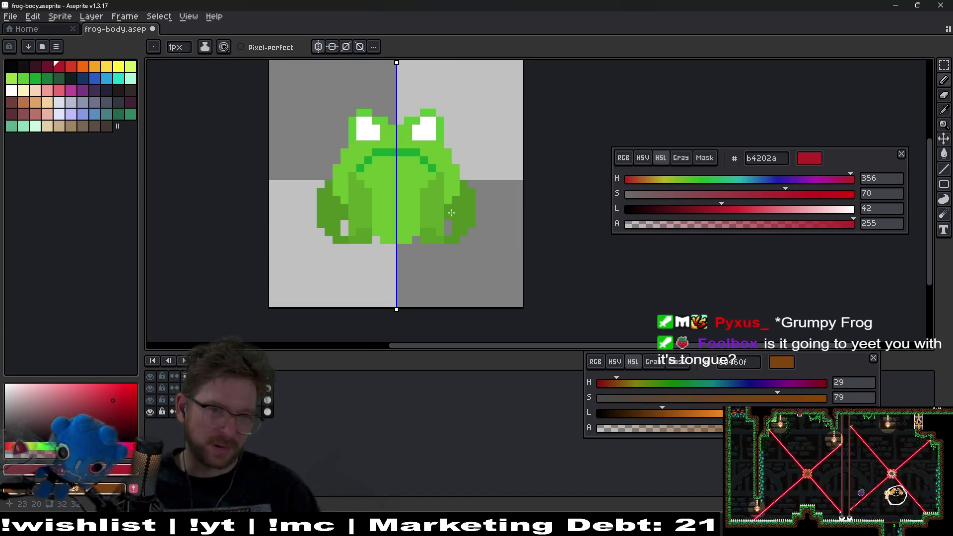
{"action": "scroll", "coordinate": [361, 153], "scroll_direction": "up", "scroll_amount": 3}
{"action": "left_click", "coordinate": [324, 160], "text": "alt"}
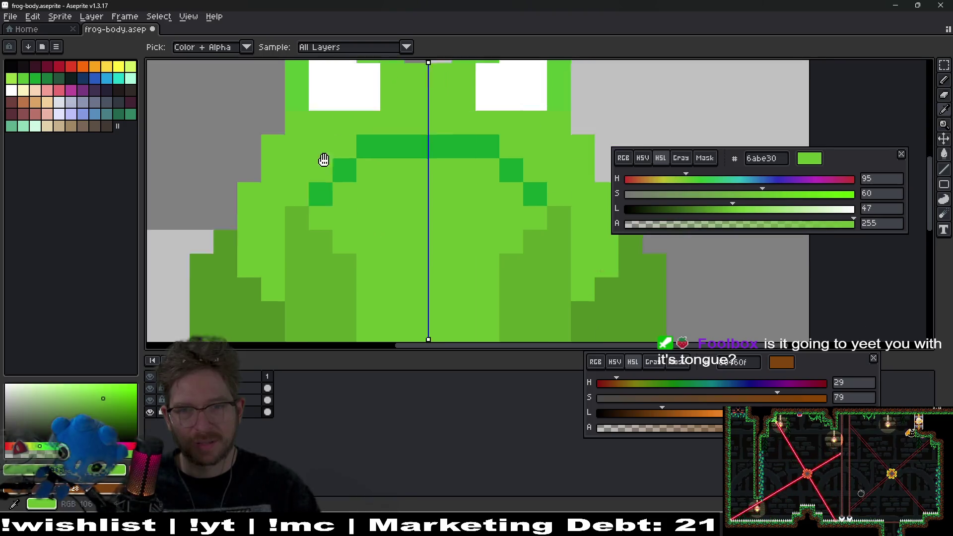
- Lighten the drawing green and paint mirrored highlights along the frog's head edges
{"action": "left_click_drag", "start_coordinate": [323, 160], "coordinate": [291, 219]}
{"action": "left_click_drag", "start_coordinate": [734, 209], "coordinate": [745, 210]}
{"action": "key", "text": "b"}
{"action": "scroll", "coordinate": [206, 166], "scroll_direction": "up", "scroll_amount": 2}
{"action": "left_click", "coordinate": [206, 166]}
{"action": "mouse_move", "coordinate": [205, 166]}
{"action": "left_mouse_down"}
{"action": "mouse_move", "coordinate": [198, 237]}
{"action": "mouse_move", "coordinate": [233, 166]}
{"action": "mouse_move", "coordinate": [213, 236]}
{"action": "mouse_move", "coordinate": [266, 87]}
{"action": "mouse_move", "coordinate": [300, 85]}
{"action": "mouse_move", "coordinate": [240, 106]}
{"action": "mouse_move", "coordinate": [396, 117]}
{"action": "mouse_move", "coordinate": [417, 159]}
{"action": "mouse_move", "coordinate": [448, 168]}
{"action": "left_mouse_up"}
{"action": "scroll", "coordinate": [449, 168], "scroll_direction": "down", "scroll_amount": 10}
{"action": "scroll", "coordinate": [462, 249], "scroll_direction": "up", "scroll_amount": 5}
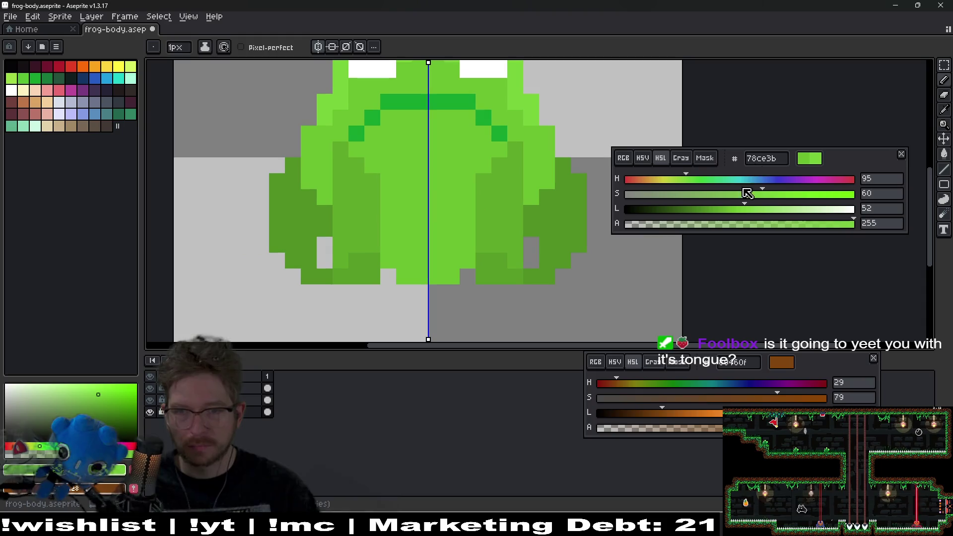
- Darken the green to lightness 39 and paint mirrored shading on the body
{"action": "left_click", "coordinate": [723, 209]}
{"action": "left_click", "coordinate": [429, 265], "text": "alt"}
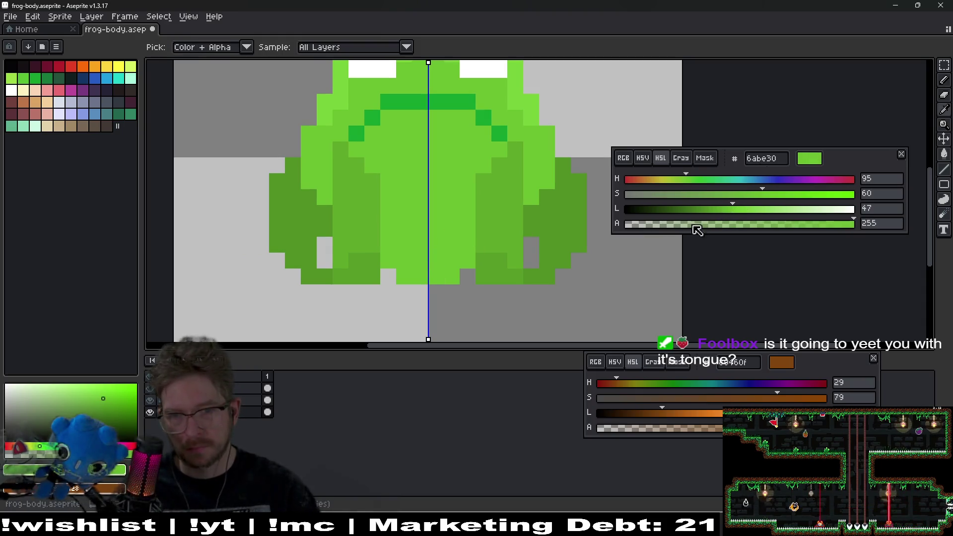
{"action": "left_click", "coordinate": [715, 210]}
{"action": "scroll", "coordinate": [472, 289], "scroll_direction": "up", "scroll_amount": 2}
{"action": "mouse_move", "coordinate": [436, 270]}
{"action": "left_mouse_down"}
{"action": "mouse_move", "coordinate": [453, 262]}
{"action": "mouse_move", "coordinate": [463, 234]}
{"action": "mouse_move", "coordinate": [445, 219]}
{"action": "mouse_move", "coordinate": [422, 242]}
{"action": "left_mouse_up"}
{"action": "scroll", "coordinate": [481, 230], "scroll_direction": "down", "scroll_amount": 8}
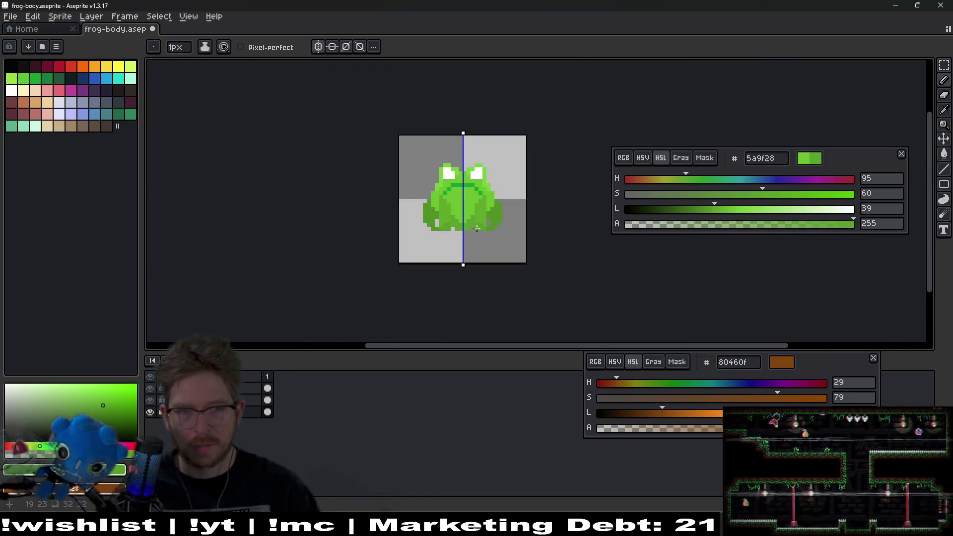
{"action": "scroll", "coordinate": [477, 223], "scroll_direction": "up", "scroll_amount": 6}
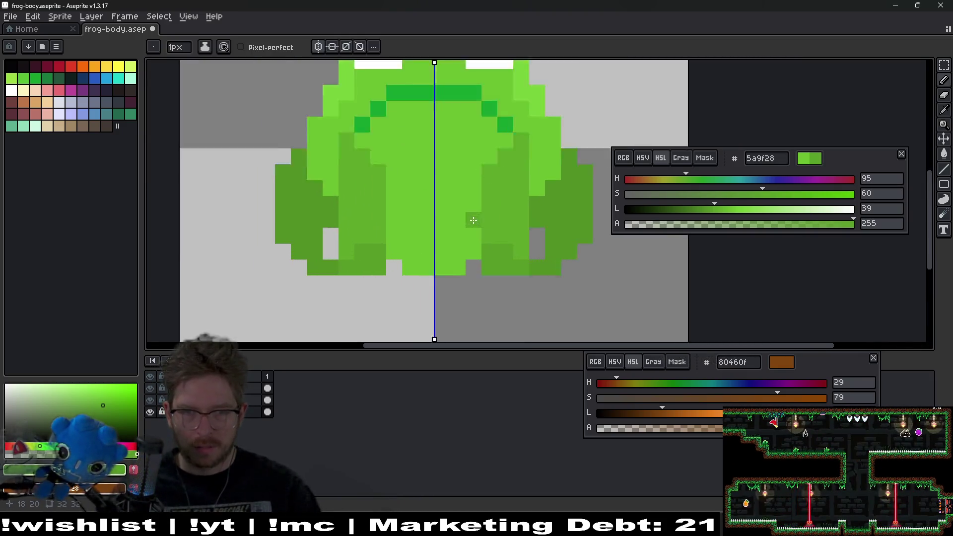
- Paint darker green 14a02e rows and end pixels along the bottom of the body
{"action": "key", "text": "i"}
{"action": "left_click", "coordinate": [549, 230]}
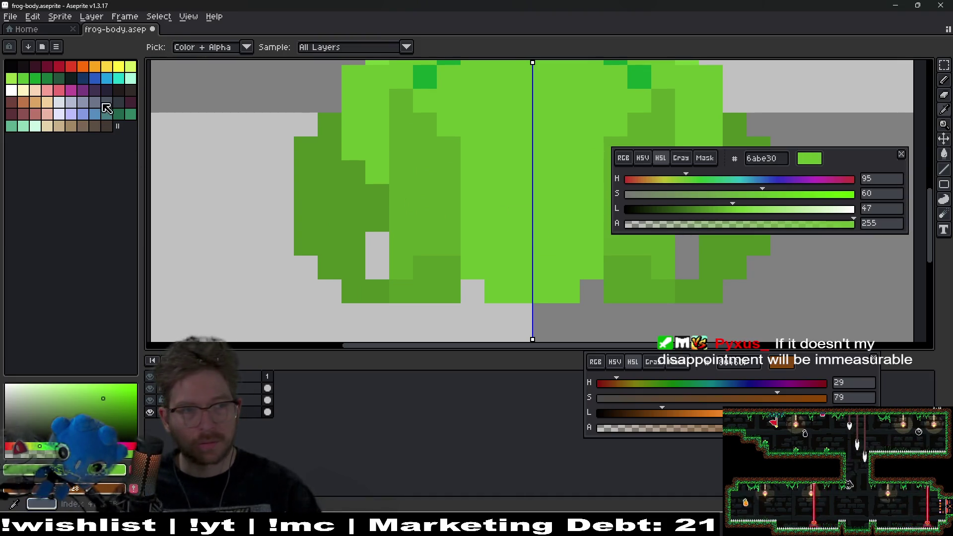
{"action": "left_click", "coordinate": [35, 78]}
{"action": "key", "text": "b"}
{"action": "left_click_drag", "start_coordinate": [497, 291], "coordinate": [522, 292]}
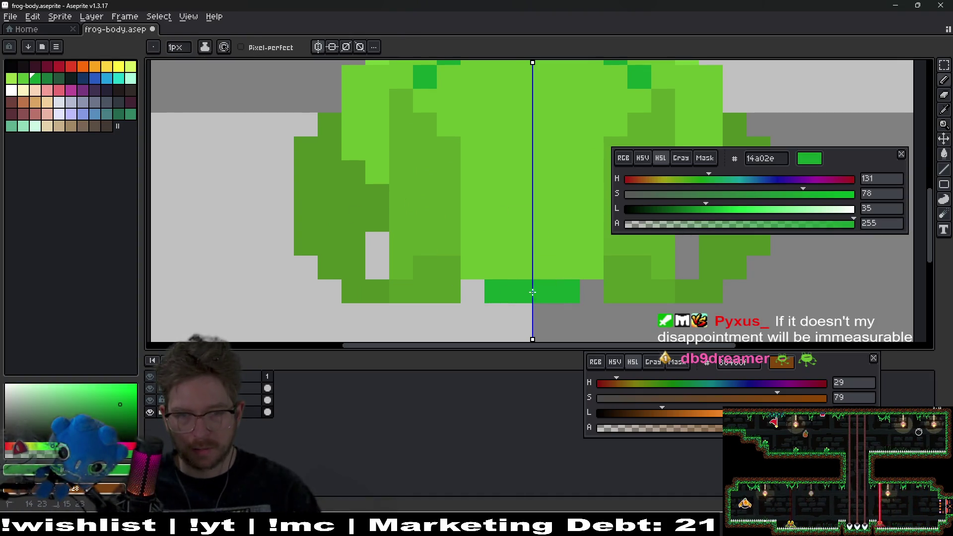
{"action": "left_click", "coordinate": [588, 267]}
{"action": "left_click_drag", "start_coordinate": [588, 266], "coordinate": [496, 267]}
{"action": "left_click", "coordinate": [473, 244]}
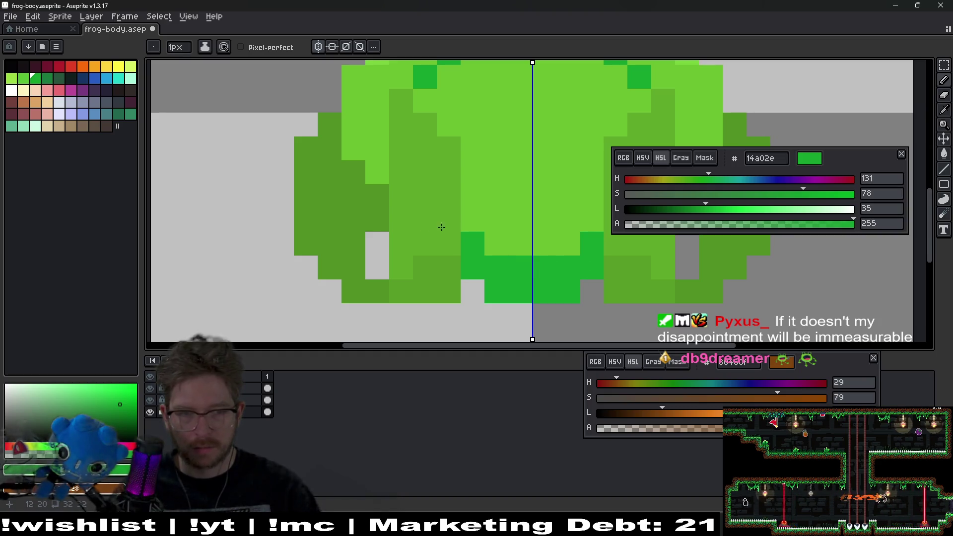
- Hide both side-limb layers and shade the lower belly edges with a dark-green staircase
{"action": "left_click", "coordinate": [150, 401]}
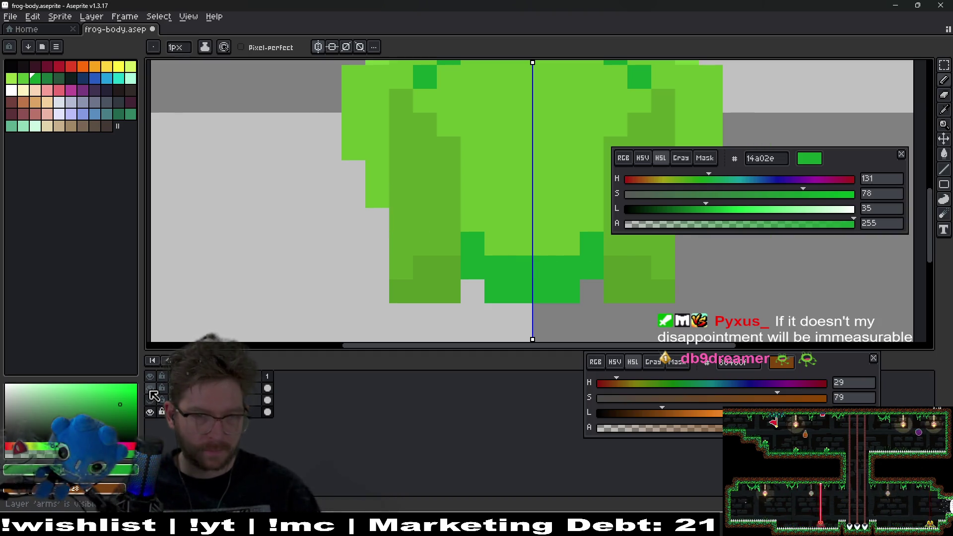
{"action": "left_click", "coordinate": [150, 389]}
{"action": "scroll", "coordinate": [425, 266], "scroll_direction": "right", "scroll_amount": 3}
{"action": "mouse_move", "coordinate": [473, 296]}
{"action": "left_mouse_down"}
{"action": "mouse_move", "coordinate": [512, 245]}
{"action": "mouse_move", "coordinate": [544, 225]}
{"action": "mouse_move", "coordinate": [544, 201]}
{"action": "left_mouse_up"}
{"action": "scroll", "coordinate": [544, 201], "scroll_direction": "down", "scroll_amount": 1}
{"action": "scroll", "coordinate": [497, 224], "scroll_direction": "up", "scroll_amount": 2}
{"action": "left_click", "coordinate": [446, 275]}
{"action": "mouse_move", "coordinate": [357, 255]}
{"action": "left_mouse_down"}
{"action": "mouse_move", "coordinate": [304, 204]}
{"action": "mouse_move", "coordinate": [348, 235]}
{"action": "mouse_move", "coordinate": [432, 268]}
{"action": "left_mouse_up"}
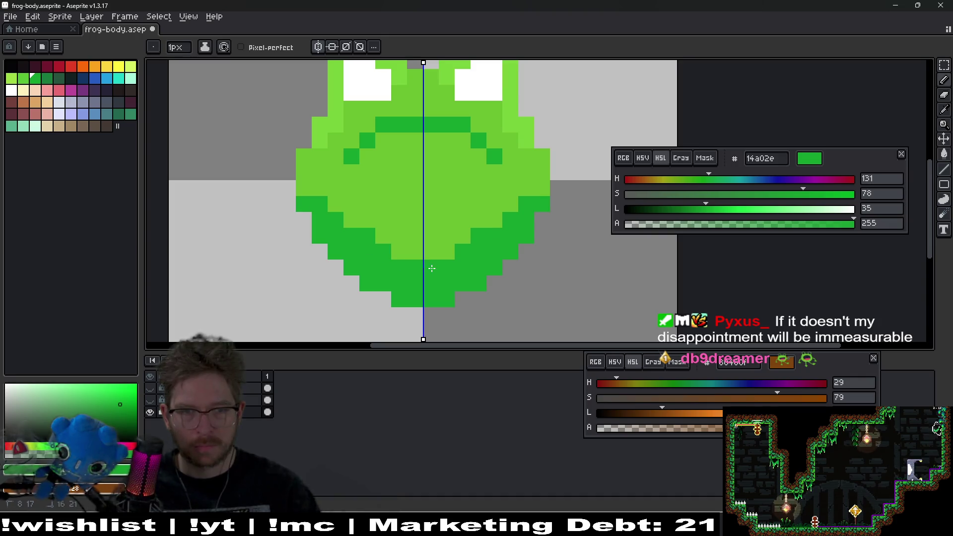
- Darken the green to lightness 29 and paint the darkest bottom row and mirrored side shading
{"action": "scroll", "coordinate": [431, 269], "scroll_direction": "down", "scroll_amount": 2}
{"action": "scroll", "coordinate": [431, 269], "scroll_direction": "left", "scroll_amount": 1}
{"action": "key", "text": "i"}
{"action": "left_click", "coordinate": [692, 208]}
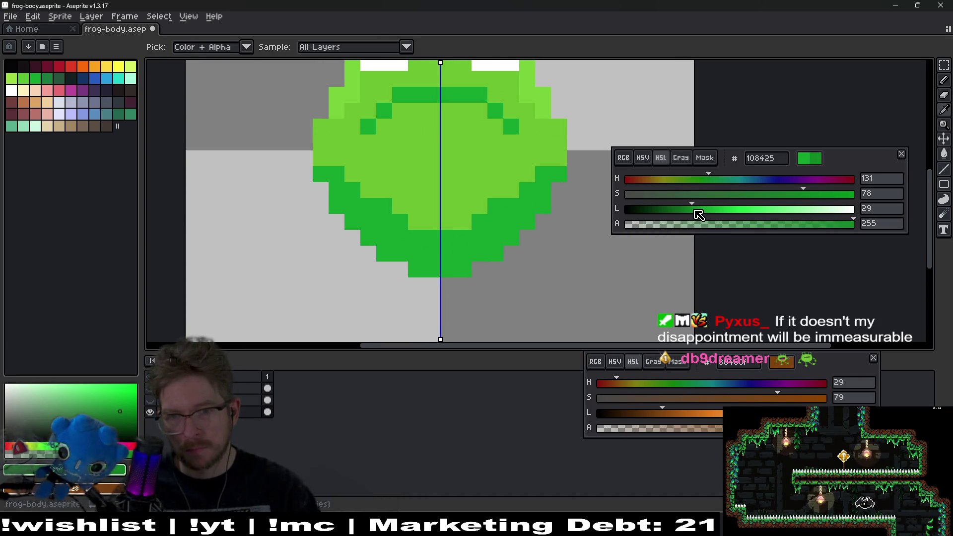
{"action": "scroll", "coordinate": [448, 264], "scroll_direction": "up", "scroll_amount": 3}
{"action": "key", "text": "b"}
{"action": "left_click_drag", "start_coordinate": [360, 266], "coordinate": [408, 265]}
{"action": "mouse_move", "coordinate": [315, 226]}
{"action": "left_mouse_down"}
{"action": "mouse_move", "coordinate": [263, 171]}
{"action": "mouse_move", "coordinate": [218, 169]}
{"action": "mouse_move", "coordinate": [228, 168]}
{"action": "left_mouse_up"}
- Sample the mid green from the frog's body, then switch over to the Godot editor
{"action": "scroll", "coordinate": [367, 222], "scroll_direction": "down", "scroll_amount": 3}
{"action": "scroll", "coordinate": [399, 223], "scroll_direction": "down", "scroll_amount": 1}
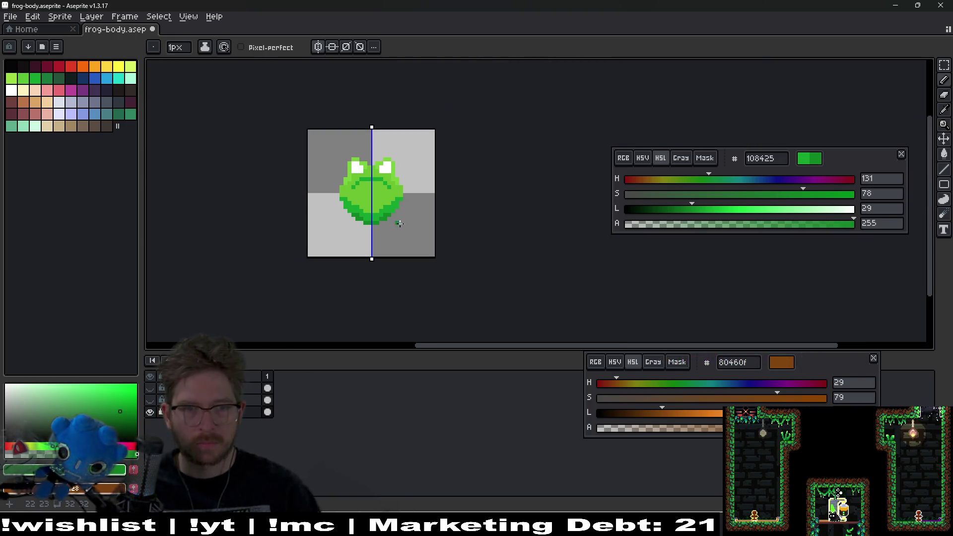
{"action": "scroll", "coordinate": [353, 195], "scroll_direction": "up", "scroll_amount": 3}
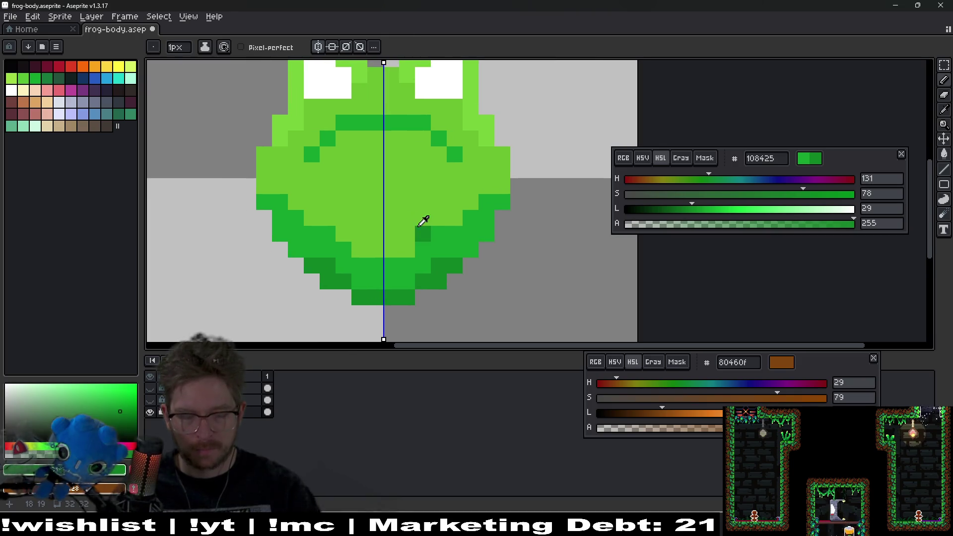
{"action": "key", "text": "i"}
{"action": "left_click_drag", "start_coordinate": [419, 191], "coordinate": [408, 217]}
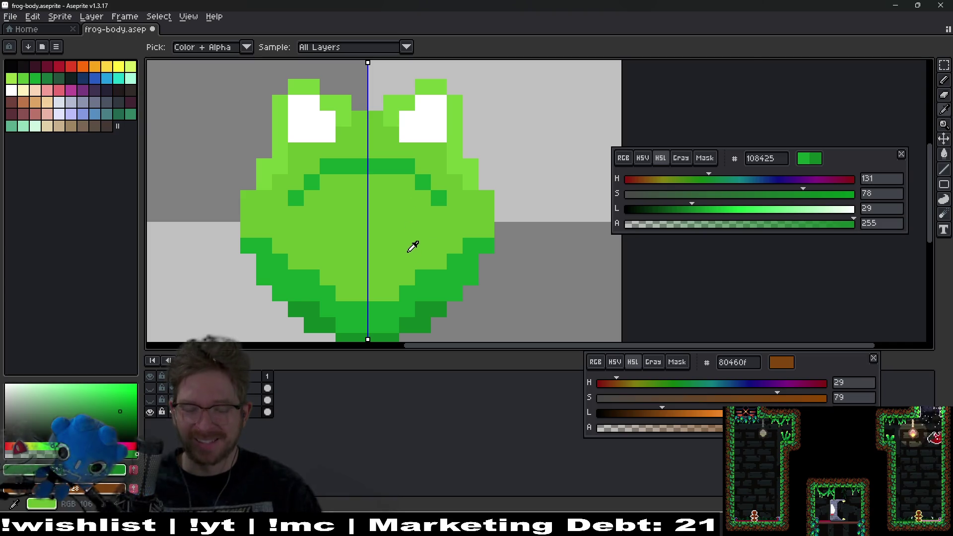
{"action": "left_click_drag", "start_coordinate": [377, 263], "coordinate": [411, 234]}
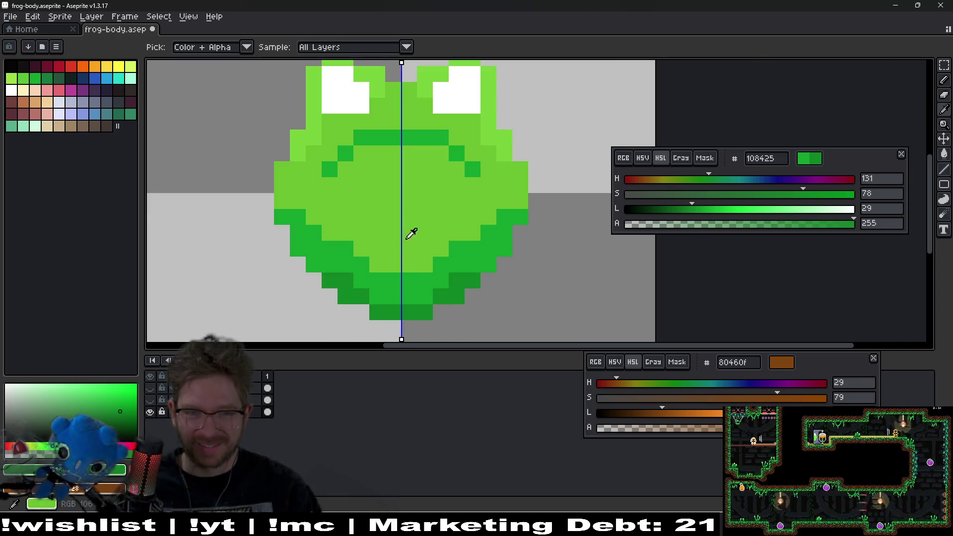
{"action": "left_click", "coordinate": [443, 270]}
{"action": "key", "text": "alt+Tab"}
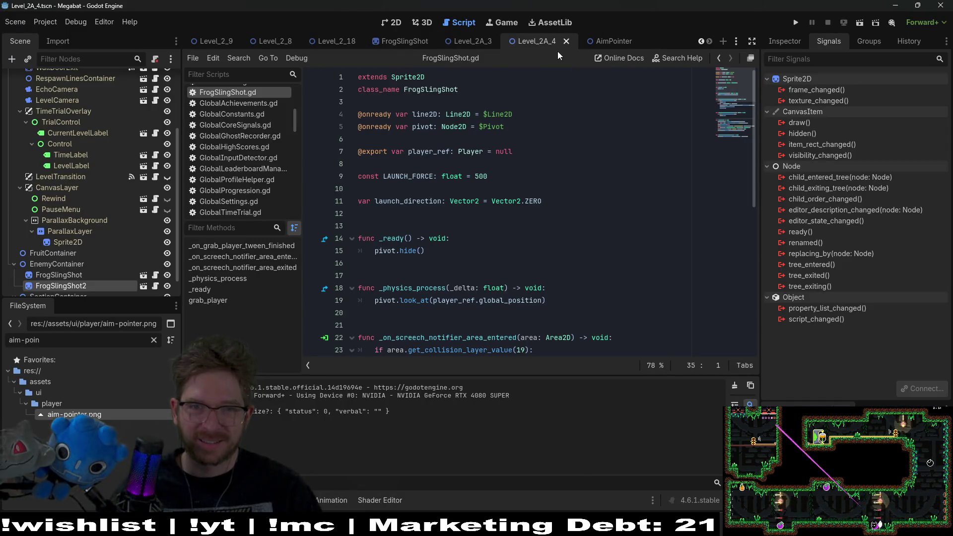
- Run the level's 2D scene as a Megabat test, stop the debug game, and return to Aseprite
{"action": "left_click", "coordinate": [396, 23]}
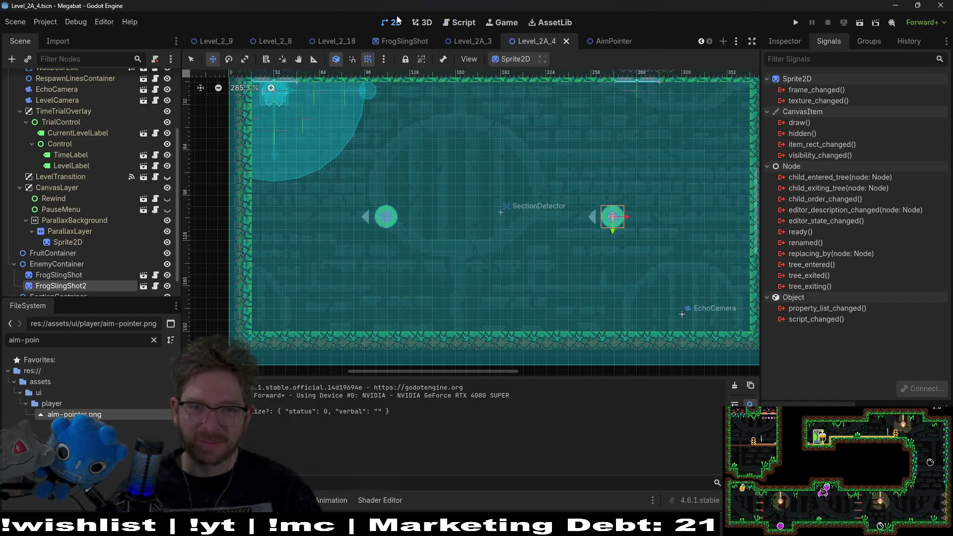
{"action": "left_click", "coordinate": [860, 23]}
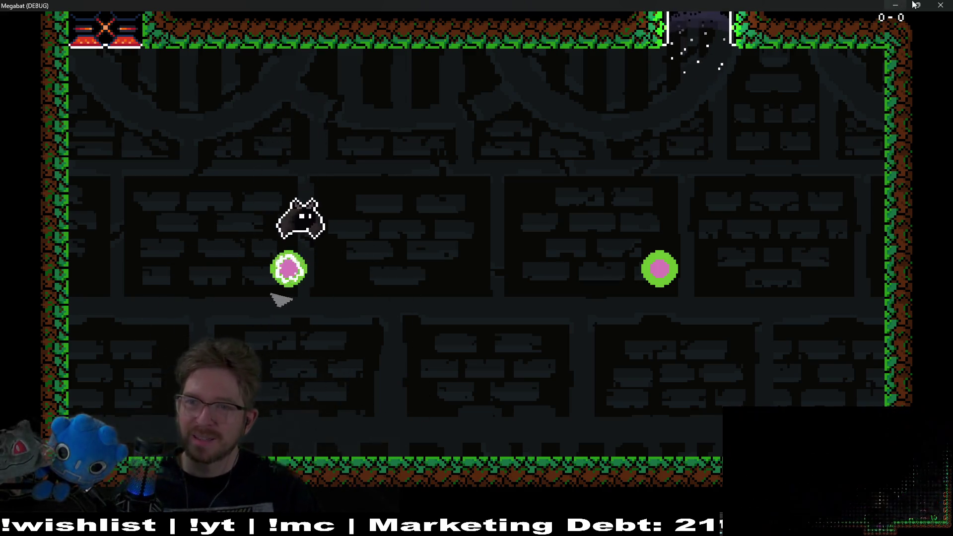
{"action": "left_click", "coordinate": [940, 5]}
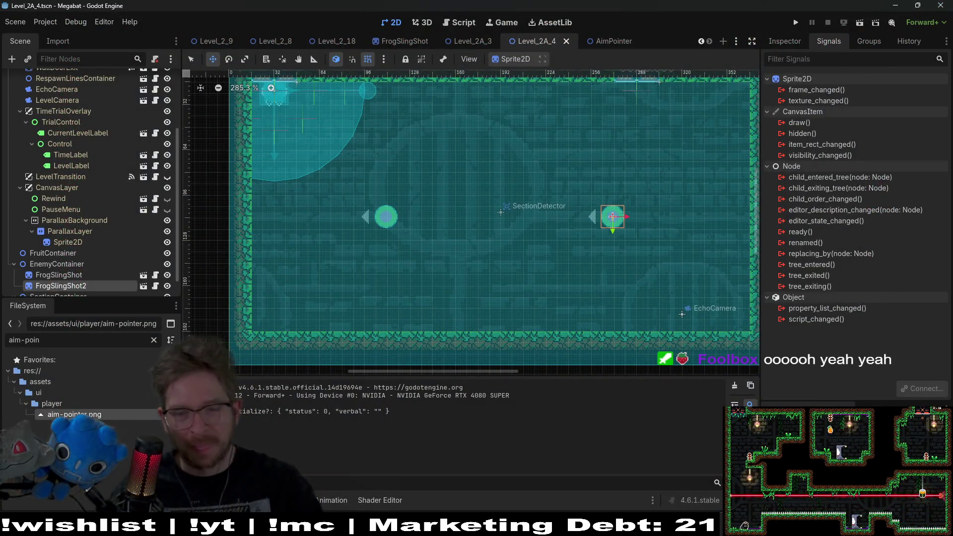
{"action": "key", "text": "alt+Tab"}
{"action": "scroll", "coordinate": [477, 211], "scroll_direction": "up", "scroll_amount": 2}
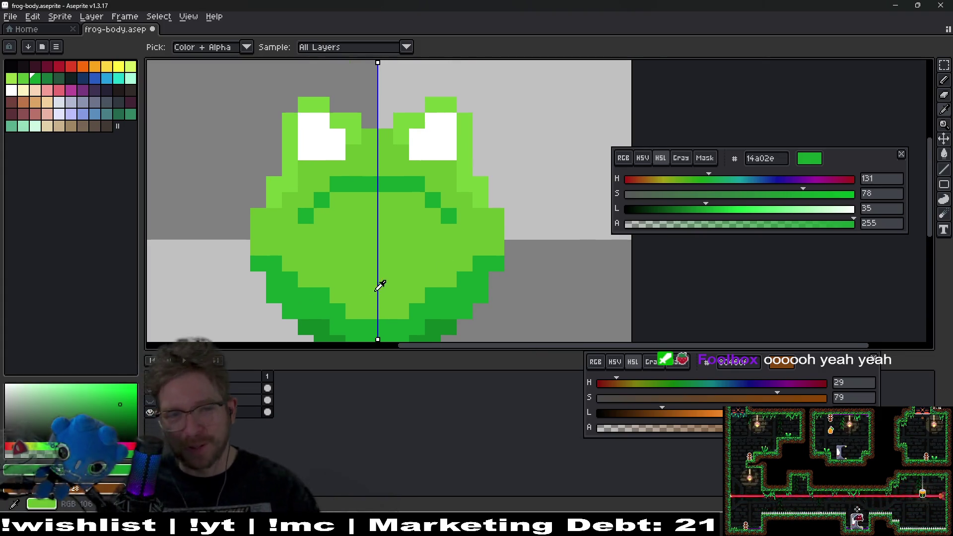
- Switch to the Pencil tool and click once on the frog's lower body
{"action": "scroll", "coordinate": [435, 239], "scroll_direction": "down", "scroll_amount": 2}
{"action": "key", "text": "b"}
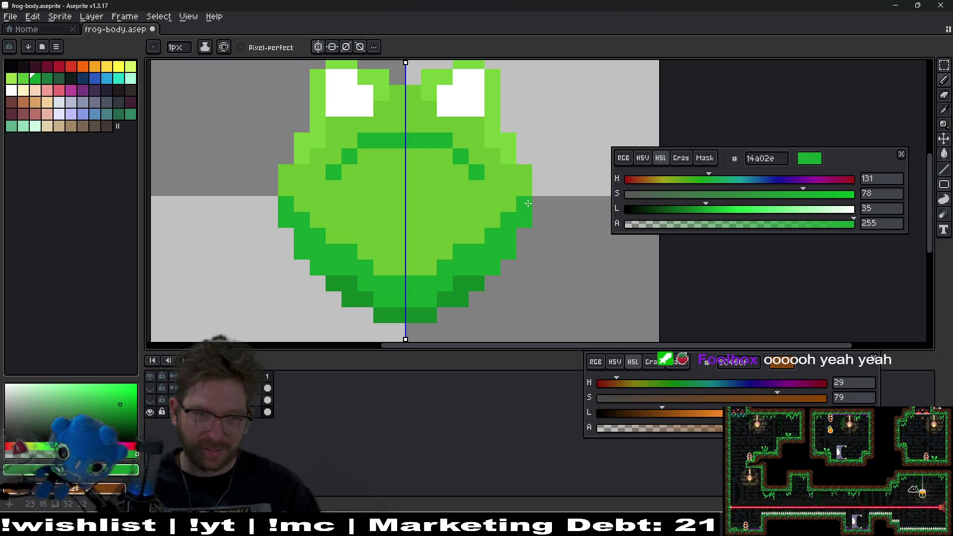
{"action": "scroll", "coordinate": [528, 204], "scroll_direction": "down", "scroll_amount": 3}
{"action": "scroll", "coordinate": [452, 259], "scroll_direction": "up", "scroll_amount": 2}
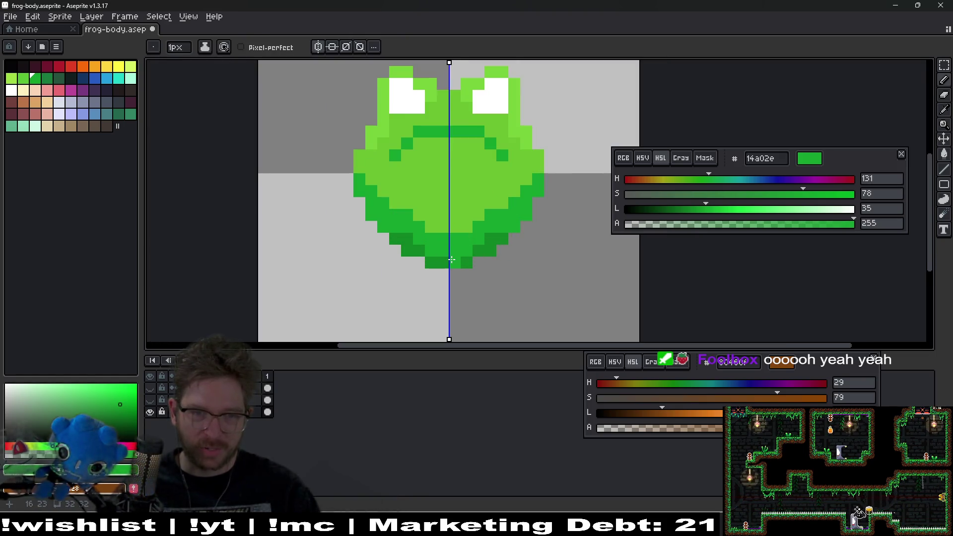
{"action": "scroll", "coordinate": [451, 259], "scroll_direction": "up", "scroll_amount": 1}
{"action": "left_click", "coordinate": [440, 281]}
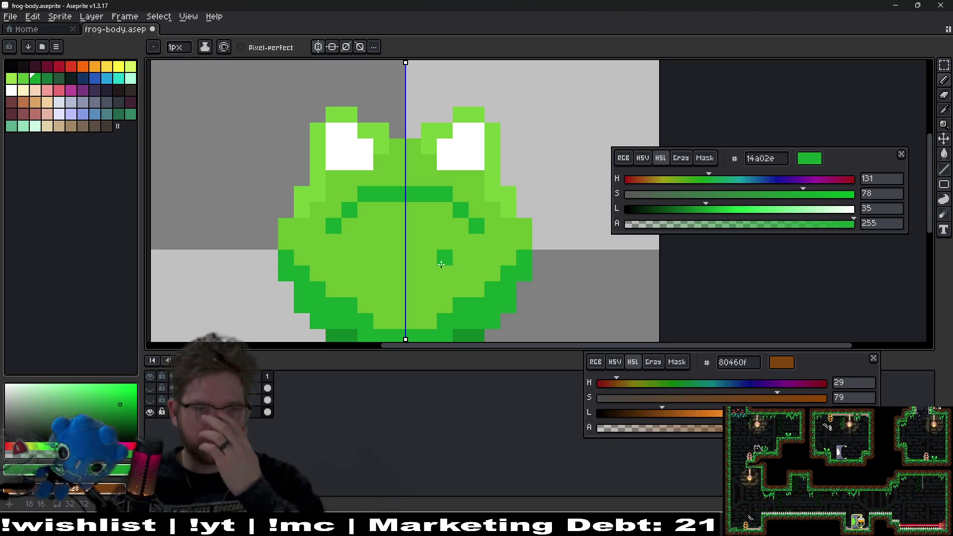
- Sample the frog's light body green 78ce3b and refill the body with a brighter green
{"action": "scroll", "coordinate": [413, 242], "scroll_direction": "down", "scroll_amount": 2}
{"action": "scroll", "coordinate": [413, 241], "scroll_direction": "down", "scroll_amount": 5}
{"action": "scroll", "coordinate": [416, 225], "scroll_direction": "down", "scroll_amount": 1}
{"action": "scroll", "coordinate": [420, 229], "scroll_direction": "up", "scroll_amount": 4}
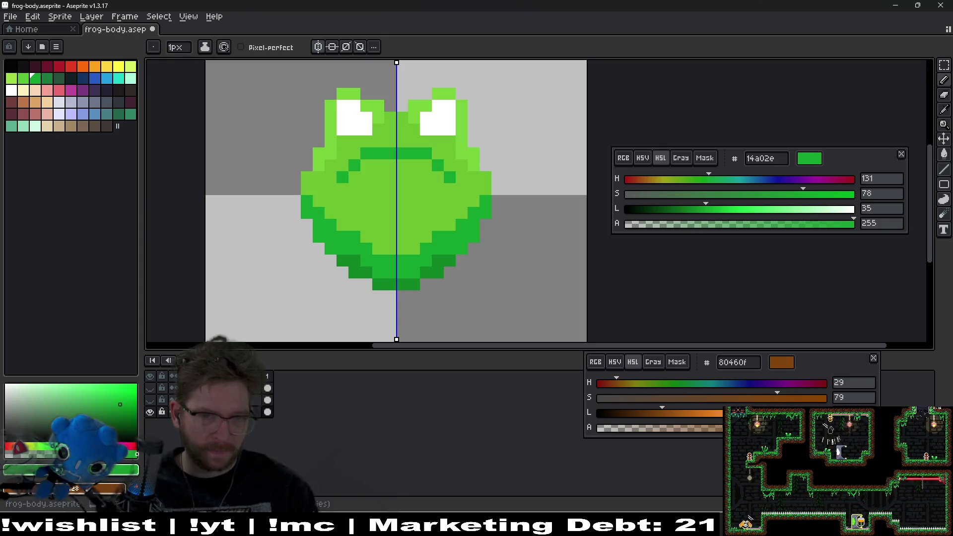
{"action": "scroll", "coordinate": [356, 240], "scroll_direction": "left", "scroll_amount": 2}
{"action": "scroll", "coordinate": [407, 119], "scroll_direction": "up", "scroll_amount": 3}
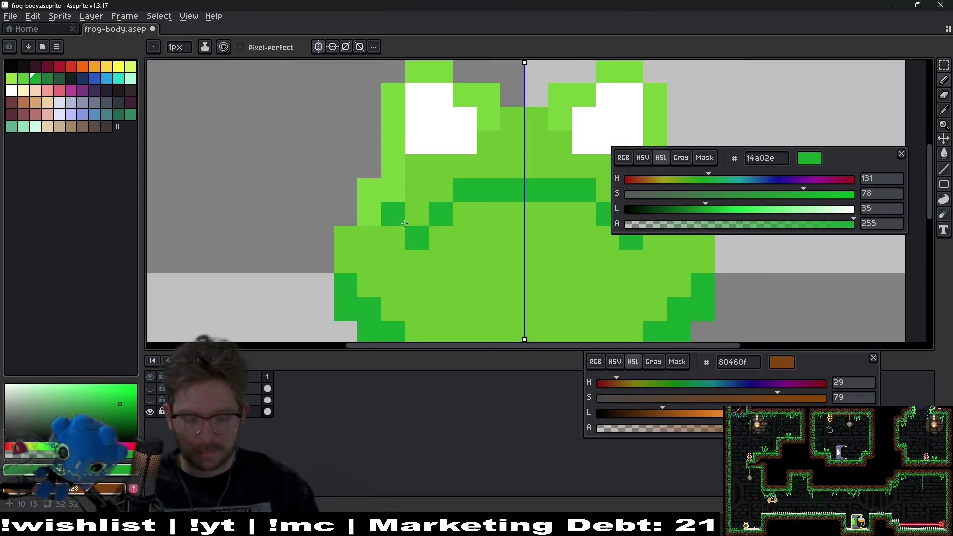
{"action": "key", "text": "i"}
{"action": "left_click", "coordinate": [397, 198]}
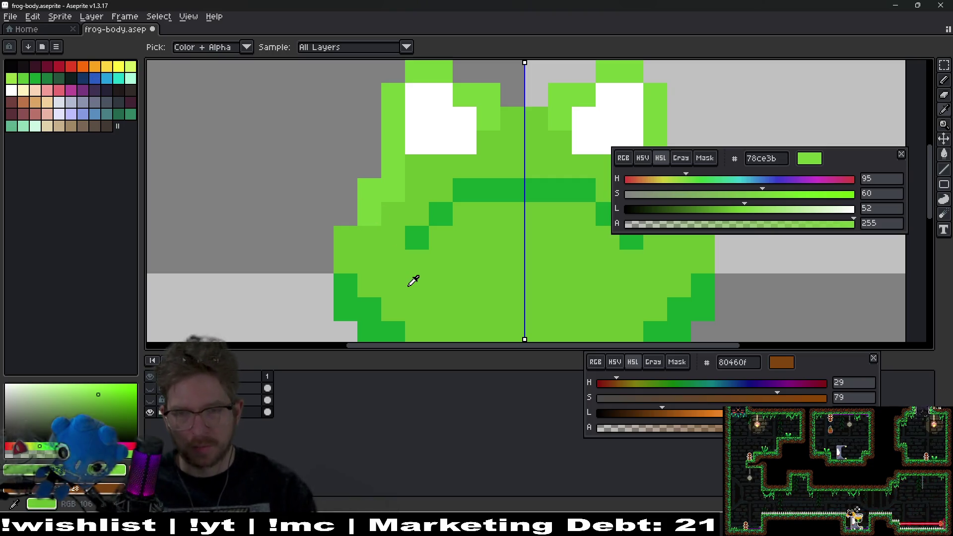
{"action": "key", "text": "g"}
{"action": "left_click", "coordinate": [463, 285]}
- Sample the body green, lower its saturation to 45, and repaint the body's edges and eye-to-body area
{"action": "key", "text": "i"}
{"action": "mouse_move", "coordinate": [756, 197]}
{"action": "left_mouse_down"}
{"action": "mouse_move", "coordinate": [709, 191]}
{"action": "mouse_move", "coordinate": [732, 193]}
{"action": "left_mouse_up"}
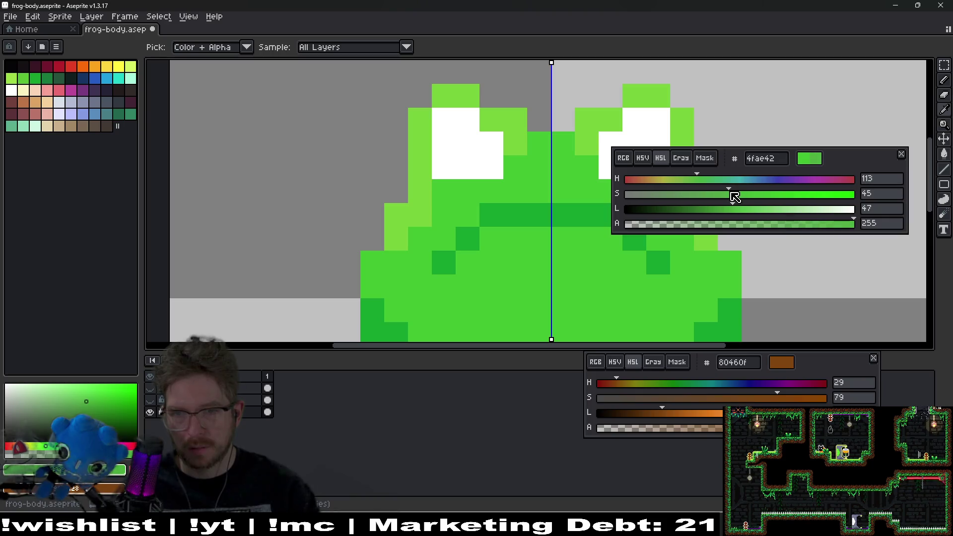
{"action": "key", "text": "b"}
{"action": "mouse_move", "coordinate": [396, 241]}
{"action": "left_mouse_down"}
{"action": "mouse_move", "coordinate": [417, 204]}
{"action": "mouse_move", "coordinate": [432, 118]}
{"action": "mouse_move", "coordinate": [469, 99]}
{"action": "mouse_move", "coordinate": [502, 113]}
{"action": "mouse_move", "coordinate": [511, 142]}
{"action": "mouse_move", "coordinate": [537, 167]}
{"action": "left_mouse_up"}
{"action": "scroll", "coordinate": [537, 166], "scroll_direction": "down", "scroll_amount": 5}
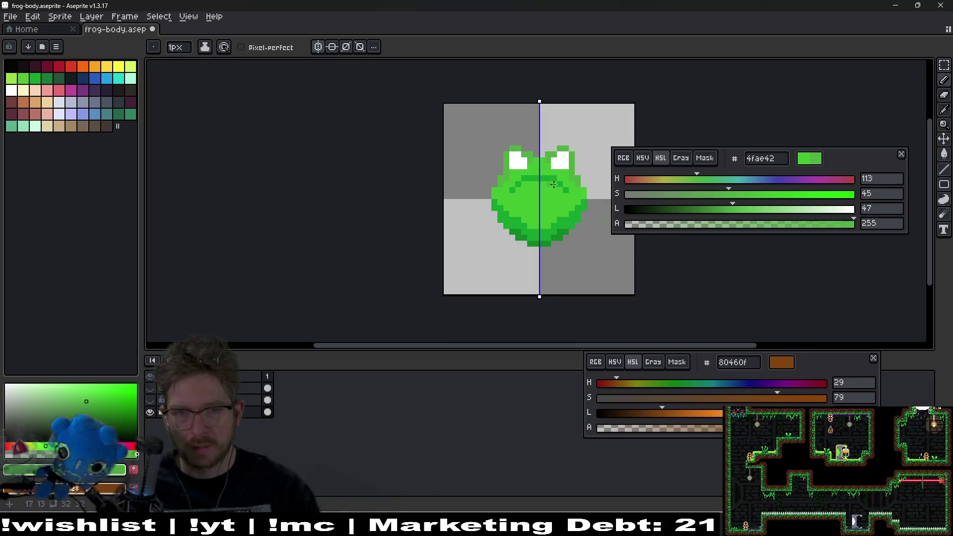
{"action": "scroll", "coordinate": [527, 194], "scroll_direction": "up", "scroll_amount": 6}
{"action": "mouse_move", "coordinate": [495, 208]}
{"action": "left_mouse_down"}
{"action": "mouse_move", "coordinate": [445, 262]}
{"action": "mouse_move", "coordinate": [379, 278]}
{"action": "mouse_move", "coordinate": [347, 301]}
{"action": "mouse_move", "coordinate": [481, 256]}
{"action": "mouse_move", "coordinate": [472, 272]}
{"action": "mouse_move", "coordinate": [394, 300]}
{"action": "left_mouse_up"}
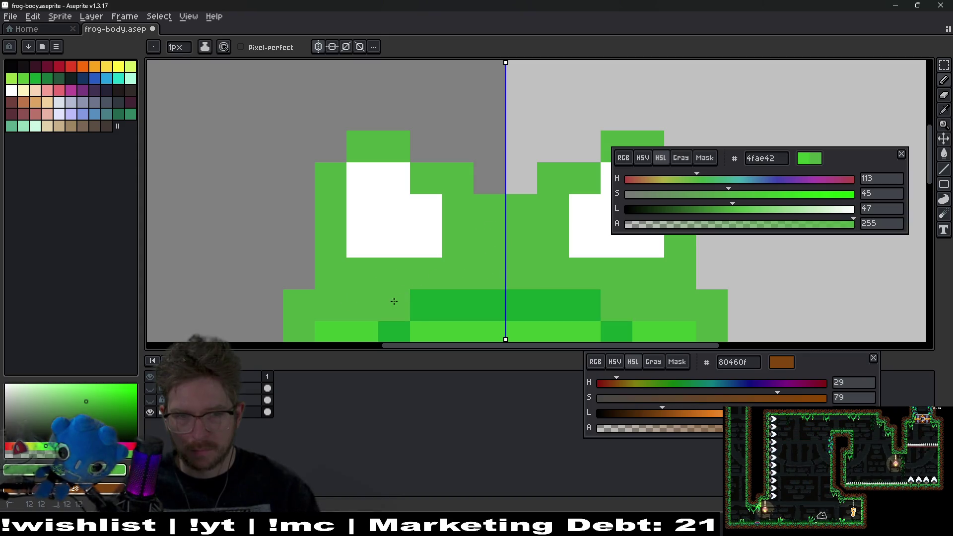
- Repaint the pixels beside the frog's centre line in bright green
{"action": "scroll", "coordinate": [542, 296], "scroll_direction": "down", "scroll_amount": 6}
{"action": "scroll", "coordinate": [551, 301], "scroll_direction": "down", "scroll_amount": 1}
{"action": "key", "text": "v"}
{"action": "key", "text": "b"}
{"action": "scroll", "coordinate": [502, 258], "scroll_direction": "up", "scroll_amount": 4}
{"action": "scroll", "coordinate": [450, 223], "scroll_direction": "up", "scroll_amount": 1}
{"action": "left_click_drag", "start_coordinate": [481, 238], "coordinate": [481, 206]}
{"action": "scroll", "coordinate": [464, 230], "scroll_direction": "up", "scroll_amount": 1}
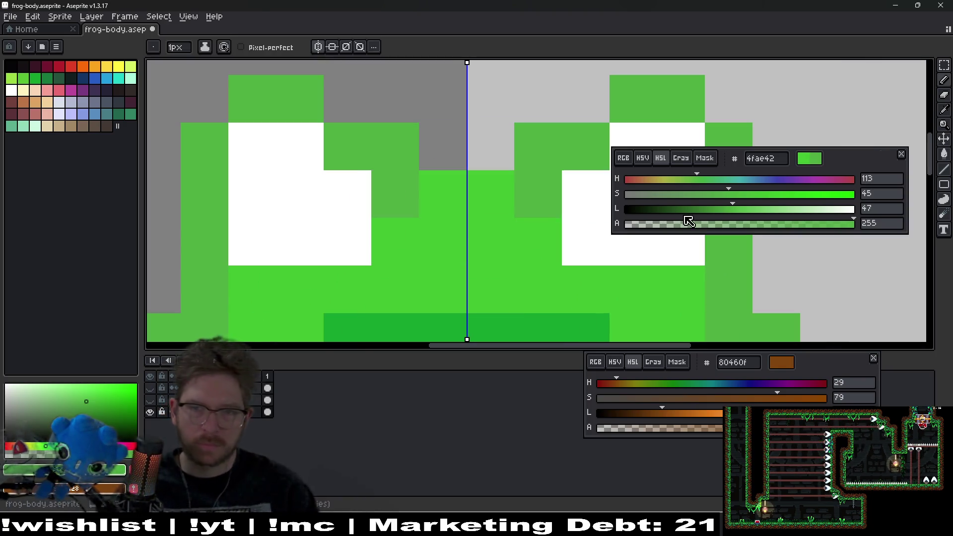
- Lighten the body green to 57d147 and paint highlights on the head and left edge
{"action": "left_click_drag", "start_coordinate": [396, 204], "coordinate": [464, 228]}
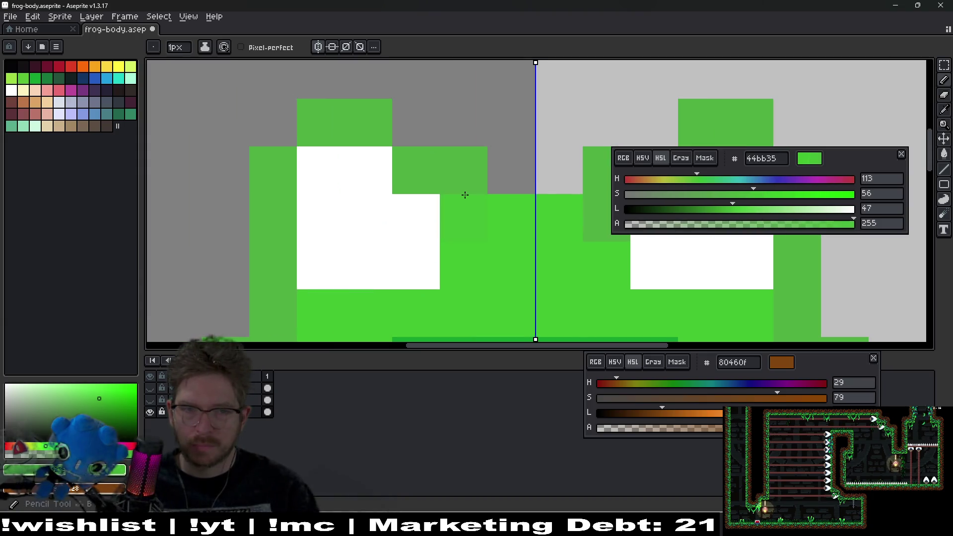
{"action": "left_click_drag", "start_coordinate": [736, 213], "coordinate": [763, 212]}
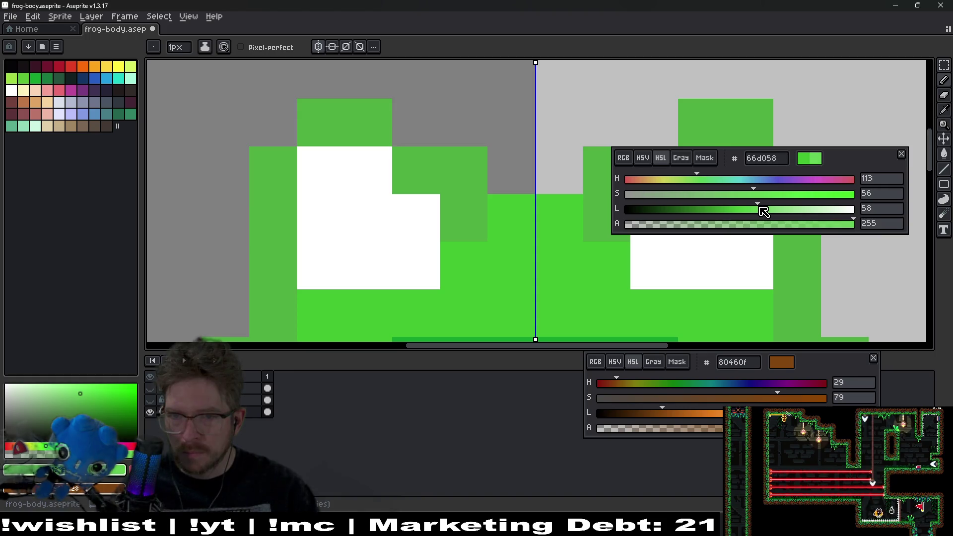
{"action": "left_click", "coordinate": [460, 221], "text": "alt"}
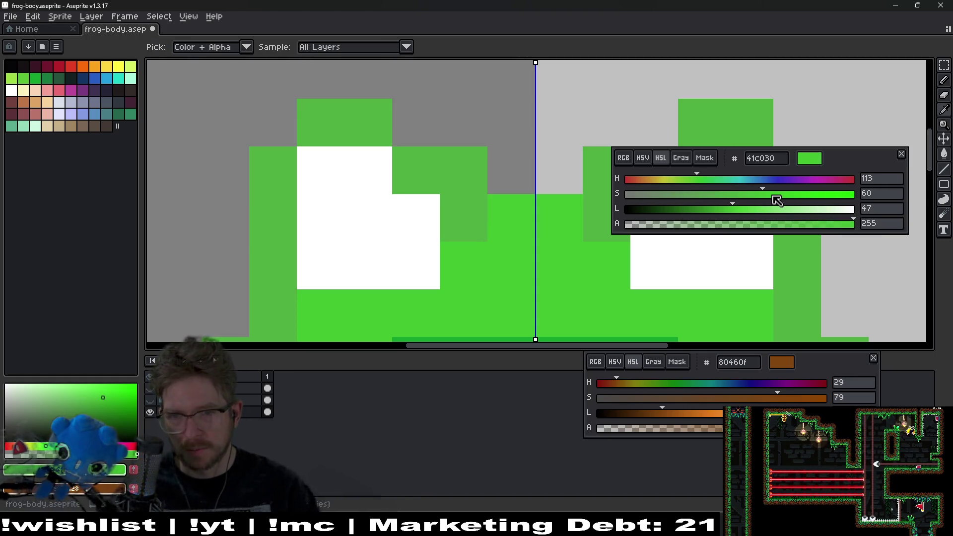
{"action": "left_click", "coordinate": [751, 212]}
{"action": "mouse_move", "coordinate": [454, 221]}
{"action": "left_mouse_down"}
{"action": "mouse_move", "coordinate": [447, 224]}
{"action": "mouse_move", "coordinate": [432, 185]}
{"action": "mouse_move", "coordinate": [364, 127]}
{"action": "mouse_move", "coordinate": [278, 177]}
{"action": "mouse_move", "coordinate": [291, 268]}
{"action": "left_mouse_up"}
{"action": "scroll", "coordinate": [297, 278], "scroll_direction": "down", "scroll_amount": 5}
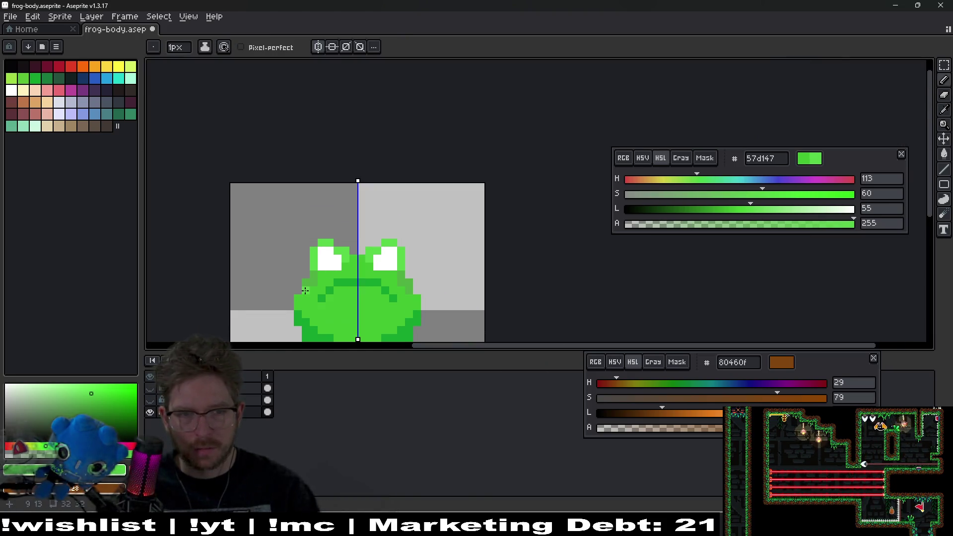
{"action": "scroll", "coordinate": [338, 277], "scroll_direction": "up", "scroll_amount": 4}
{"action": "left_click_drag", "start_coordinate": [328, 223], "coordinate": [327, 246]}
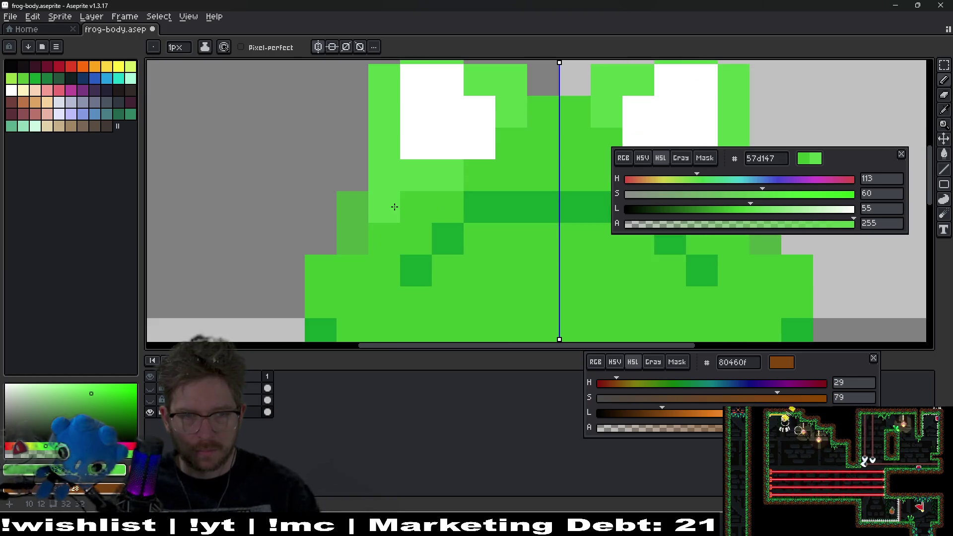
{"action": "scroll", "coordinate": [377, 234], "scroll_direction": "left", "scroll_amount": 5}
- Sample the body green, darken it to lightness 44 (3baf2c), and shade under both eyes
{"action": "key", "text": "i"}
{"action": "left_click", "coordinate": [486, 226]}
{"action": "left_click_drag", "start_coordinate": [743, 215], "coordinate": [731, 216]}
{"action": "key", "text": "b"}
{"action": "mouse_move", "coordinate": [449, 206]}
{"action": "left_mouse_down"}
{"action": "mouse_move", "coordinate": [491, 204]}
{"action": "mouse_move", "coordinate": [541, 174]}
{"action": "left_mouse_up"}
{"action": "left_click_drag", "start_coordinate": [553, 218], "coordinate": [367, 211]}
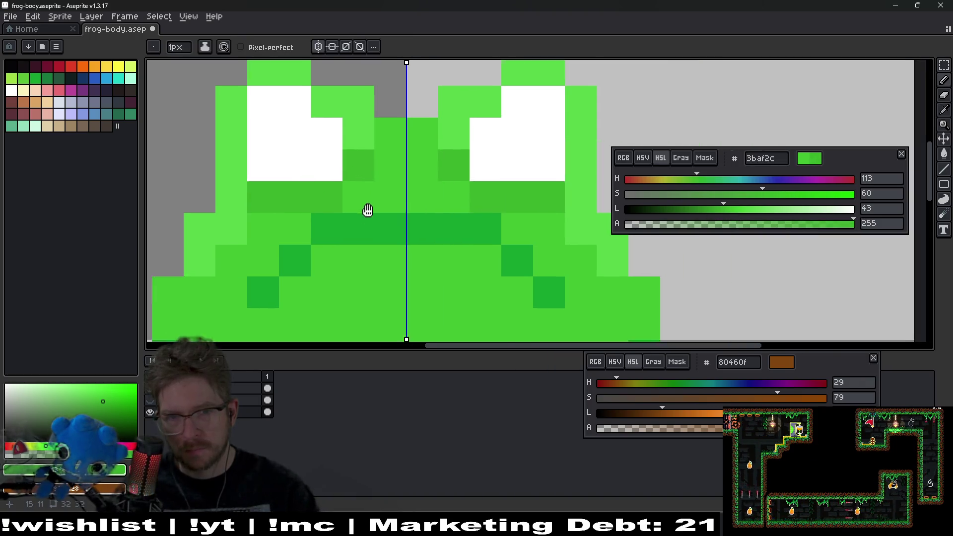
{"action": "scroll", "coordinate": [526, 256], "scroll_direction": "down", "scroll_amount": 11}
{"action": "scroll", "coordinate": [517, 260], "scroll_direction": "up", "scroll_amount": 2}
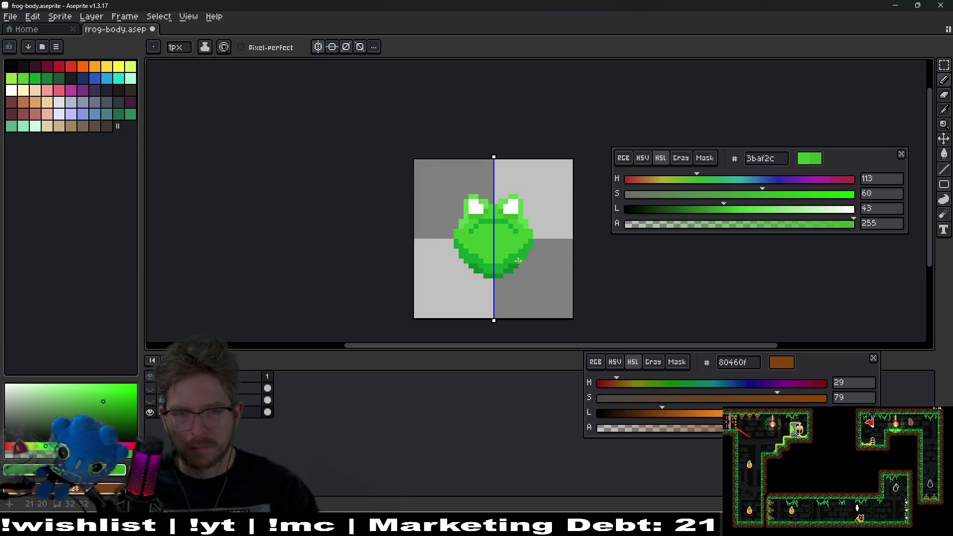
- Eyedrop the dark green 14a02e and make the olive-green arms layer visible again
{"action": "scroll", "coordinate": [511, 258], "scroll_direction": "up", "scroll_amount": 5}
{"action": "key", "text": "i"}
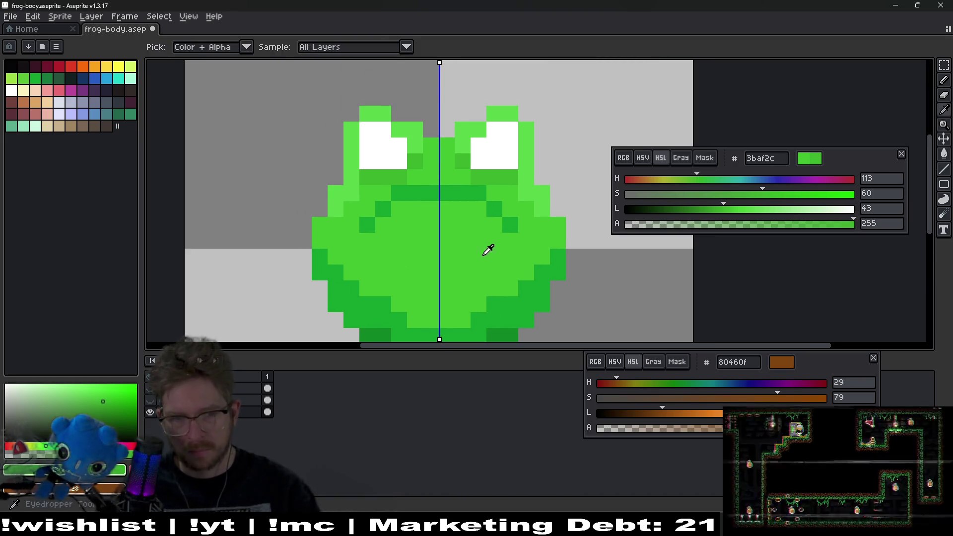
{"action": "scroll", "coordinate": [447, 260], "scroll_direction": "down", "scroll_amount": 2}
{"action": "scroll", "coordinate": [461, 204], "scroll_direction": "up", "scroll_amount": 1}
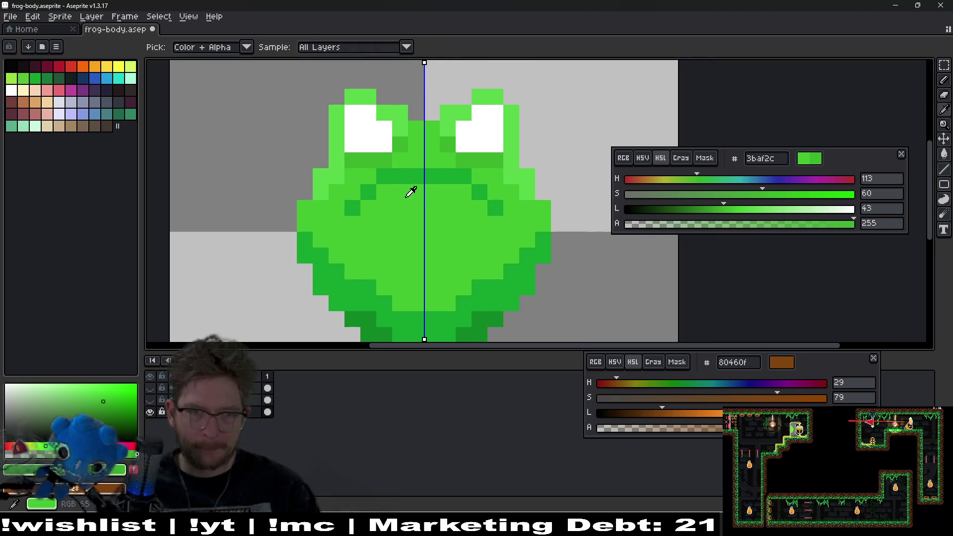
{"action": "left_click", "coordinate": [421, 171]}
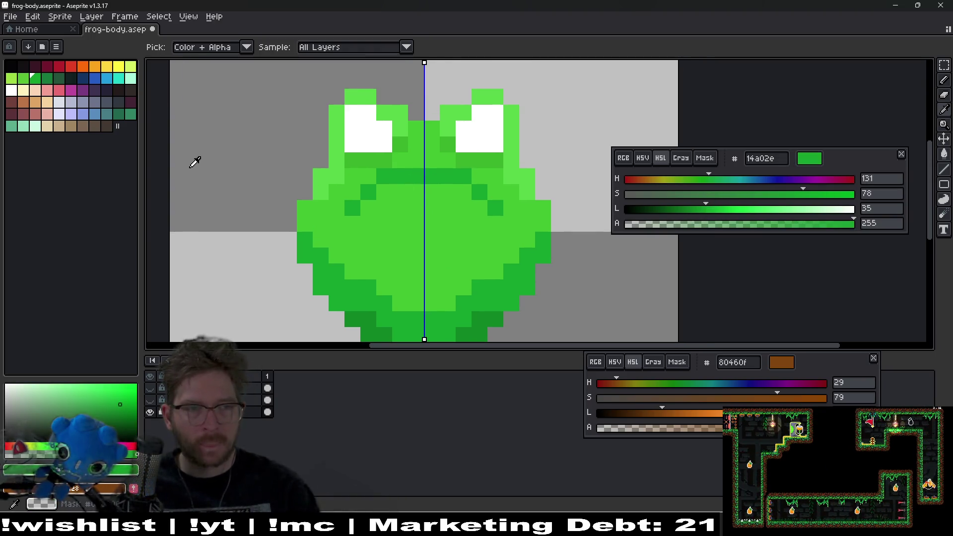
{"action": "mouse_move", "coordinate": [424, 527]}
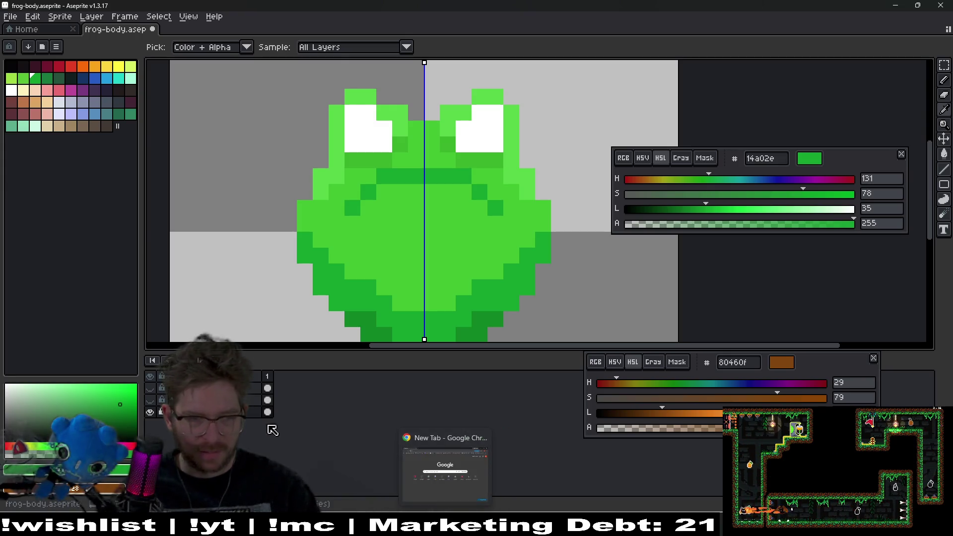
{"action": "left_click", "coordinate": [151, 389]}
{"action": "scroll", "coordinate": [383, 277], "scroll_direction": "down", "scroll_amount": 4}
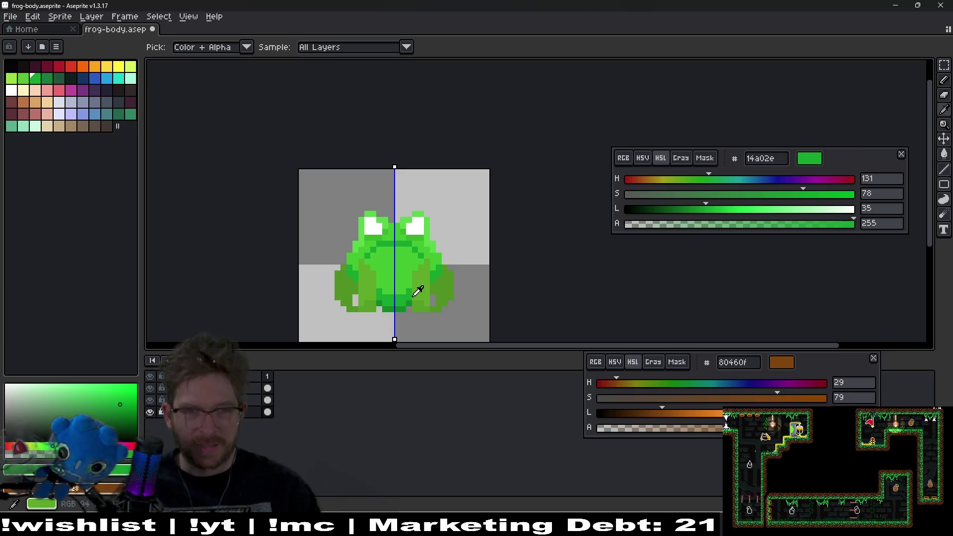
{"action": "scroll", "coordinate": [452, 219], "scroll_direction": "up", "scroll_amount": 3}
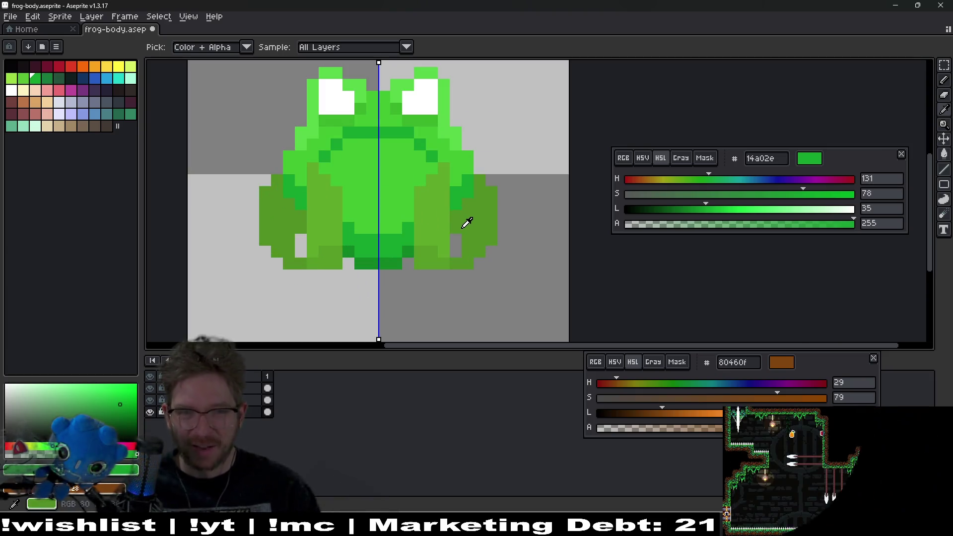
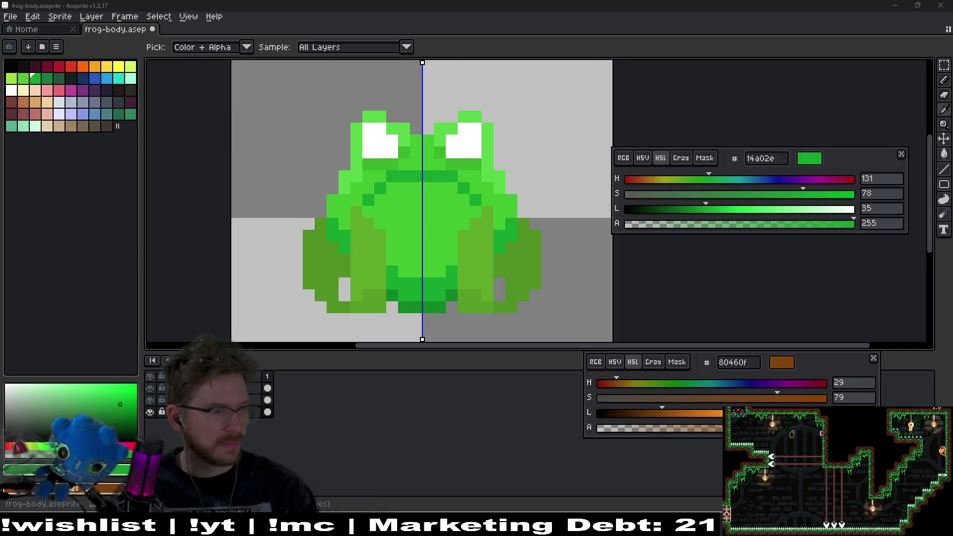
- View the frog characters reference pin in the browser, then return to the sprite
{"action": "key", "text": "alt+Tab"}
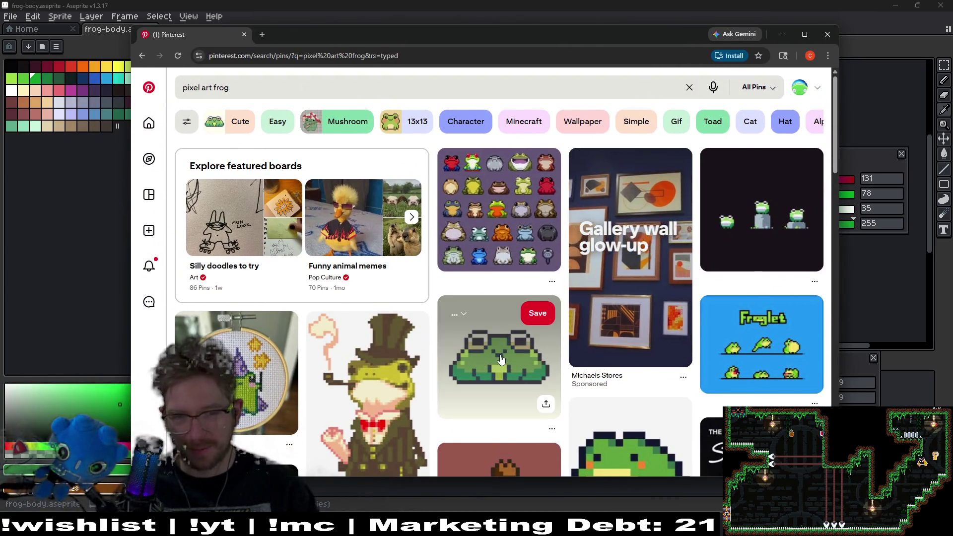
{"action": "left_click", "coordinate": [777, 220]}
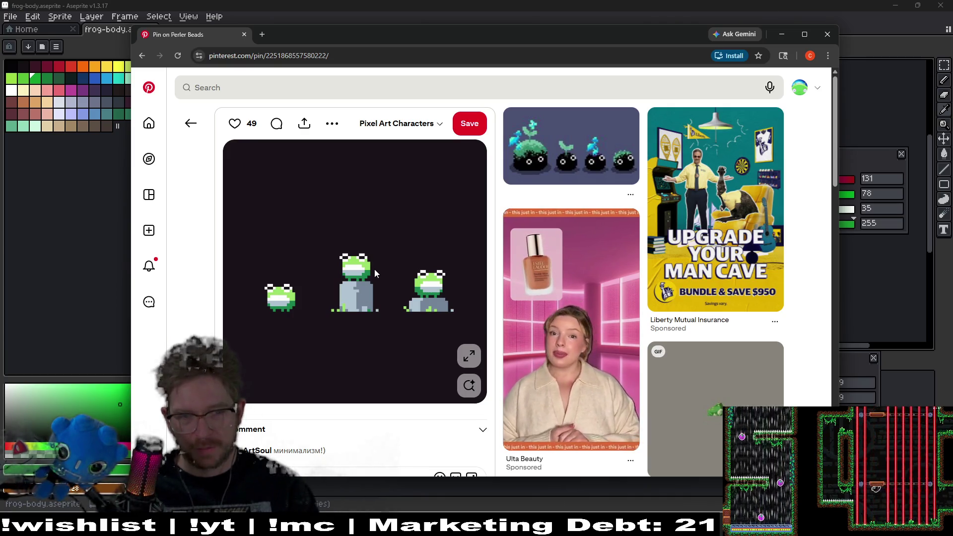
{"action": "mouse_move", "coordinate": [833, 145]}
{"action": "left_mouse_down"}
{"action": "mouse_move", "coordinate": [834, 270]}
{"action": "mouse_move", "coordinate": [834, 255]}
{"action": "left_mouse_up"}
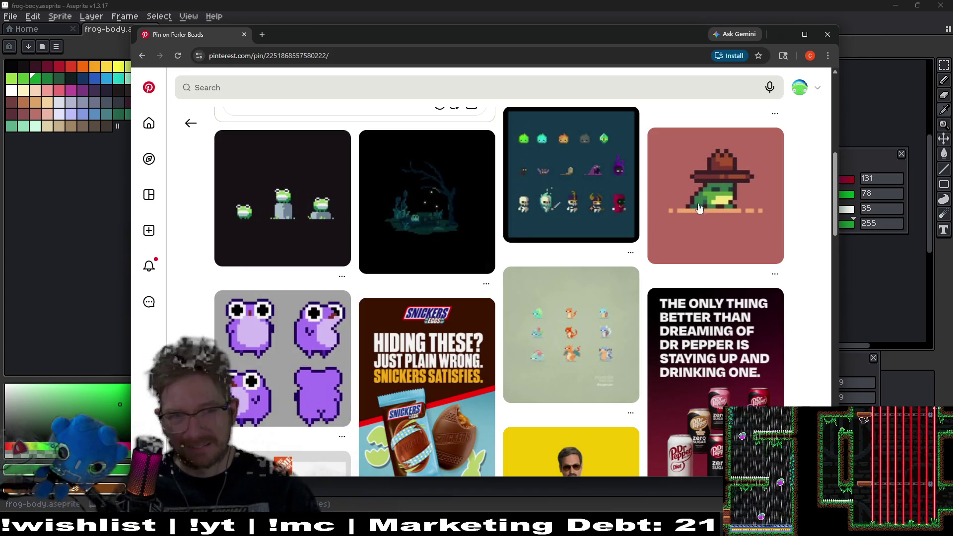
{"action": "left_click_drag", "start_coordinate": [436, 38], "coordinate": [0, 37]}
{"action": "left_click", "coordinate": [249, 204]}
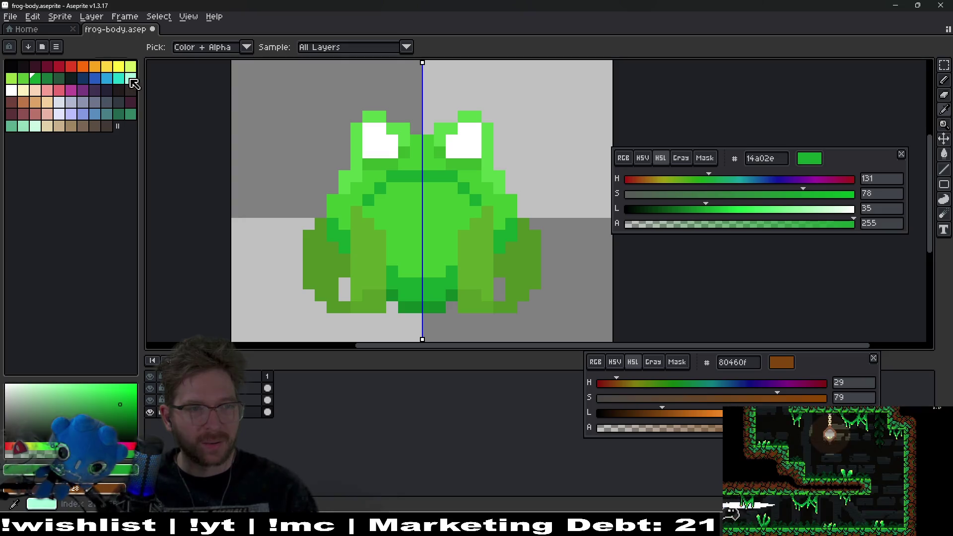
- Draw a mirrored pale mint U-shaped belly outline with the Pencil
{"action": "left_click", "coordinate": [130, 79]}
{"action": "key", "text": "b"}
{"action": "scroll", "coordinate": [397, 241], "scroll_direction": "up", "scroll_amount": 2}
{"action": "left_click_drag", "start_coordinate": [488, 298], "coordinate": [454, 302]}
{"action": "mouse_move", "coordinate": [526, 272]}
{"action": "left_mouse_down"}
{"action": "mouse_move", "coordinate": [526, 209]}
{"action": "mouse_move", "coordinate": [470, 257]}
{"action": "mouse_move", "coordinate": [456, 224]}
{"action": "left_mouse_up"}
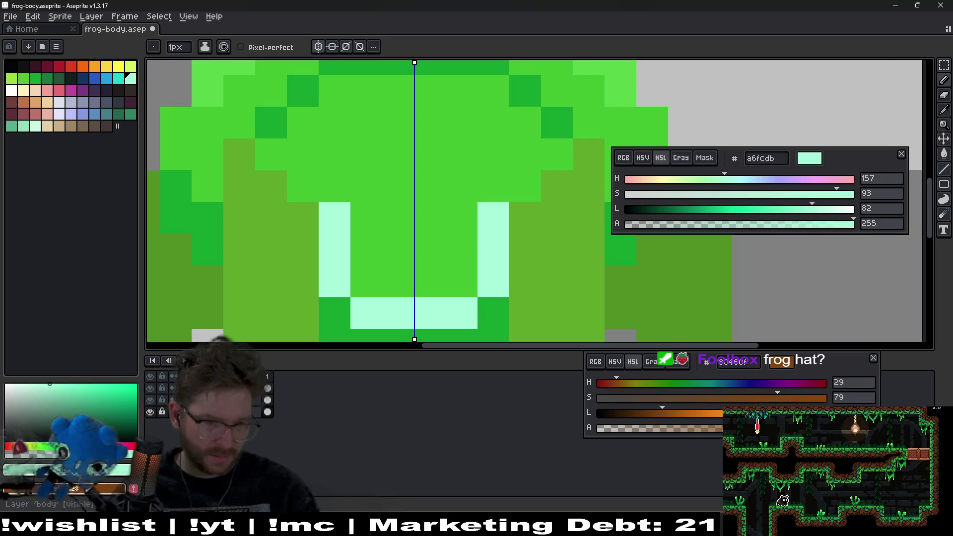
- Hide the two olive leg layers and fill the belly between its side columns with mint
{"action": "left_click", "coordinate": [149, 399]}
{"action": "left_click", "coordinate": [150, 387]}
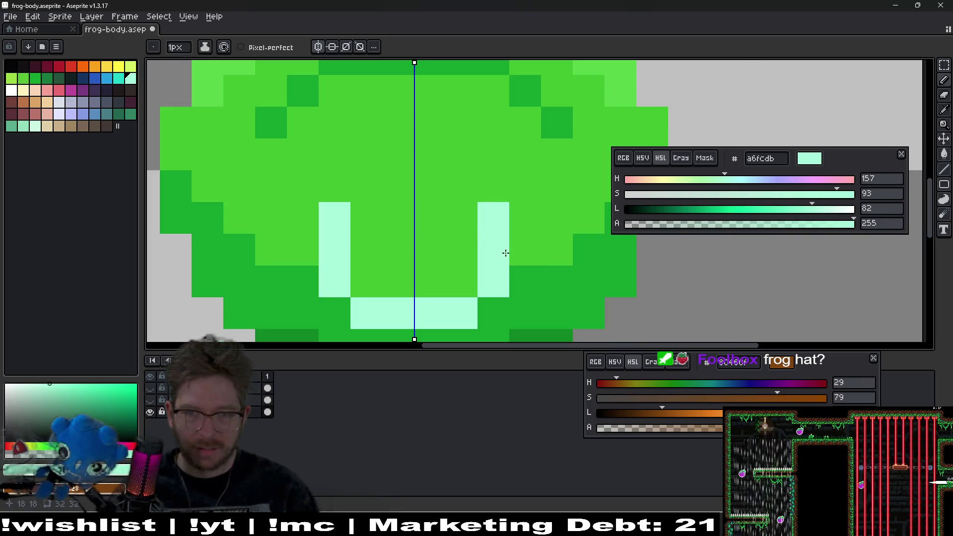
{"action": "mouse_move", "coordinate": [514, 232]}
{"action": "left_mouse_down"}
{"action": "mouse_move", "coordinate": [485, 256]}
{"action": "mouse_move", "coordinate": [521, 214]}
{"action": "mouse_move", "coordinate": [412, 290]}
{"action": "left_mouse_up"}
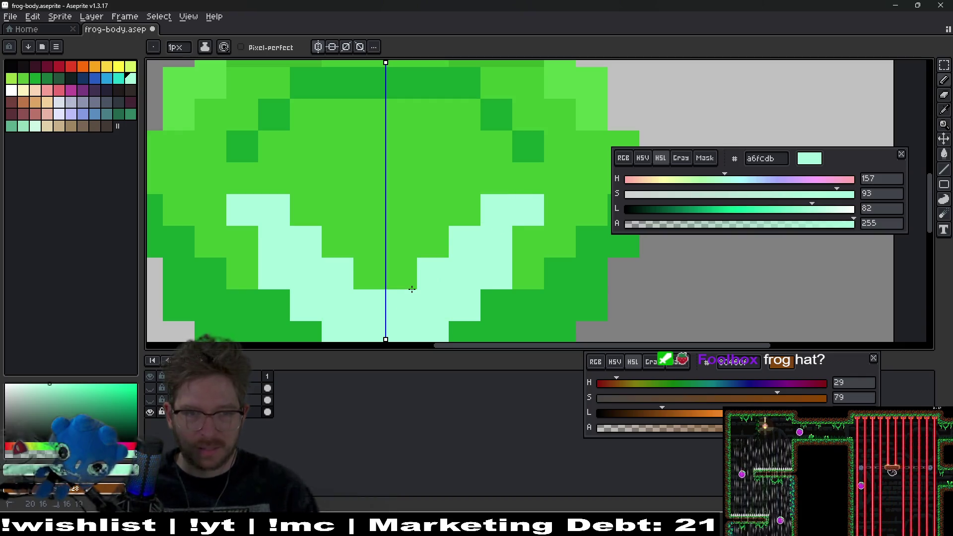
{"action": "mouse_move", "coordinate": [494, 207]}
{"action": "left_mouse_down"}
{"action": "mouse_move", "coordinate": [521, 185]}
{"action": "mouse_move", "coordinate": [438, 257]}
{"action": "mouse_move", "coordinate": [343, 190]}
{"action": "mouse_move", "coordinate": [277, 165]}
{"action": "mouse_move", "coordinate": [334, 117]}
{"action": "mouse_move", "coordinate": [426, 143]}
{"action": "left_mouse_up"}
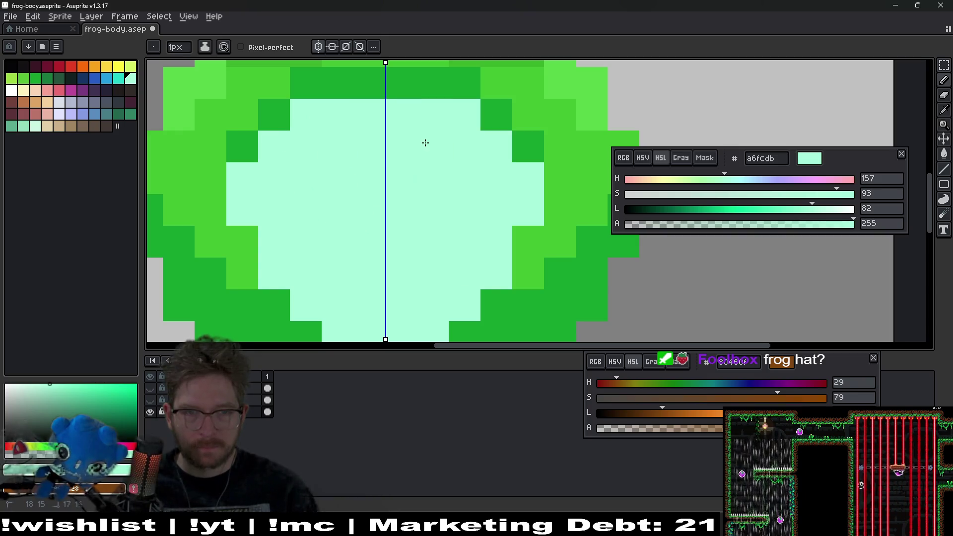
- Shift the mint belly colour's hue toward pale lime, Hue 96
{"action": "scroll", "coordinate": [434, 199], "scroll_direction": "down", "scroll_amount": 1}
{"action": "scroll", "coordinate": [434, 199], "scroll_direction": "down", "scroll_amount": 4}
{"action": "scroll", "coordinate": [433, 199], "scroll_direction": "up", "scroll_amount": 1}
{"action": "scroll", "coordinate": [417, 240], "scroll_direction": "up", "scroll_amount": 3}
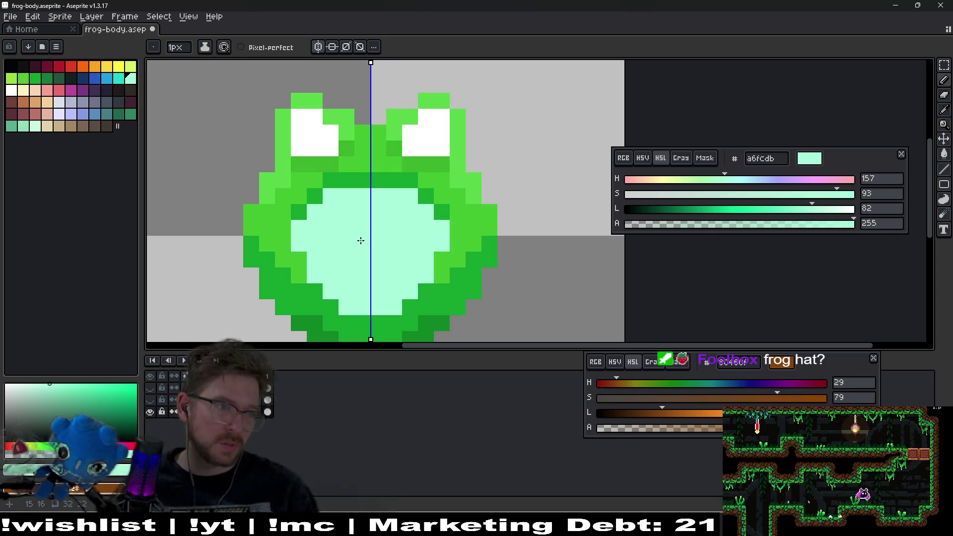
{"action": "left_click", "coordinate": [130, 66]}
{"action": "left_click", "coordinate": [130, 78]}
{"action": "key", "text": "i"}
{"action": "left_click_drag", "start_coordinate": [703, 184], "coordinate": [690, 185]}
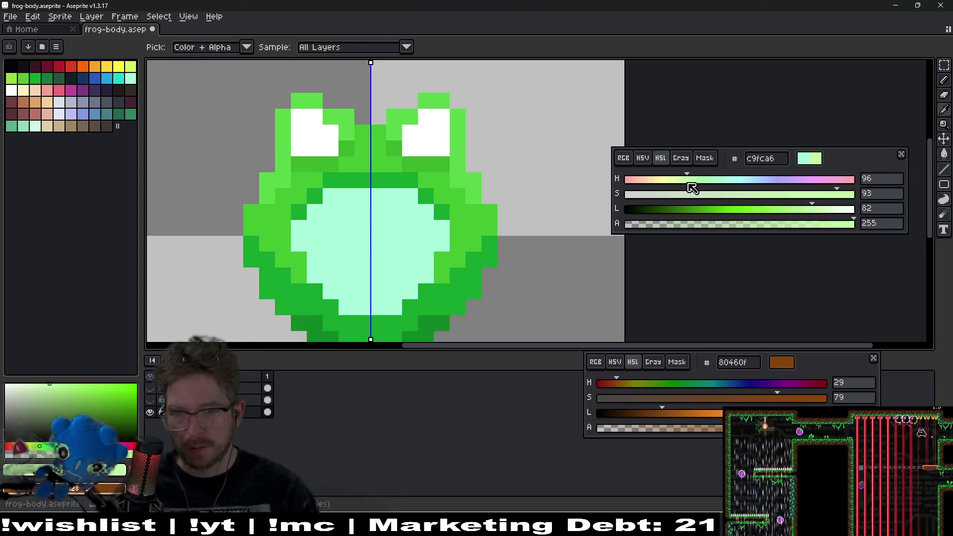
- Flood-fill the belly with the new pale lime colour
{"action": "key", "text": "g"}
{"action": "left_click", "coordinate": [395, 249]}
{"action": "scroll", "coordinate": [396, 251], "scroll_direction": "down", "scroll_amount": 5}
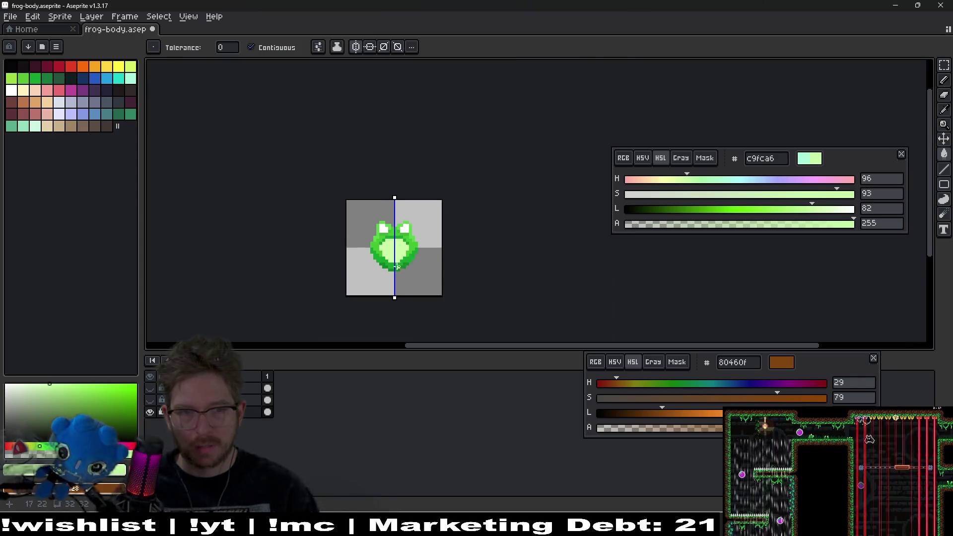
{"action": "scroll", "coordinate": [398, 267], "scroll_direction": "up", "scroll_amount": 5}
- Try painting the dark edge pixels pale with a mirrored stroke, then undo it
{"action": "key", "text": "i"}
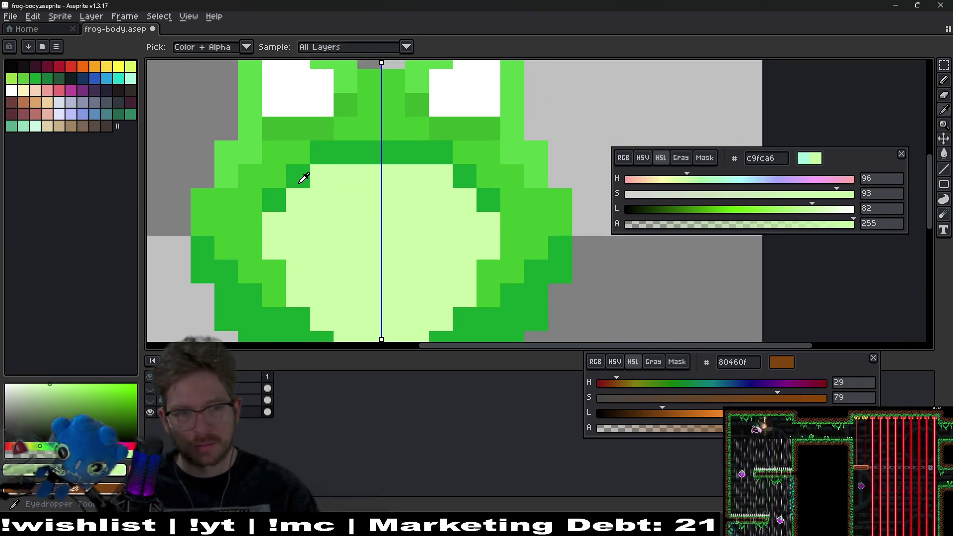
{"action": "left_click", "coordinate": [300, 181]}
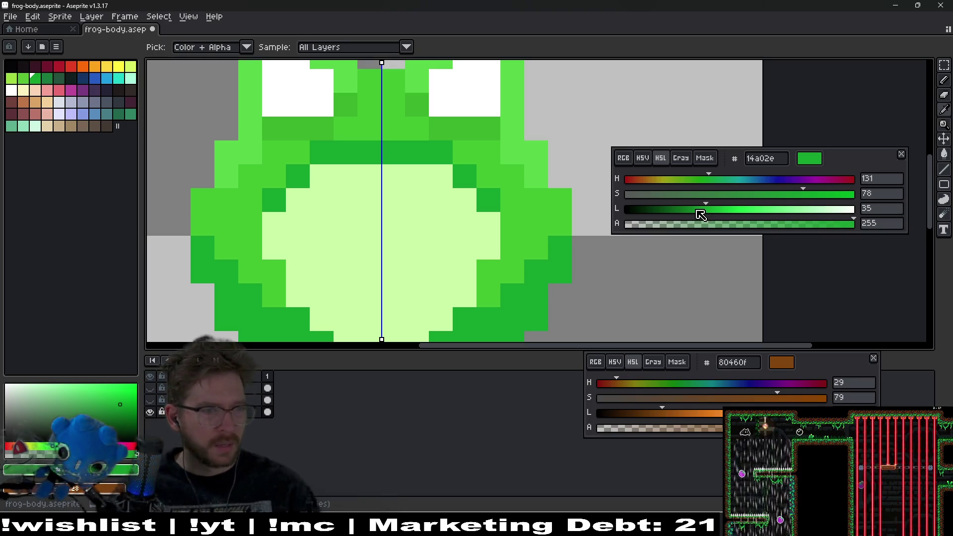
{"action": "left_click", "coordinate": [484, 212]}
{"action": "key", "text": "b"}
{"action": "mouse_move", "coordinate": [489, 202]}
{"action": "left_mouse_down"}
{"action": "mouse_move", "coordinate": [411, 155]}
{"action": "mouse_move", "coordinate": [382, 154]}
{"action": "left_mouse_up"}
{"action": "scroll", "coordinate": [430, 184], "scroll_direction": "down", "scroll_amount": 5}
{"action": "scroll", "coordinate": [430, 185], "scroll_direction": "down", "scroll_amount": 5}
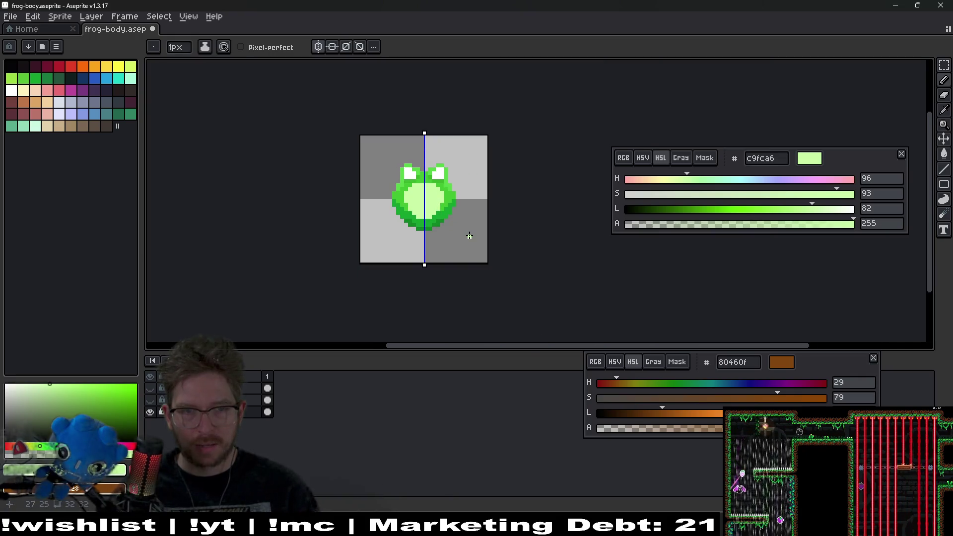
{"action": "key", "text": "ctrl+z"}
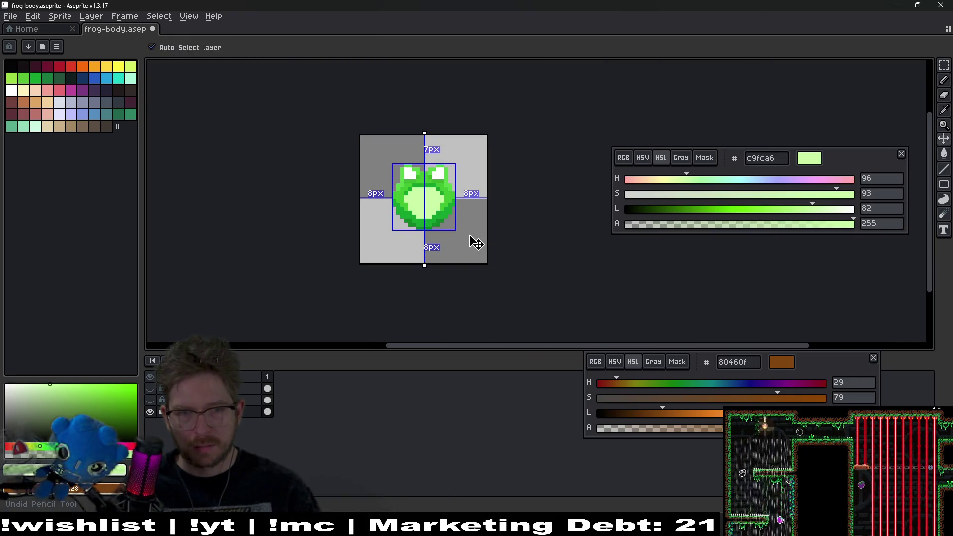
{"action": "scroll", "coordinate": [417, 184], "scroll_direction": "up", "scroll_amount": 5}
- Darken the green stripe to lightness 27 and fill the stripe and lower dark pixels
{"action": "left_click", "coordinate": [487, 198], "text": "alt"}
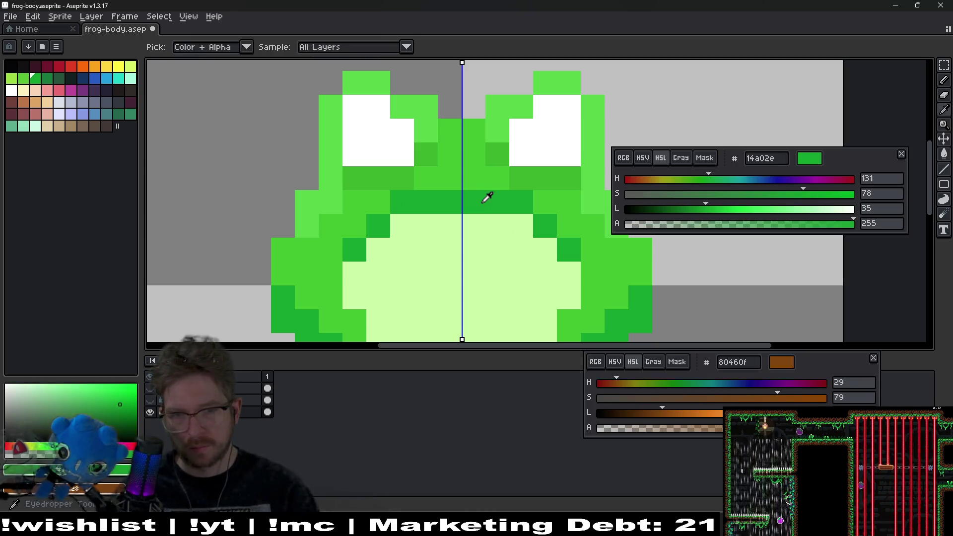
{"action": "left_click_drag", "start_coordinate": [705, 208], "coordinate": [687, 209]}
{"action": "key", "text": "g"}
{"action": "left_click", "coordinate": [497, 201]}
{"action": "left_click", "coordinate": [544, 219]}
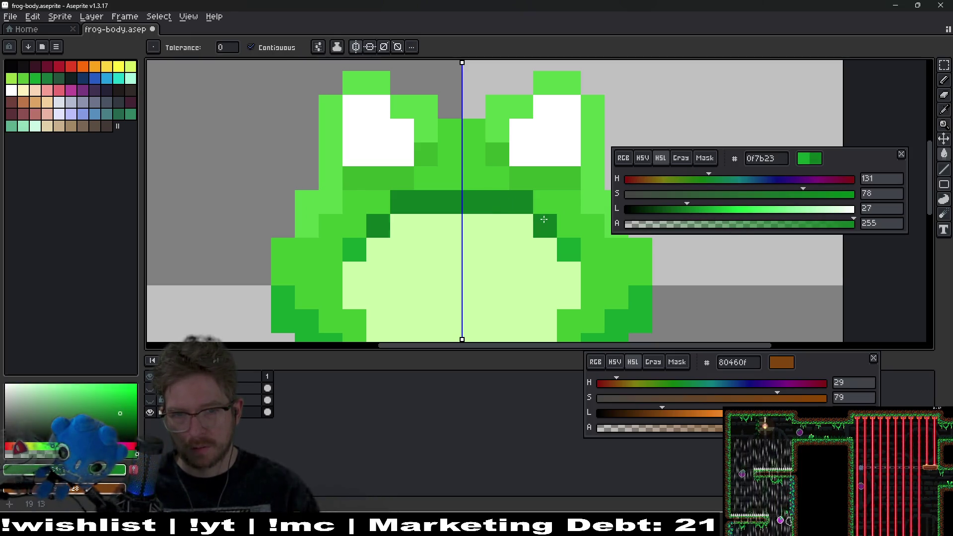
{"action": "scroll", "coordinate": [564, 241], "scroll_direction": "down", "scroll_amount": 4}
- Sample the pale belly colour and lower its lightness slightly
{"action": "key", "text": "b"}
{"action": "scroll", "coordinate": [521, 225], "scroll_direction": "up", "scroll_amount": 4}
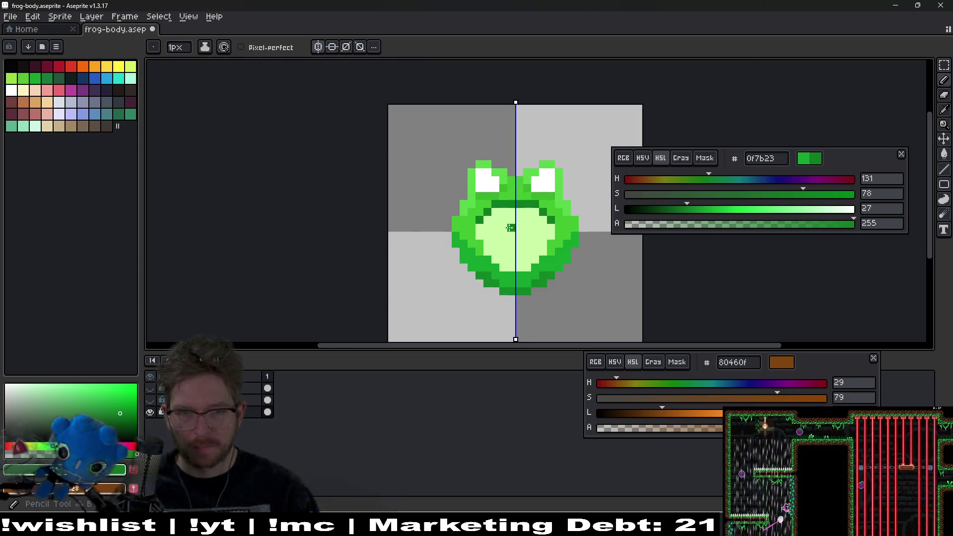
{"action": "left_click", "coordinate": [511, 220], "text": "alt"}
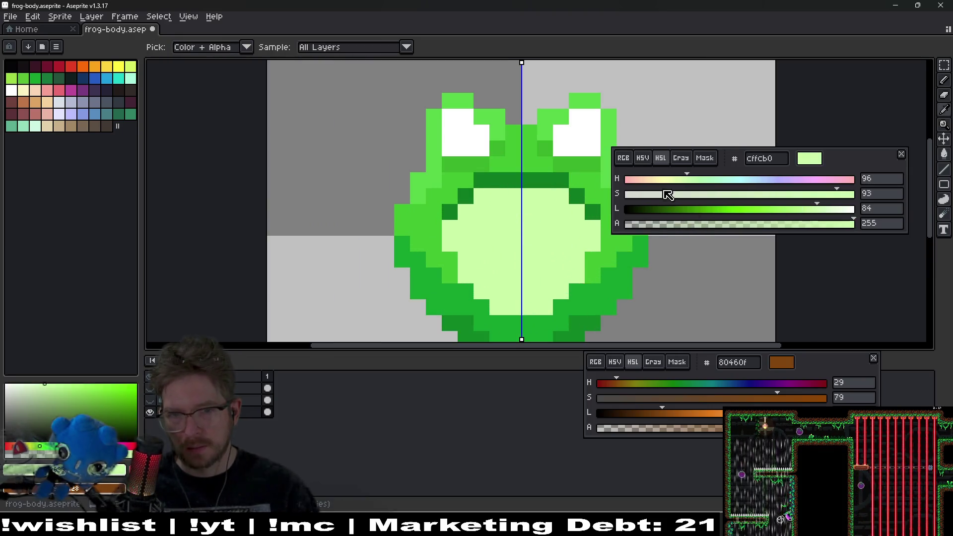
{"action": "left_click", "coordinate": [806, 215]}
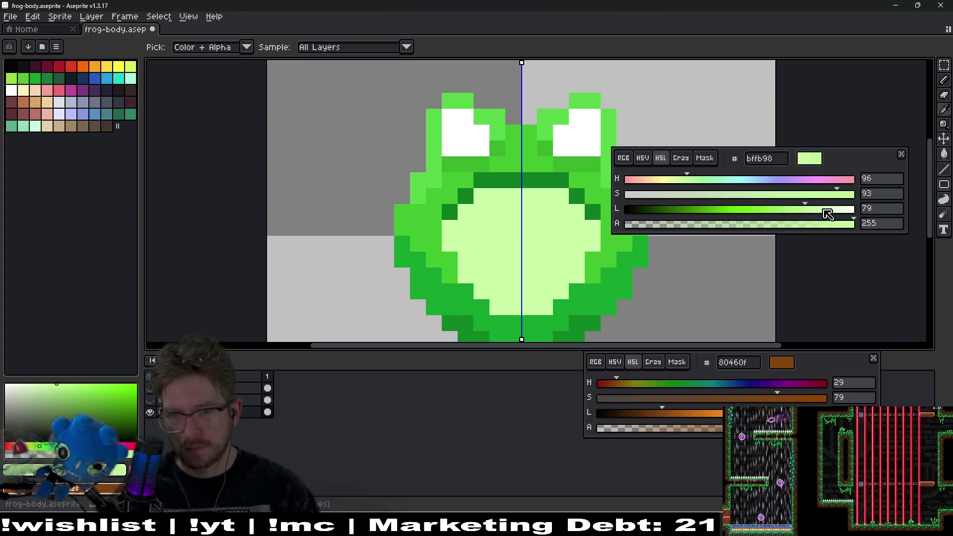
{"action": "left_click", "coordinate": [802, 209]}
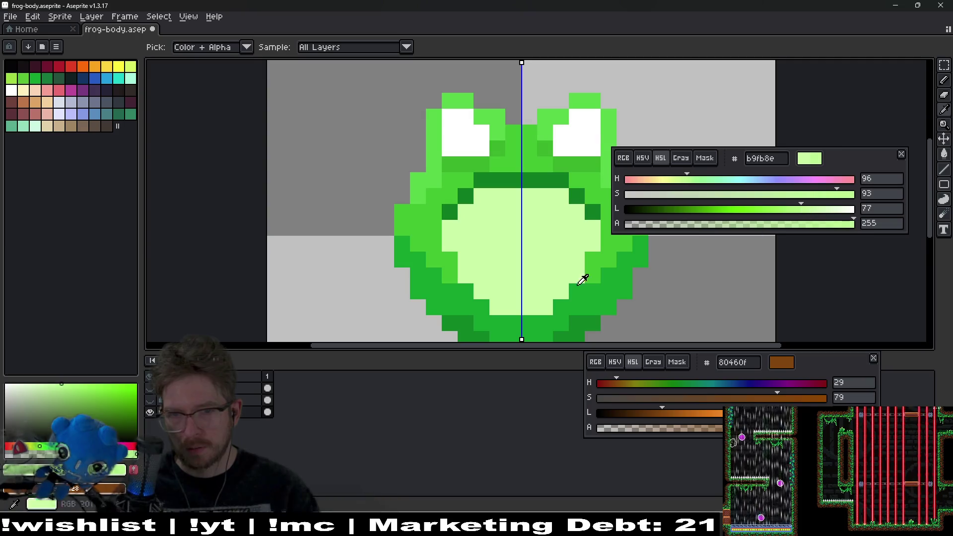
{"action": "scroll", "coordinate": [581, 277], "scroll_direction": "up", "scroll_amount": 3}
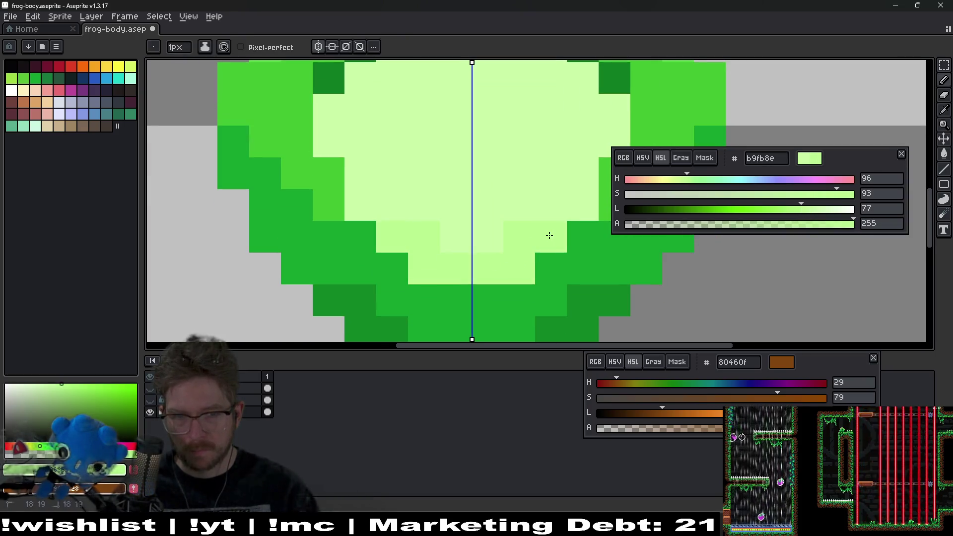
{"action": "left_click_drag", "start_coordinate": [505, 226], "coordinate": [464, 262]}
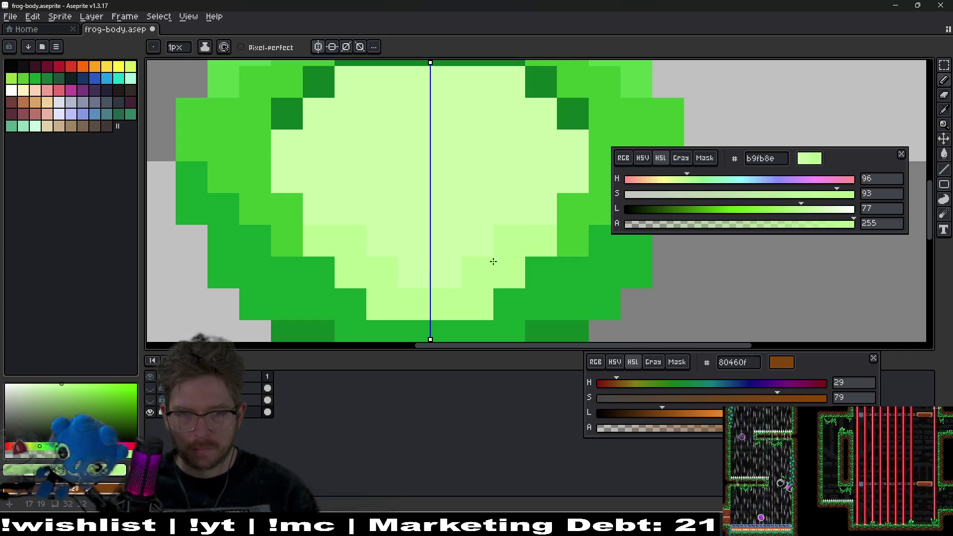
{"action": "scroll", "coordinate": [568, 250], "scroll_direction": "down", "scroll_amount": 5}
{"action": "scroll", "coordinate": [568, 250], "scroll_direction": "up", "scroll_amount": 2}
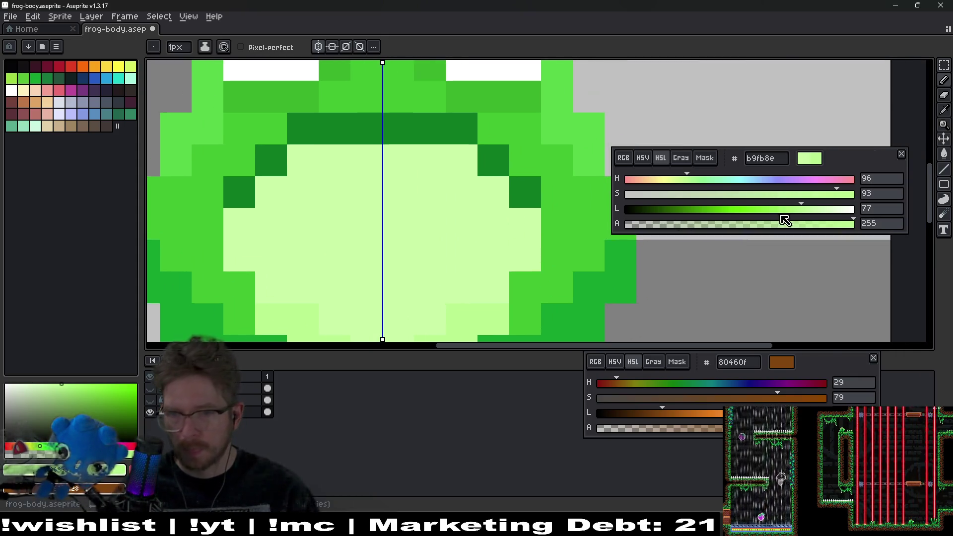
- Pick black and place a pupil pixel inside the frog's white eye
{"action": "key", "text": "i"}
{"action": "scroll", "coordinate": [756, 207], "scroll_direction": "up", "scroll_amount": 5}
{"action": "scroll", "coordinate": [825, 213], "scroll_direction": "up", "scroll_amount": 4}
{"action": "scroll", "coordinate": [393, 201], "scroll_direction": "up", "scroll_amount": 1}
{"action": "key", "text": "b"}
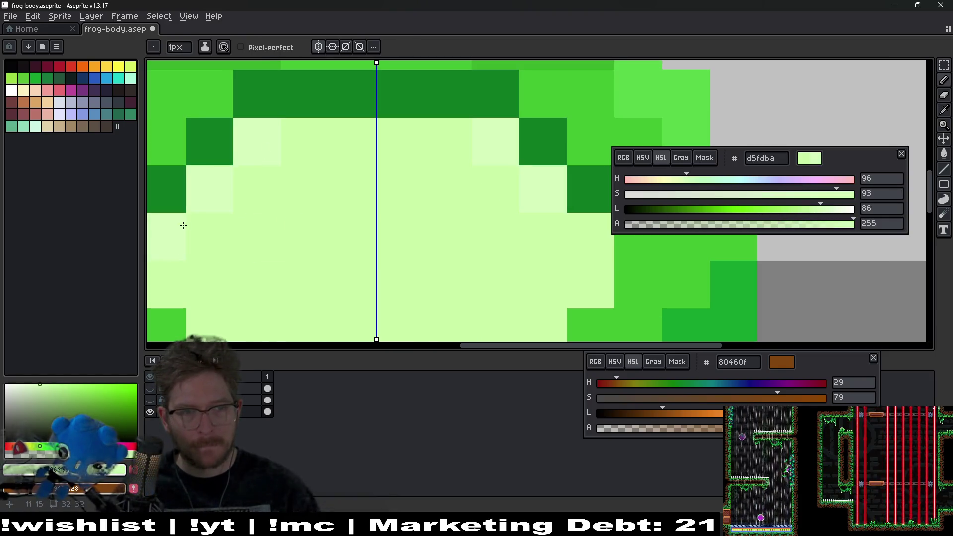
{"action": "scroll", "coordinate": [431, 165], "scroll_direction": "down", "scroll_amount": 1}
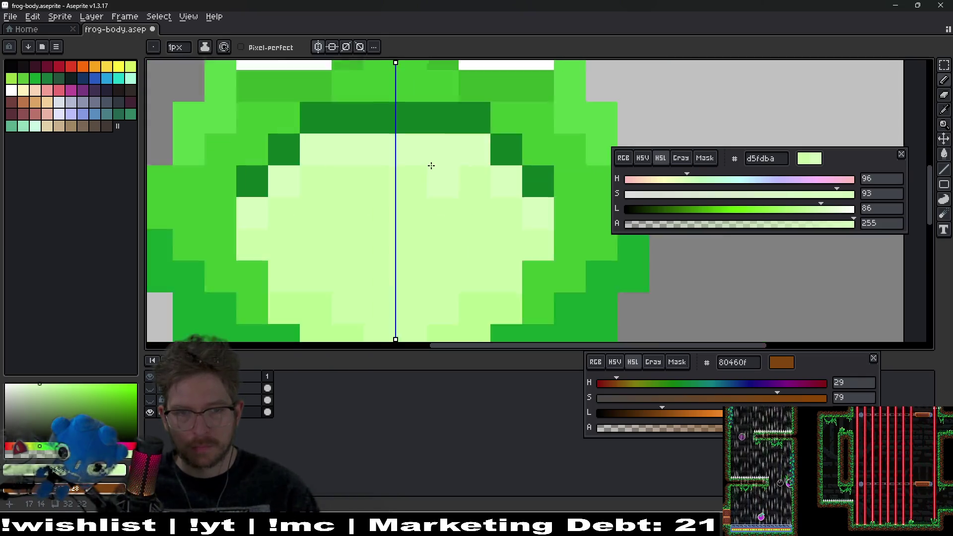
{"action": "scroll", "coordinate": [431, 165], "scroll_direction": "down", "scroll_amount": 7}
{"action": "scroll", "coordinate": [487, 200], "scroll_direction": "down", "scroll_amount": 1}
{"action": "scroll", "coordinate": [514, 251], "scroll_direction": "up", "scroll_amount": 2}
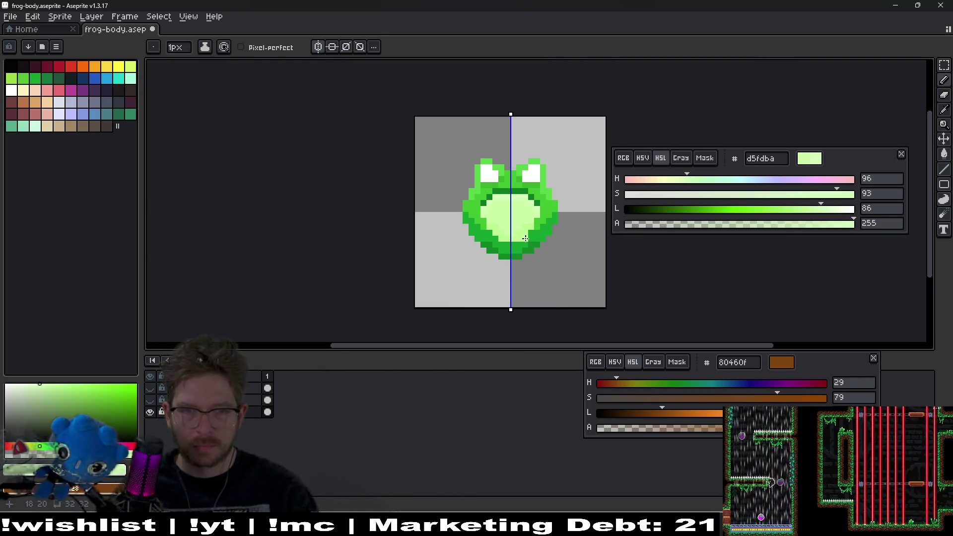
{"action": "scroll", "coordinate": [507, 269], "scroll_direction": "down", "scroll_amount": 2}
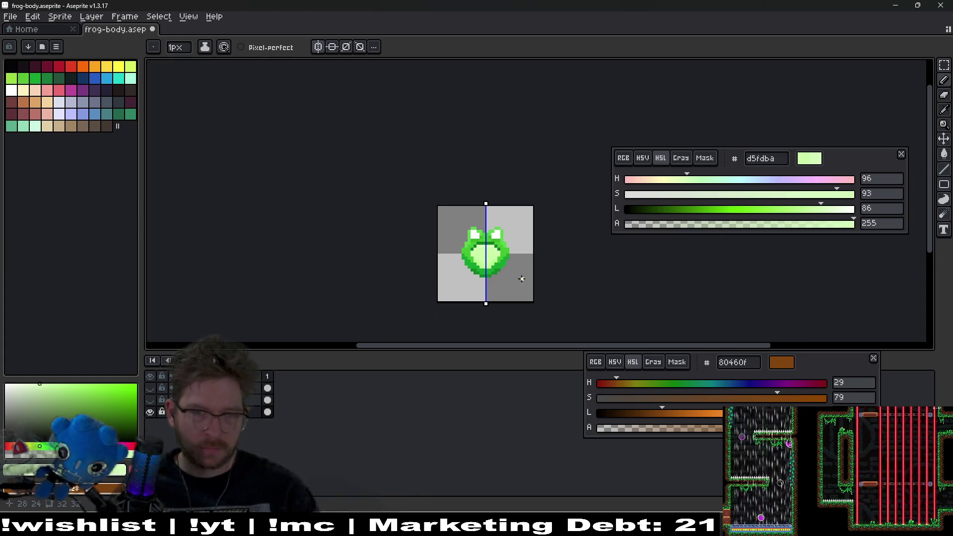
{"action": "scroll", "coordinate": [522, 279], "scroll_direction": "down", "scroll_amount": 1}
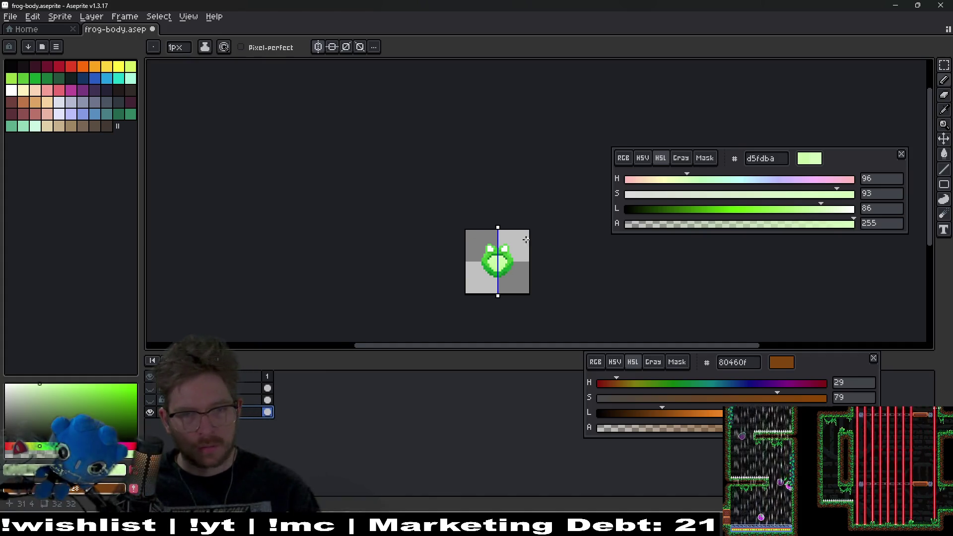
{"action": "scroll", "coordinate": [504, 243], "scroll_direction": "up", "scroll_amount": 3}
{"action": "left_click", "coordinate": [11, 66]}
{"action": "left_click", "coordinate": [514, 243]}
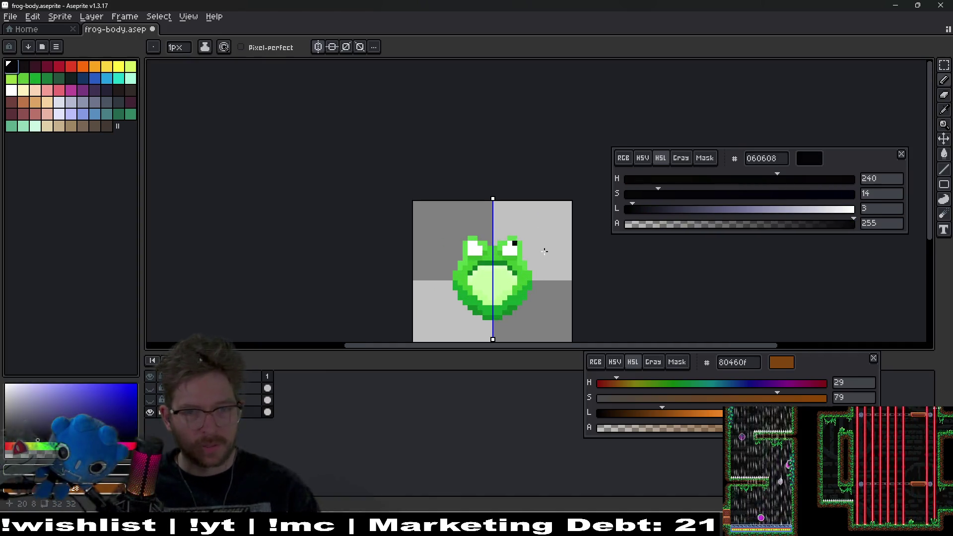
- Add mirrored black pupil pixels in both eyes, building matching square pupils
{"action": "scroll", "coordinate": [549, 258], "scroll_direction": "up", "scroll_amount": 4}
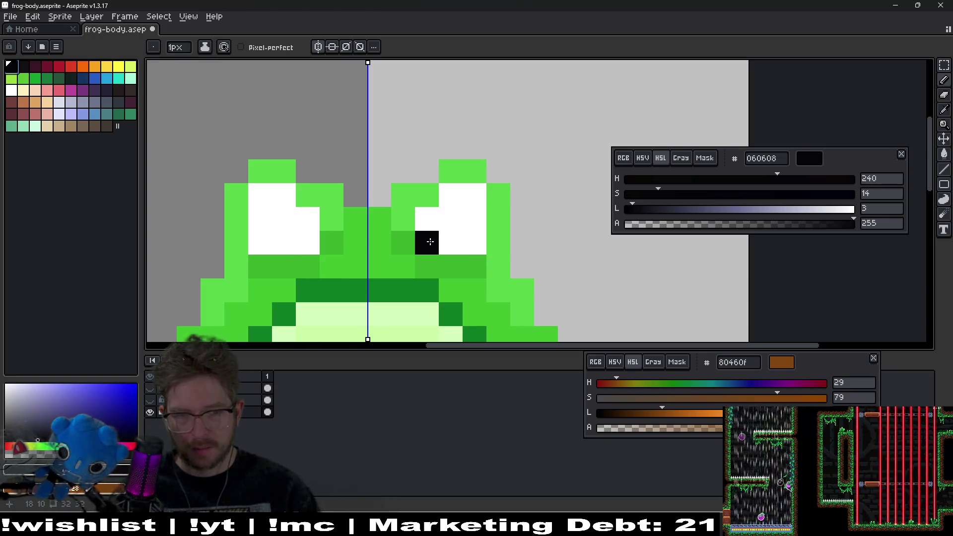
{"action": "left_click", "coordinate": [427, 241]}
{"action": "scroll", "coordinate": [471, 240], "scroll_direction": "down", "scroll_amount": 1}
{"action": "scroll", "coordinate": [515, 271], "scroll_direction": "down", "scroll_amount": 4}
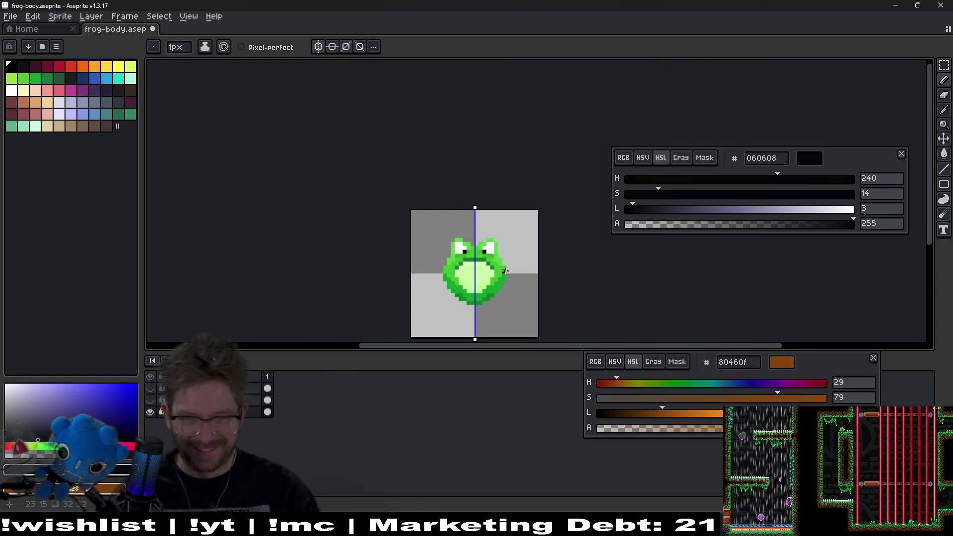
{"action": "scroll", "coordinate": [500, 263], "scroll_direction": "up", "scroll_amount": 1}
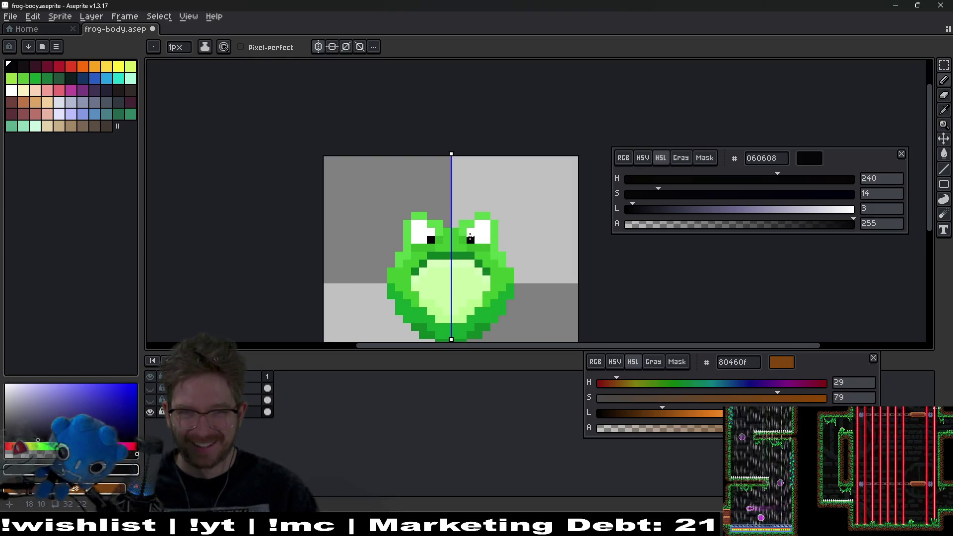
{"action": "left_click", "coordinate": [471, 233]}
{"action": "left_click", "coordinate": [477, 234]}
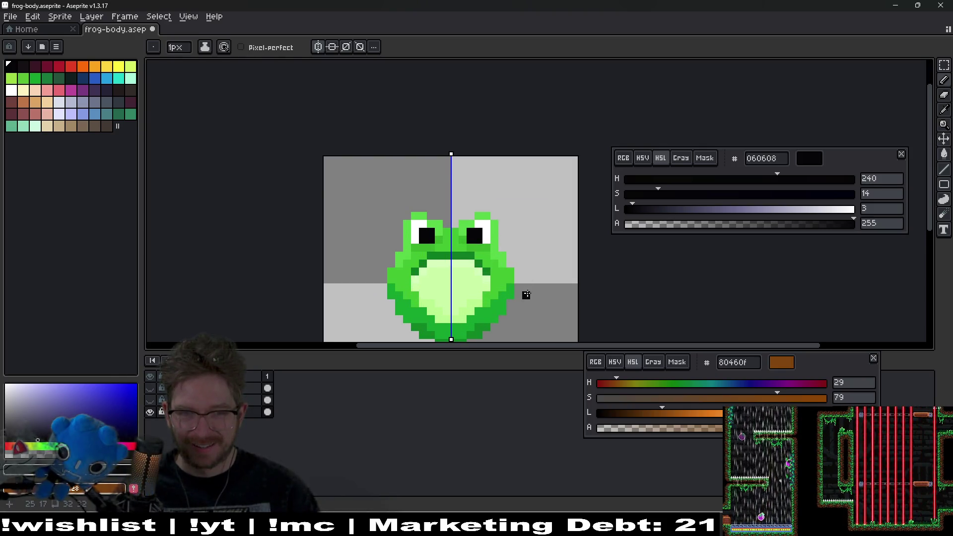
- Toggle between the Move tool and the Pencil while checking the pupils
{"action": "scroll", "coordinate": [525, 292], "scroll_direction": "down", "scroll_amount": 6}
{"action": "scroll", "coordinate": [505, 277], "scroll_direction": "up", "scroll_amount": 8}
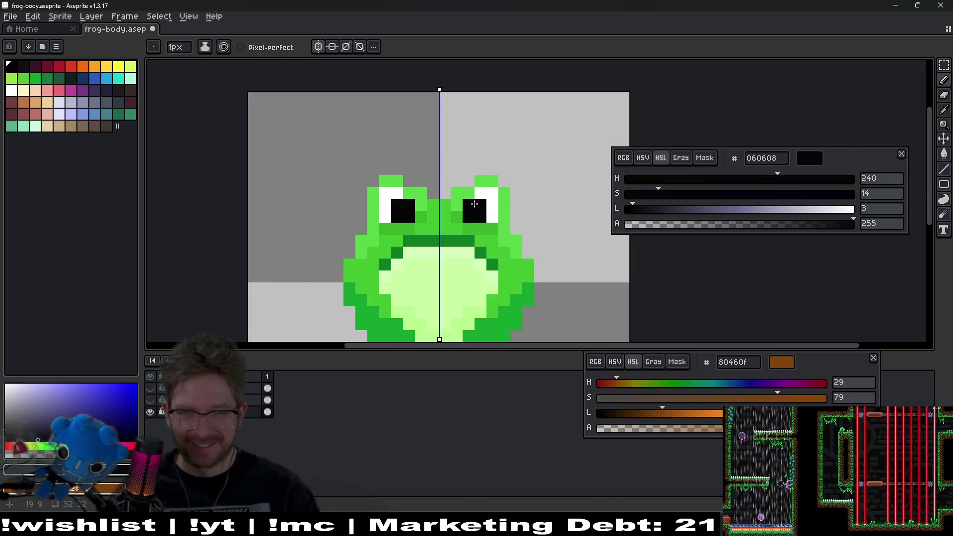
{"action": "key", "text": "v"}
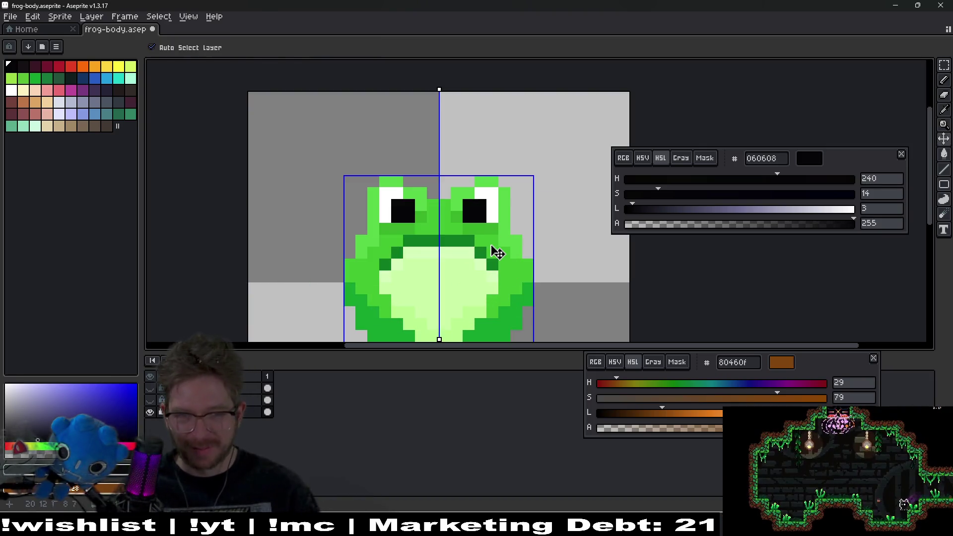
{"action": "key", "text": "b"}
{"action": "scroll", "coordinate": [500, 263], "scroll_direction": "down", "scroll_amount": 4}
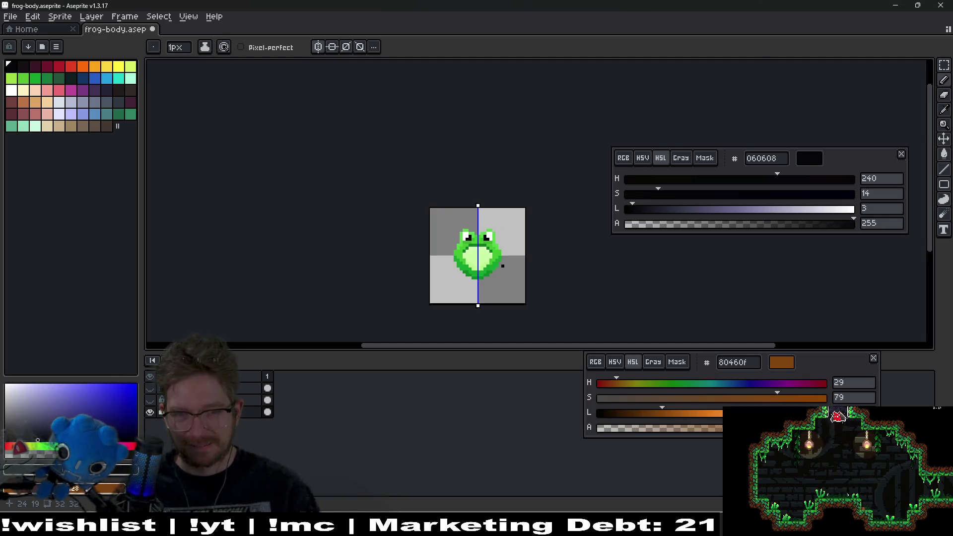
{"action": "key", "text": "v"}
{"action": "key", "text": "b"}
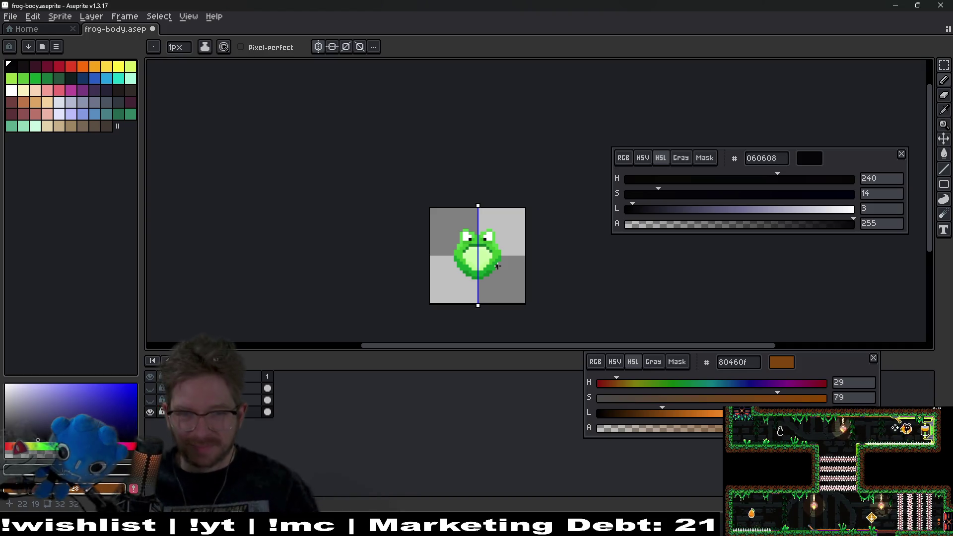
{"action": "scroll", "coordinate": [497, 266], "scroll_direction": "up", "scroll_amount": 3}
{"action": "key", "text": "m"}
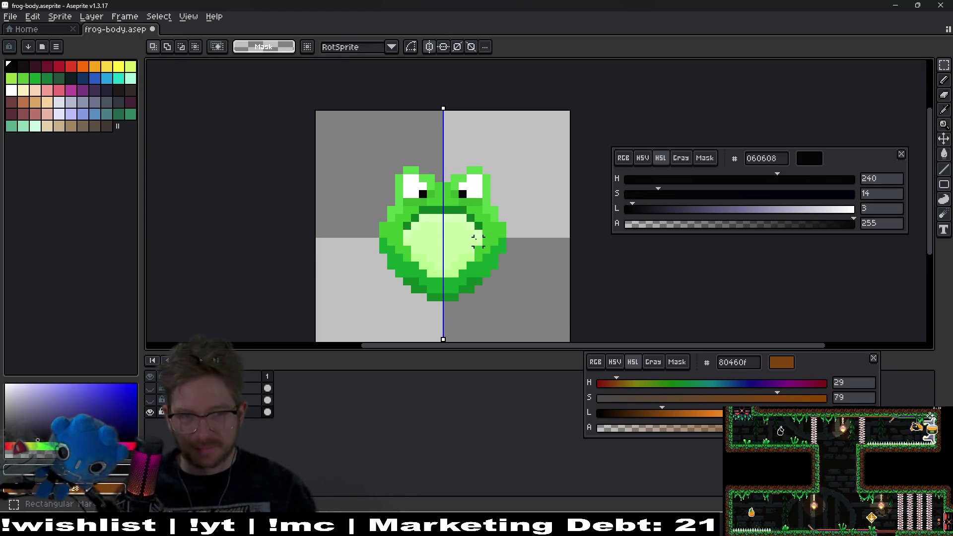
{"action": "scroll", "coordinate": [427, 129], "scroll_direction": "up", "scroll_amount": 2}
{"action": "left_click_drag", "start_coordinate": [346, 170], "coordinate": [571, 221]}
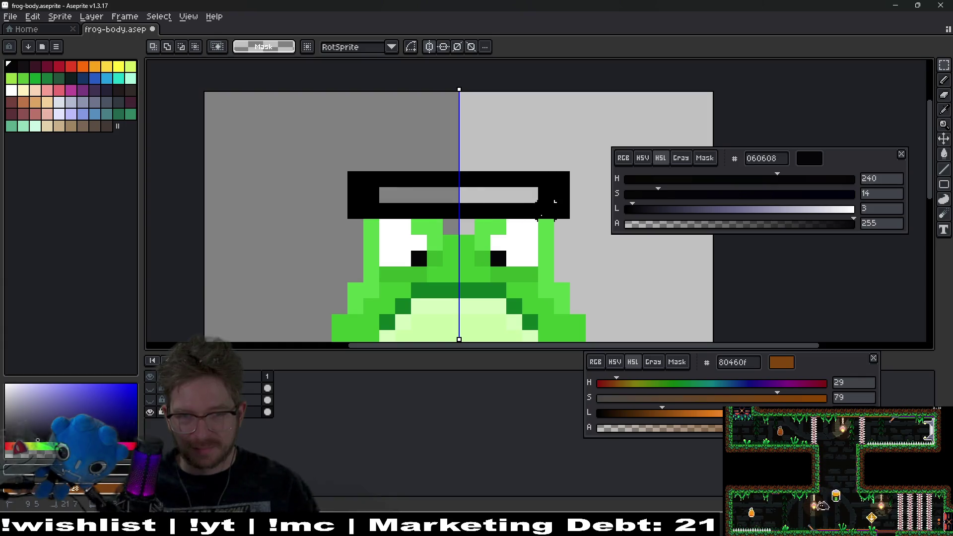
{"action": "key", "text": "Down"}
{"action": "key", "text": "ctrl+d"}
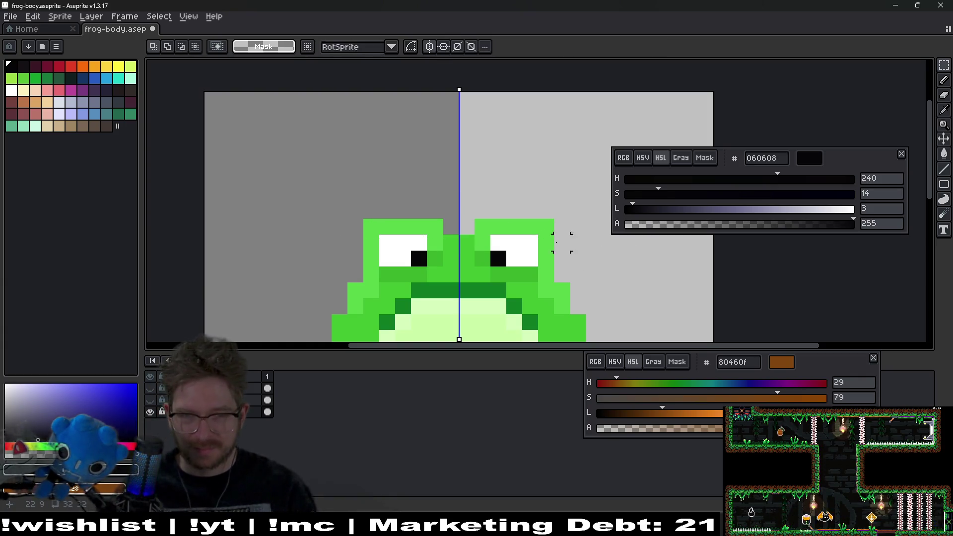
{"action": "key", "text": "e"}
{"action": "key", "text": "ctrl+z"}
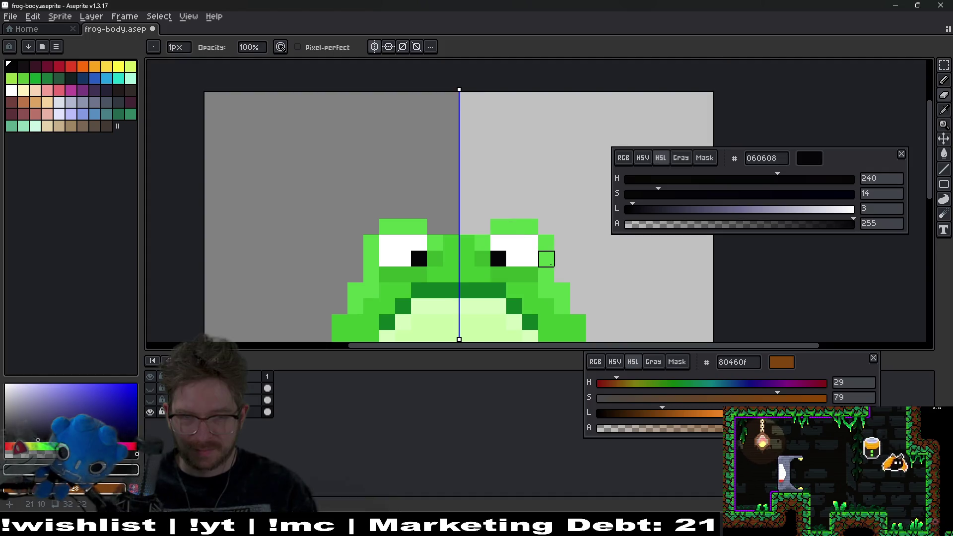
{"action": "scroll", "coordinate": [549, 255], "scroll_direction": "down", "scroll_amount": 5}
{"action": "key", "text": "ctrl"}
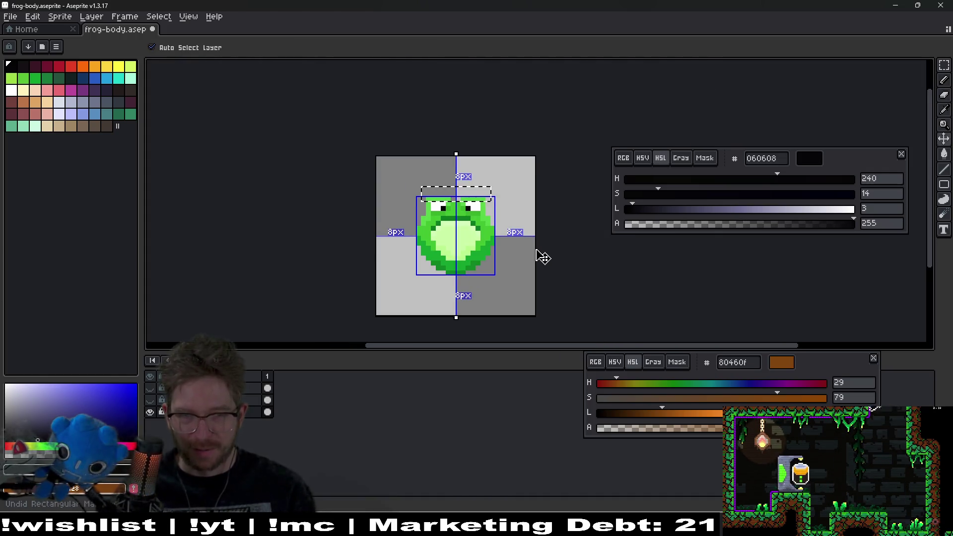
{"action": "scroll", "coordinate": [442, 207], "scroll_direction": "up", "scroll_amount": 5}
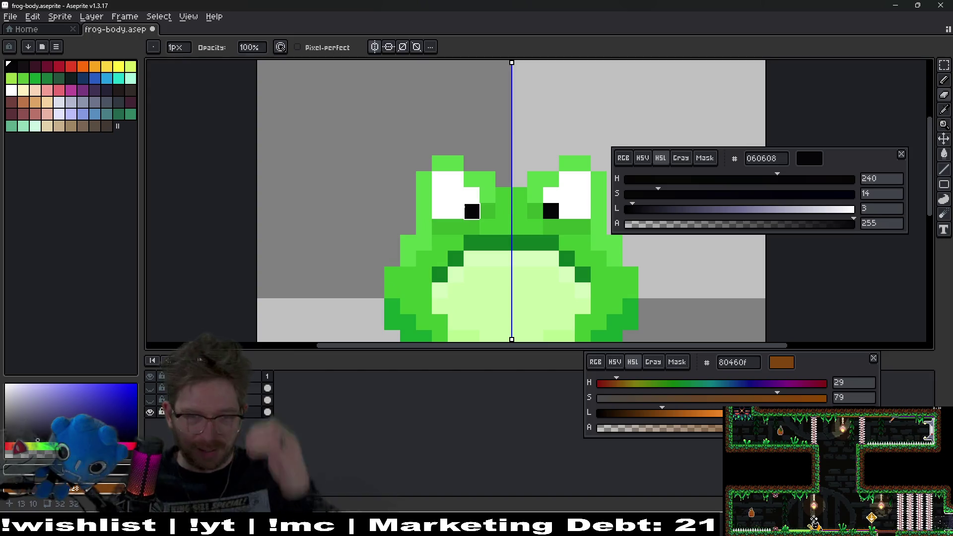
{"action": "scroll", "coordinate": [492, 284], "scroll_direction": "down", "scroll_amount": 5}
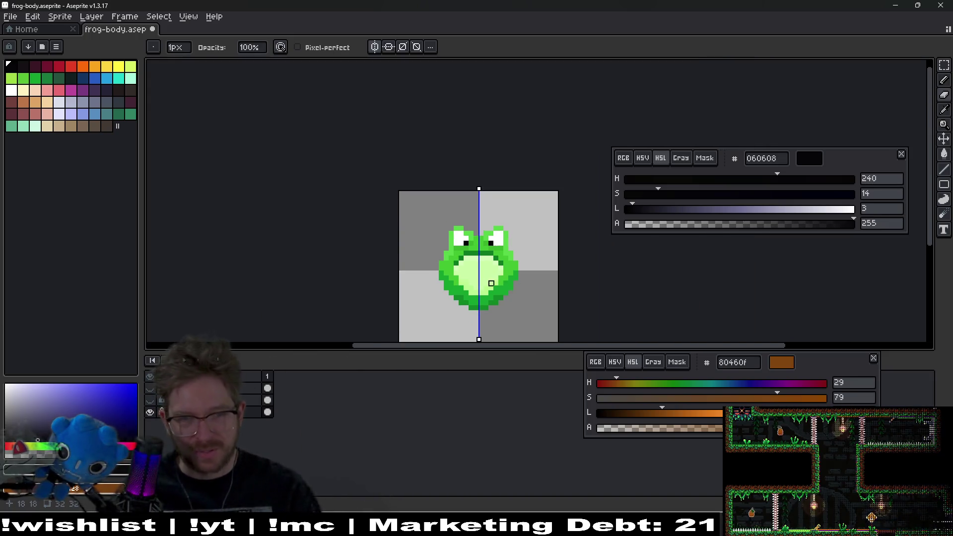
{"action": "scroll", "coordinate": [491, 283], "scroll_direction": "up", "scroll_amount": 2}
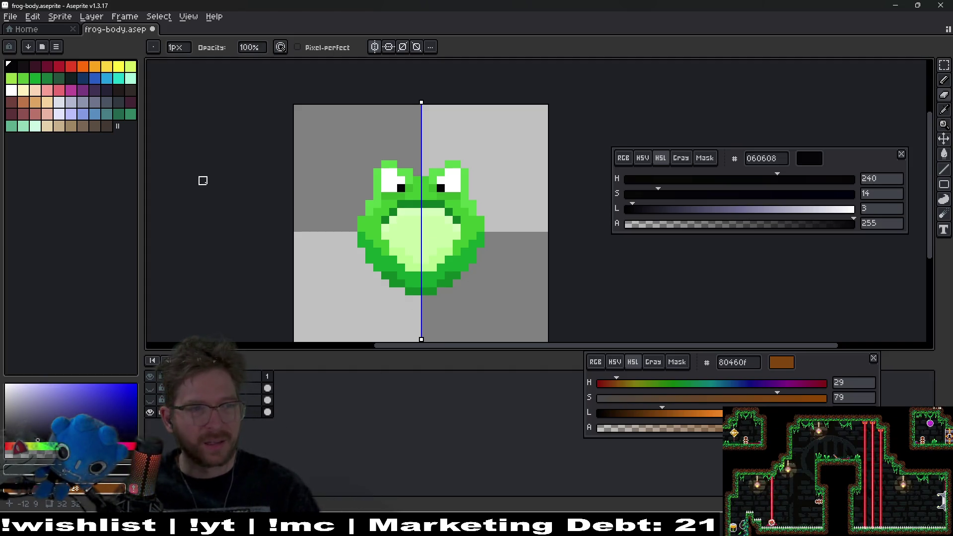
- Make the two hidden olive leg layers visible again
{"action": "left_click", "coordinate": [150, 400]}
{"action": "left_click", "coordinate": [150, 388]}
{"action": "scroll", "coordinate": [421, 279], "scroll_direction": "up", "scroll_amount": 2}
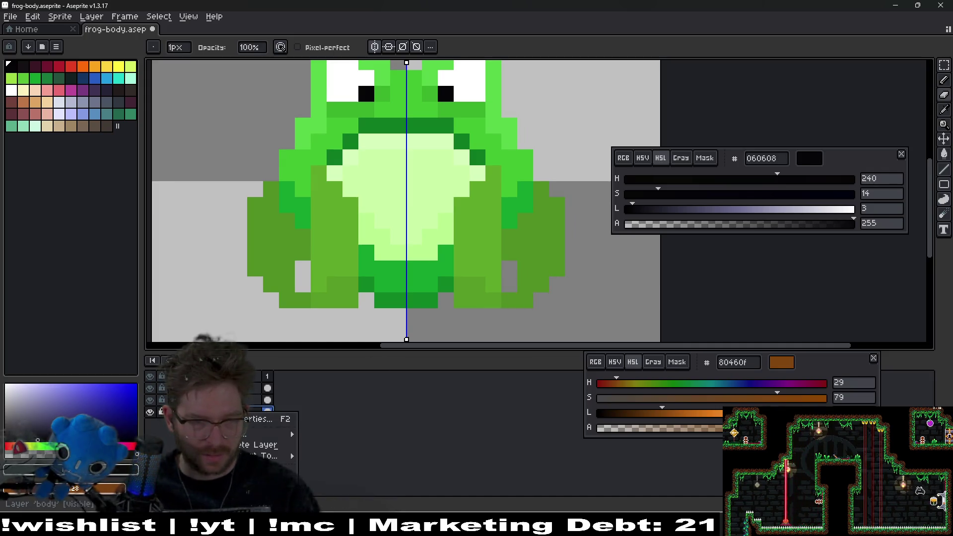
- Add a new empty layer and set the black drawing colour's saturation to 0
{"action": "mouse_move", "coordinate": [268, 435]}
{"action": "left_click", "coordinate": [323, 432]}
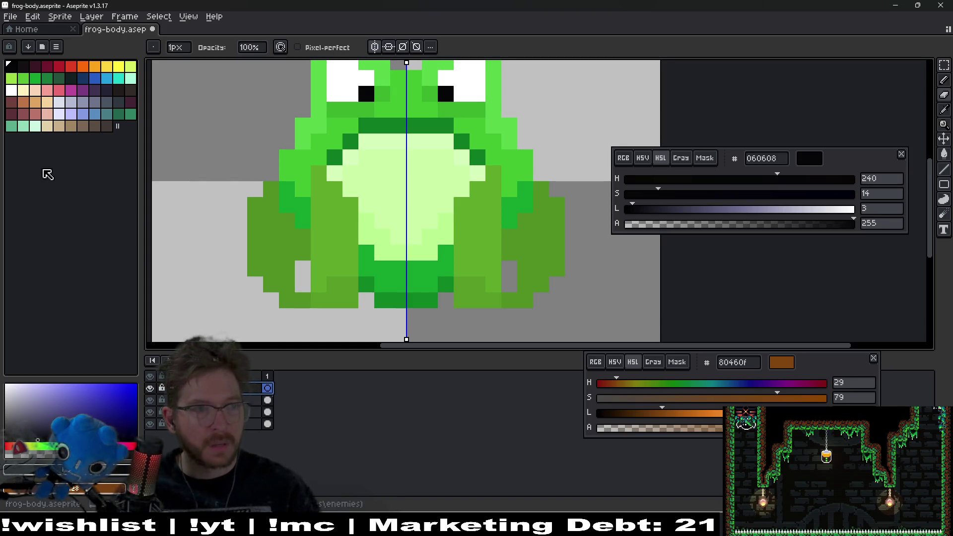
{"action": "scroll", "coordinate": [371, 195], "scroll_direction": "right", "scroll_amount": 2}
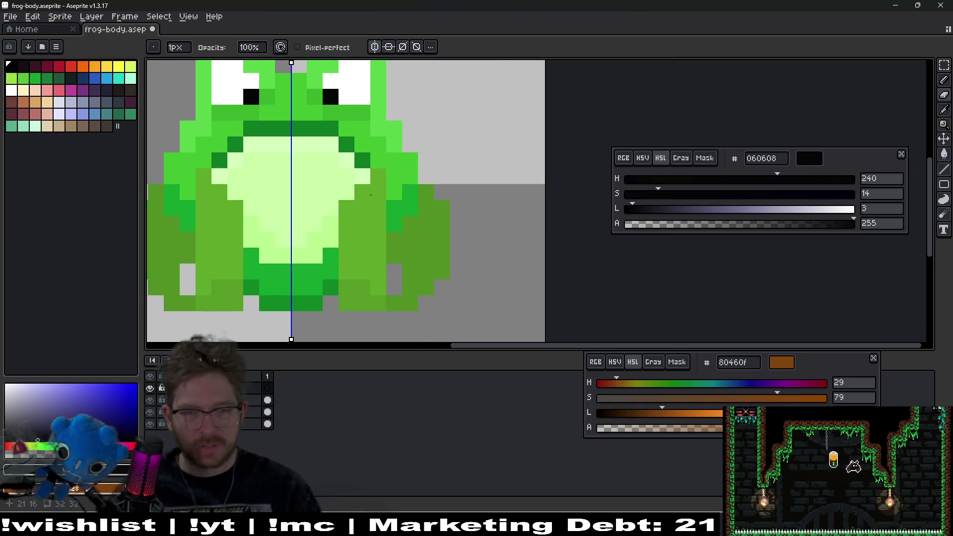
{"action": "left_click_drag", "start_coordinate": [685, 191], "coordinate": [630, 192]}
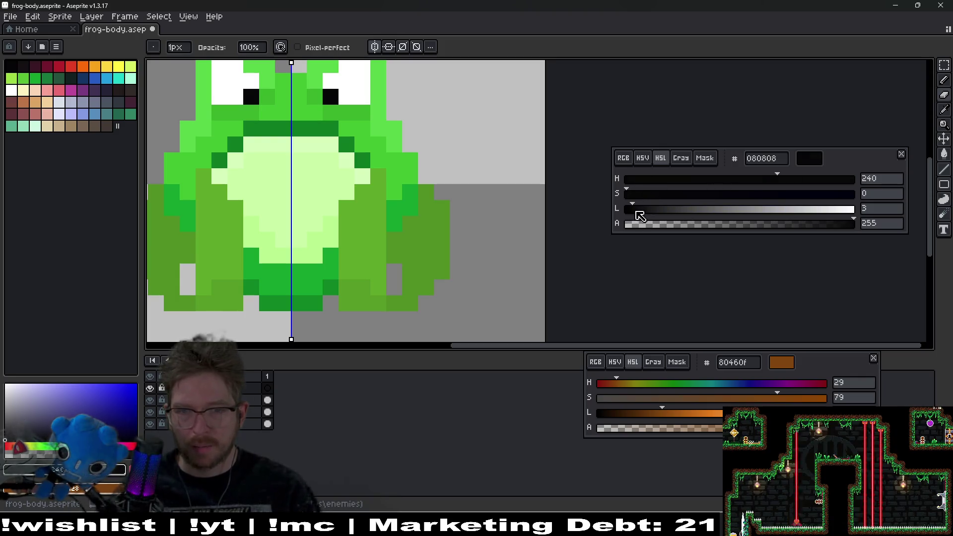
{"action": "scroll", "coordinate": [447, 214], "scroll_direction": "left", "scroll_amount": 2}
{"action": "scroll", "coordinate": [447, 213], "scroll_direction": "down", "scroll_amount": 1}
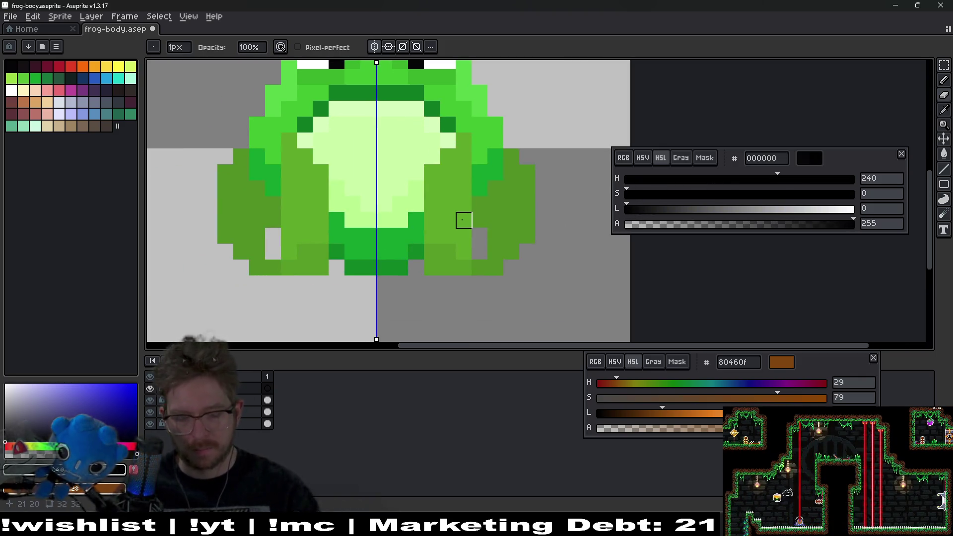
{"action": "key", "text": "l"}
{"action": "left_click", "coordinate": [416, 267]}
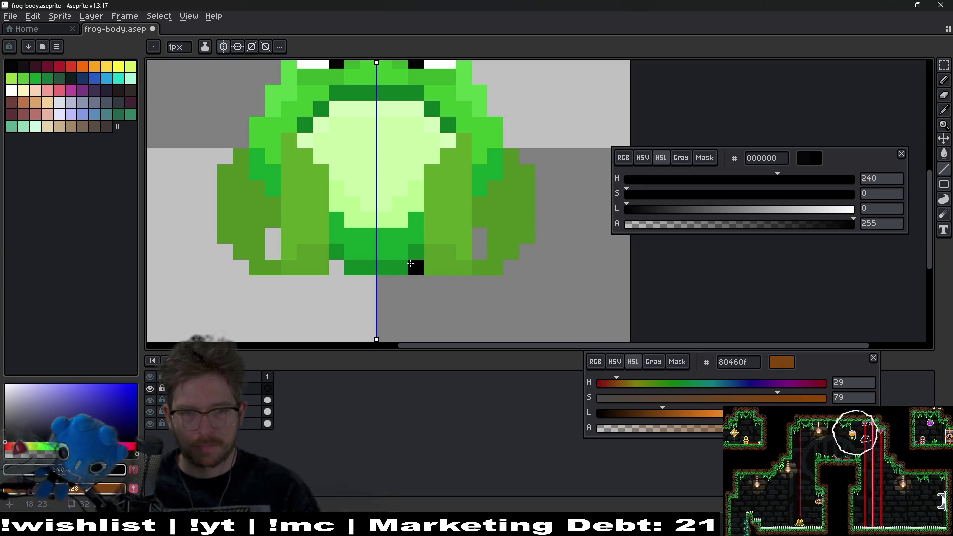
{"action": "left_click", "coordinate": [510, 267]}
{"action": "mouse_move", "coordinate": [542, 236]}
{"action": "left_mouse_down"}
{"action": "mouse_move", "coordinate": [541, 171]}
{"action": "mouse_move", "coordinate": [533, 264]}
{"action": "mouse_move", "coordinate": [506, 234]}
{"action": "mouse_move", "coordinate": [476, 170]}
{"action": "mouse_move", "coordinate": [471, 104]}
{"action": "mouse_move", "coordinate": [430, 91]}
{"action": "mouse_move", "coordinate": [422, 107]}
{"action": "mouse_move", "coordinate": [395, 107]}
{"action": "left_mouse_up"}
{"action": "scroll", "coordinate": [504, 234], "scroll_direction": "down", "scroll_amount": 5}
{"action": "scroll", "coordinate": [504, 233], "scroll_direction": "down", "scroll_amount": 1}
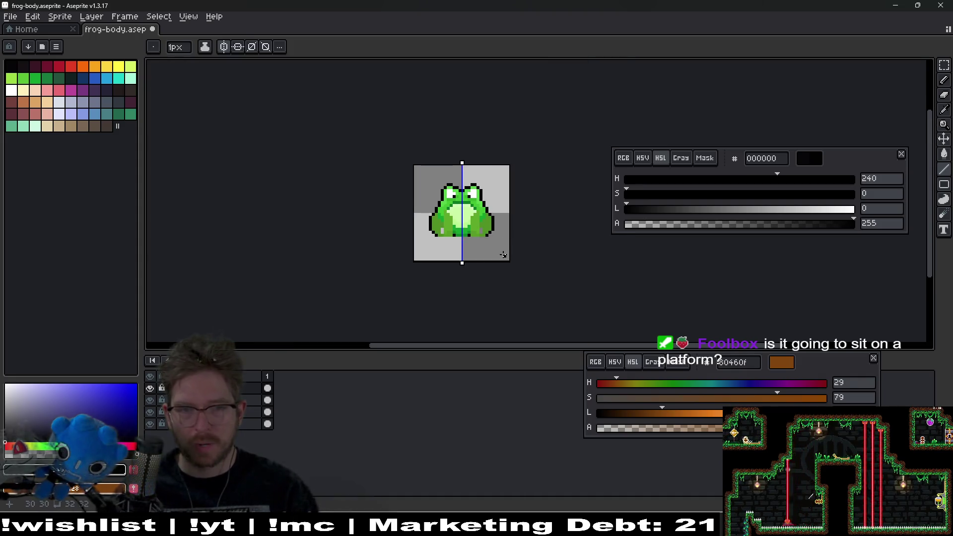
{"action": "scroll", "coordinate": [501, 254], "scroll_direction": "down", "scroll_amount": 2}
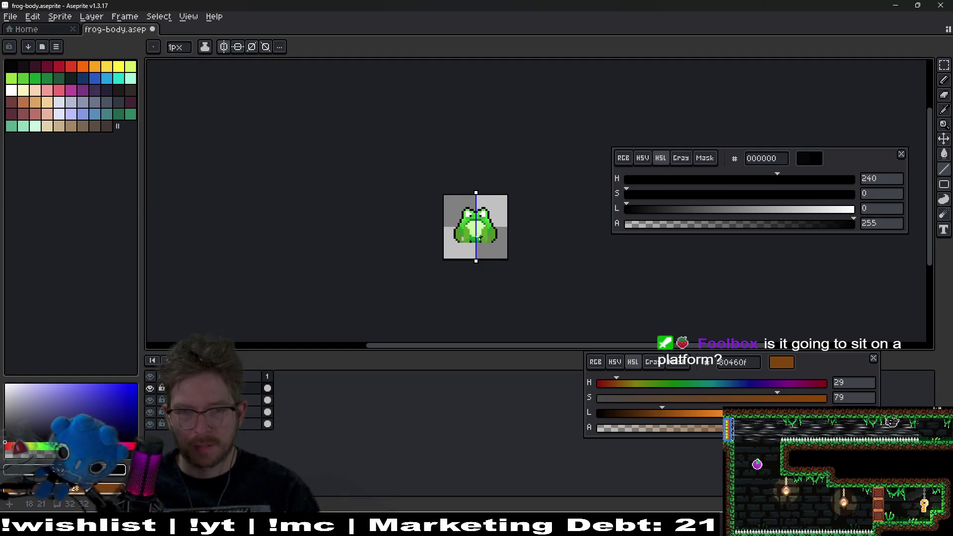
{"action": "scroll", "coordinate": [479, 237], "scroll_direction": "up", "scroll_amount": 8}
{"action": "left_click", "coordinate": [532, 238]}
{"action": "left_click", "coordinate": [533, 211]}
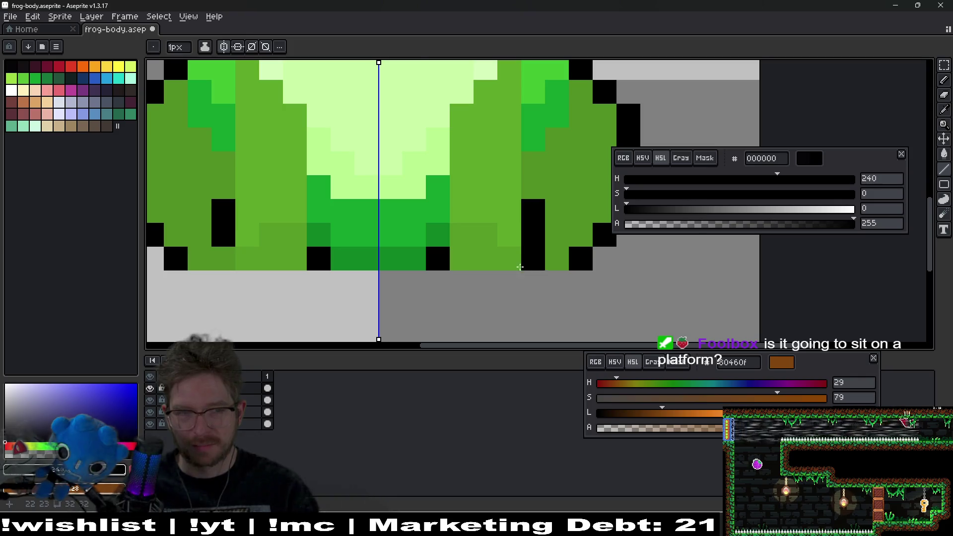
{"action": "scroll", "coordinate": [498, 267], "scroll_direction": "down", "scroll_amount": 4}
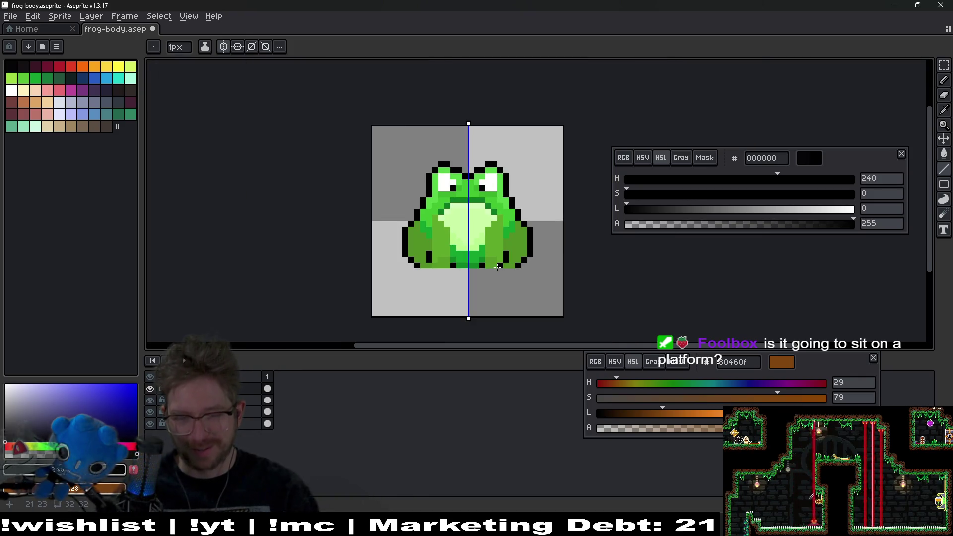
{"action": "scroll", "coordinate": [498, 267], "scroll_direction": "down", "scroll_amount": 2}
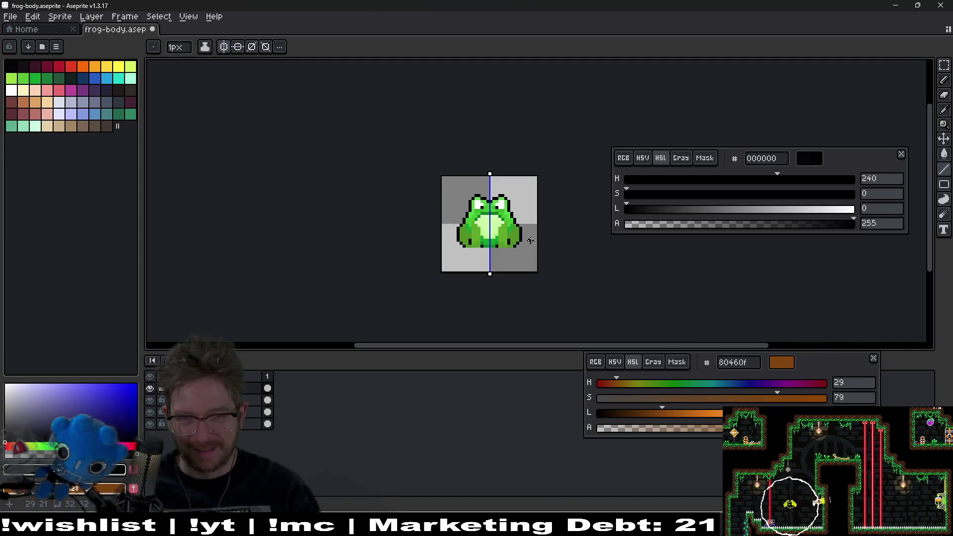
{"action": "scroll", "coordinate": [533, 240], "scroll_direction": "down", "scroll_amount": 4}
{"action": "scroll", "coordinate": [535, 243], "scroll_direction": "up", "scroll_amount": 6}
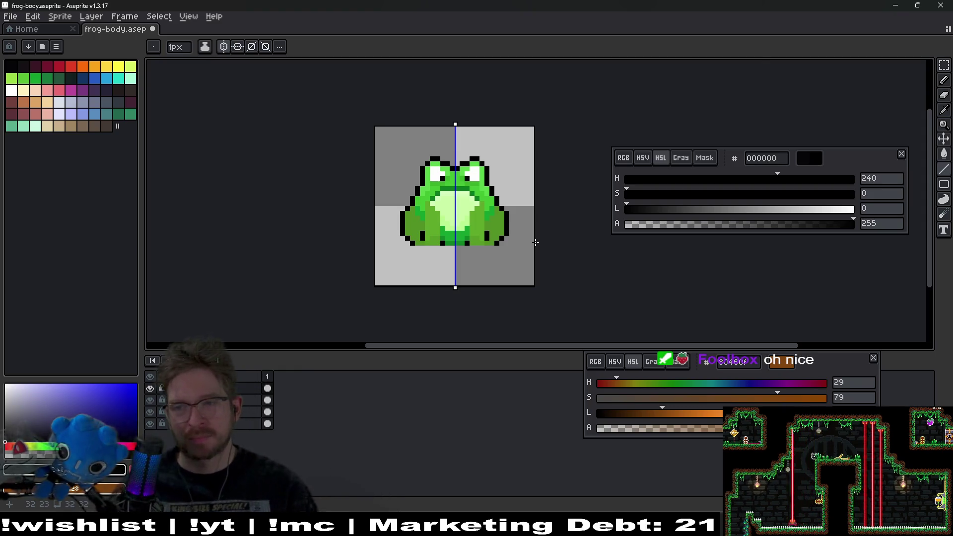
{"action": "left_click_drag", "start_coordinate": [436, 223], "coordinate": [481, 249]}
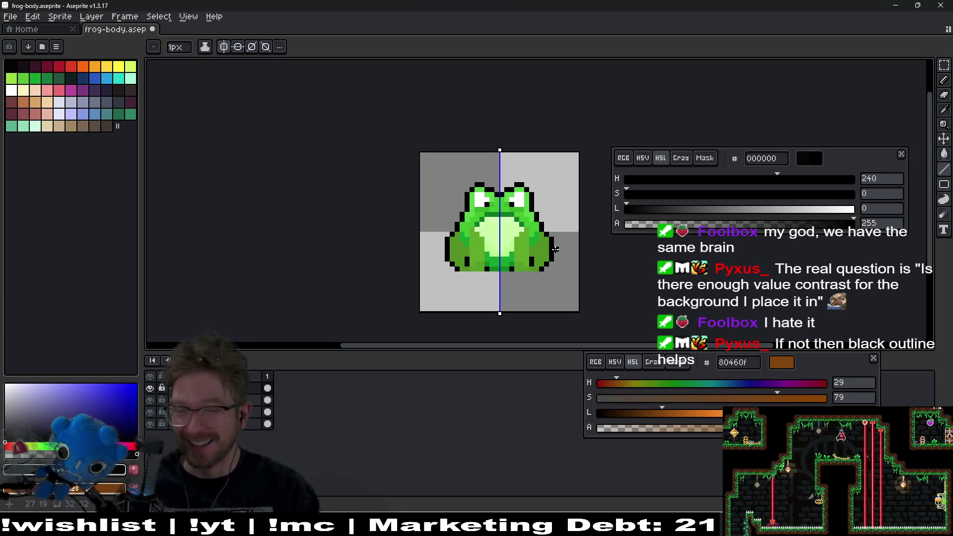
{"action": "scroll", "coordinate": [555, 250], "scroll_direction": "up", "scroll_amount": 4}
{"action": "scroll", "coordinate": [555, 251], "scroll_direction": "right", "scroll_amount": 2}
{"action": "scroll", "coordinate": [554, 252], "scroll_direction": "down", "scroll_amount": 4}
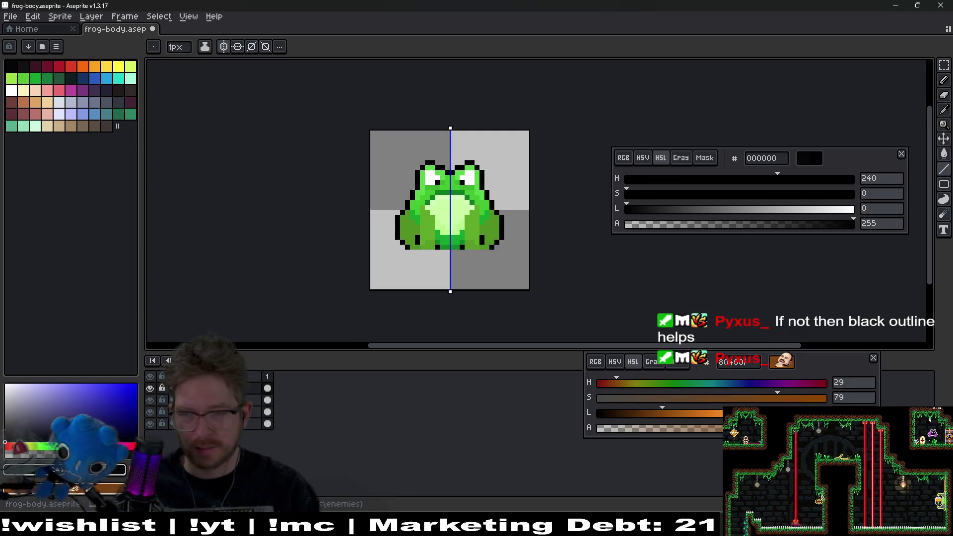
{"action": "mouse_move", "coordinate": [827, 376]}
{"action": "left_mouse_down"}
{"action": "mouse_move", "coordinate": [832, 276]}
{"action": "mouse_move", "coordinate": [831, 285]}
{"action": "left_mouse_up"}
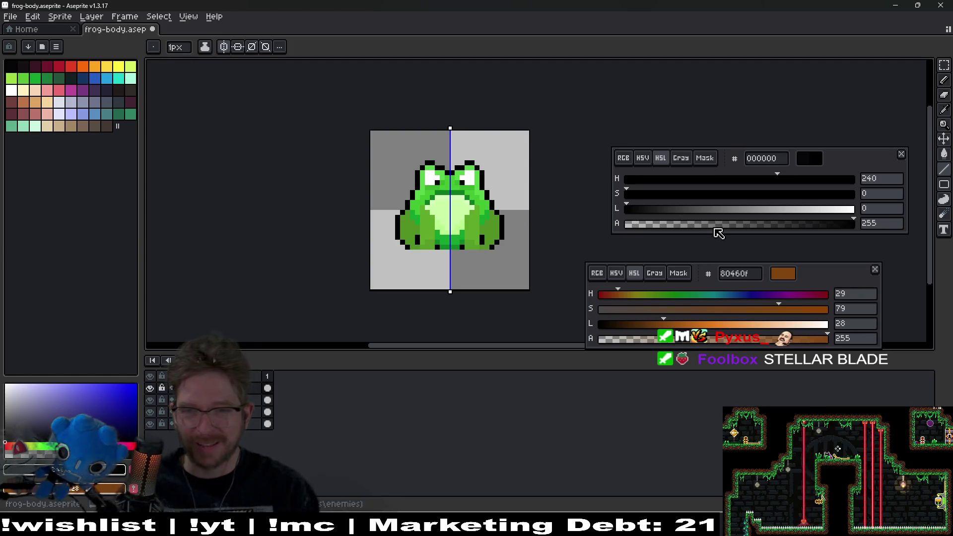
- Set the replacement colour to lightness 100 and replace the black outline with white
{"action": "left_click_drag", "start_coordinate": [761, 325], "coordinate": [830, 324]}
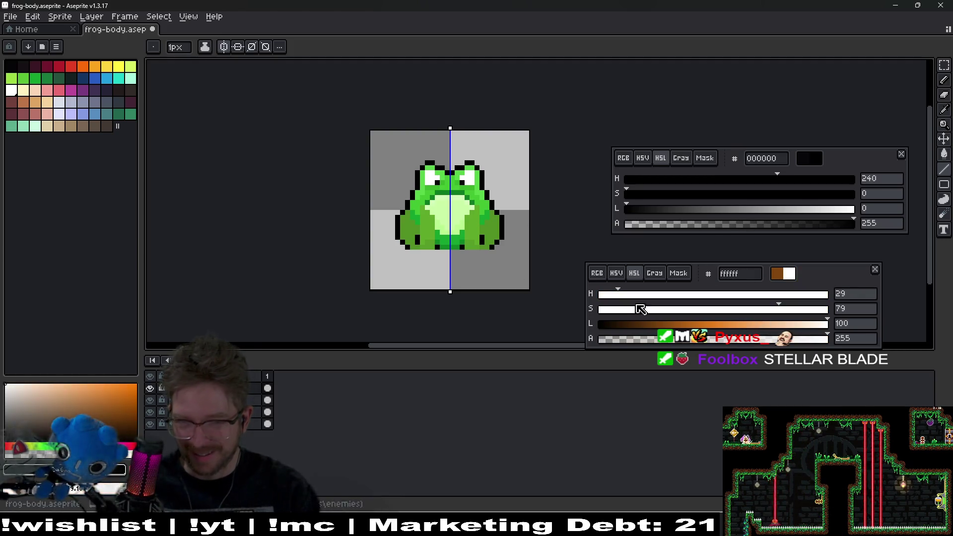
{"action": "key", "text": "shift+r"}
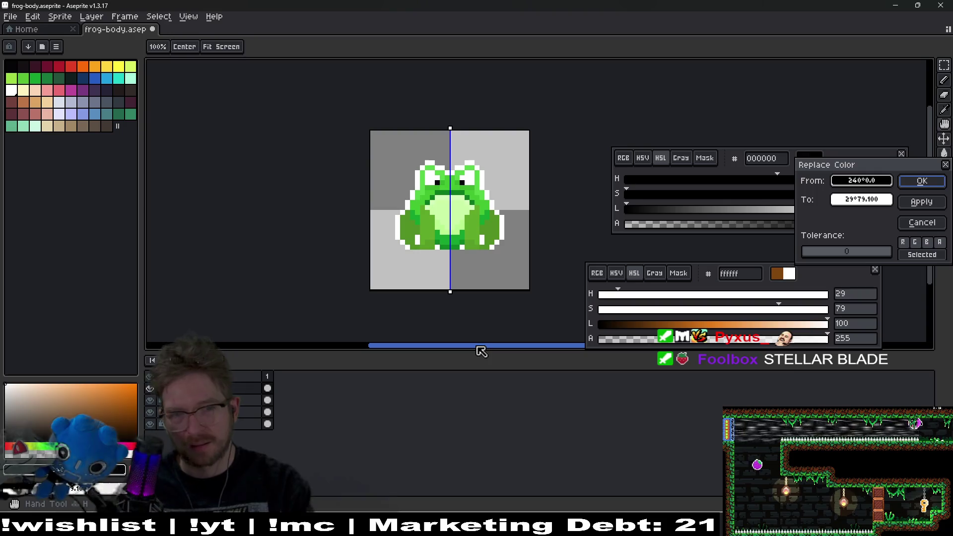
{"action": "key", "text": "Return"}
{"action": "scroll", "coordinate": [499, 260], "scroll_direction": "down", "scroll_amount": 6}
{"action": "scroll", "coordinate": [499, 257], "scroll_direction": "up", "scroll_amount": 3}
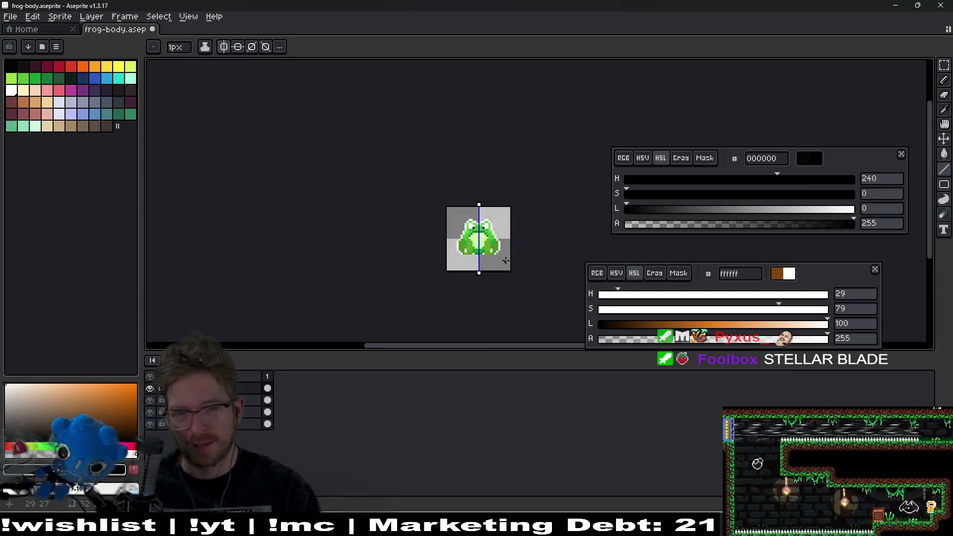
{"action": "scroll", "coordinate": [531, 229], "scroll_direction": "up", "scroll_amount": 3}
{"action": "scroll", "coordinate": [492, 174], "scroll_direction": "up", "scroll_amount": 3}
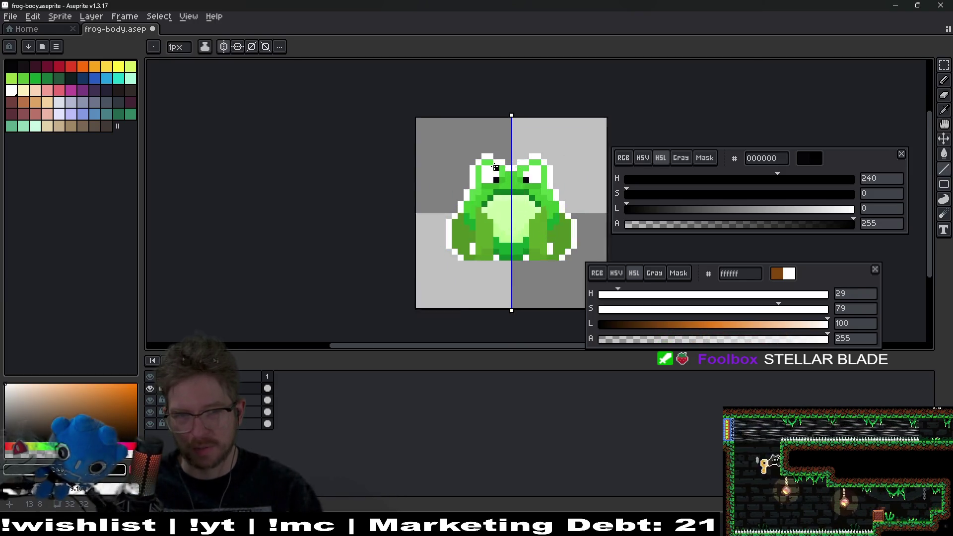
{"action": "scroll", "coordinate": [512, 224], "scroll_direction": "left", "scroll_amount": 2}
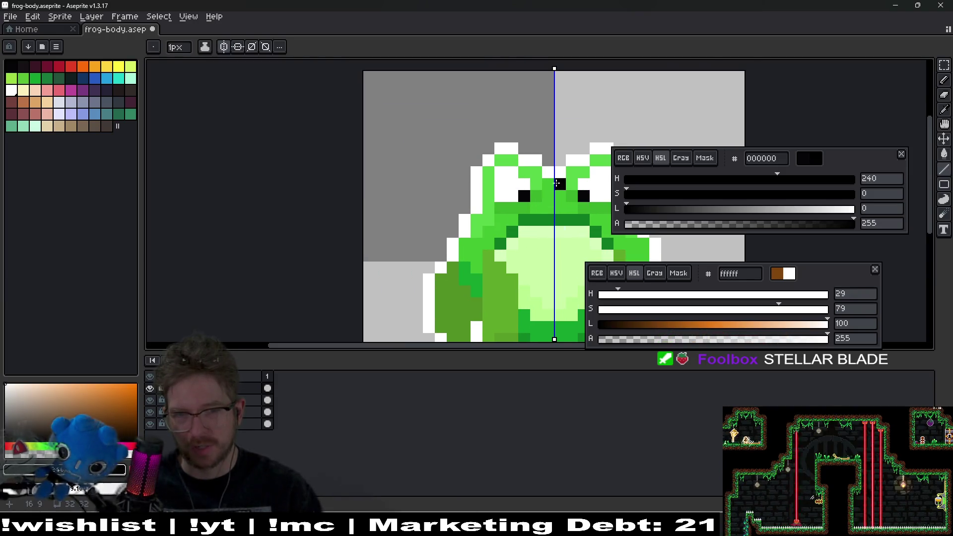
{"action": "scroll", "coordinate": [496, 198], "scroll_direction": "right", "scroll_amount": 5}
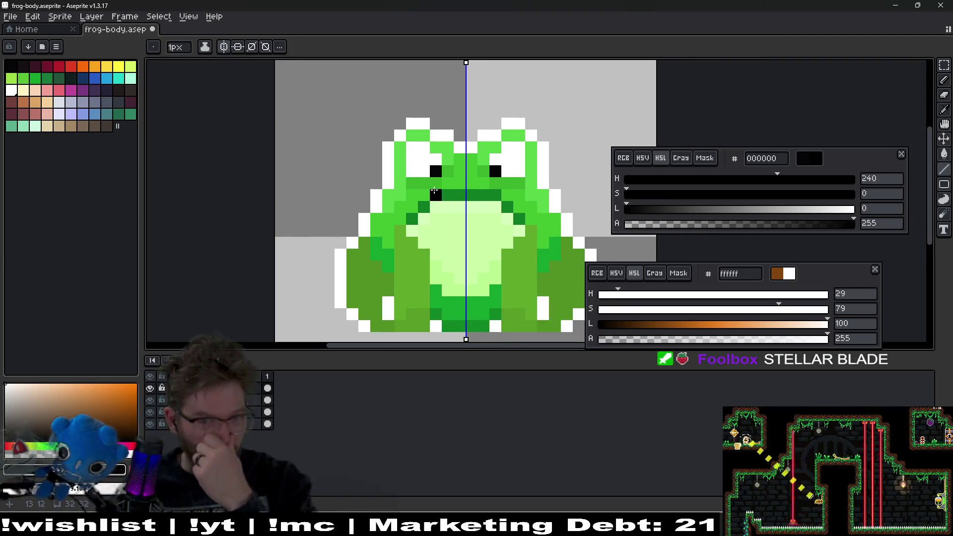
- Hide the frog's outline layer to judge the green shading
{"action": "key", "text": "v"}
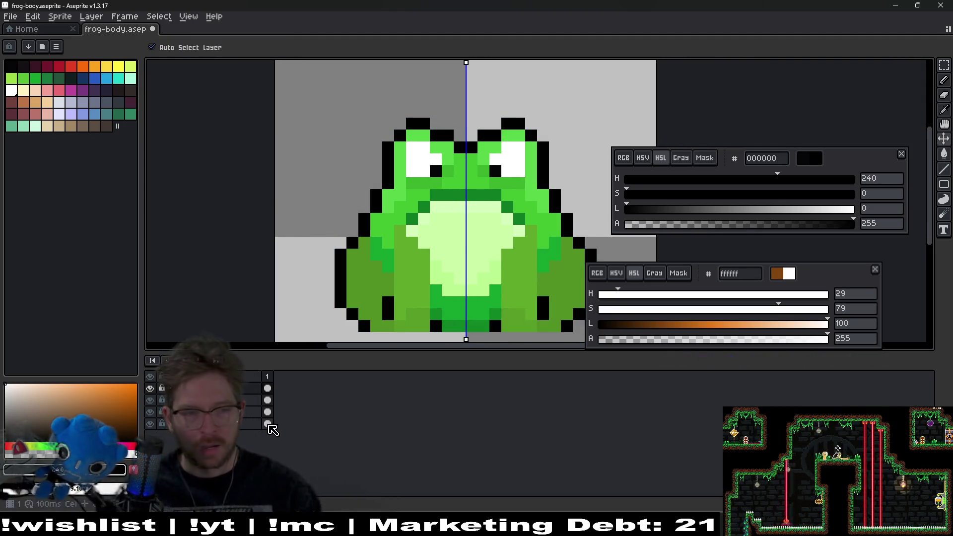
{"action": "left_click", "coordinate": [150, 387]}
{"action": "key", "text": "b"}
{"action": "scroll", "coordinate": [389, 266], "scroll_direction": "right", "scroll_amount": 7}
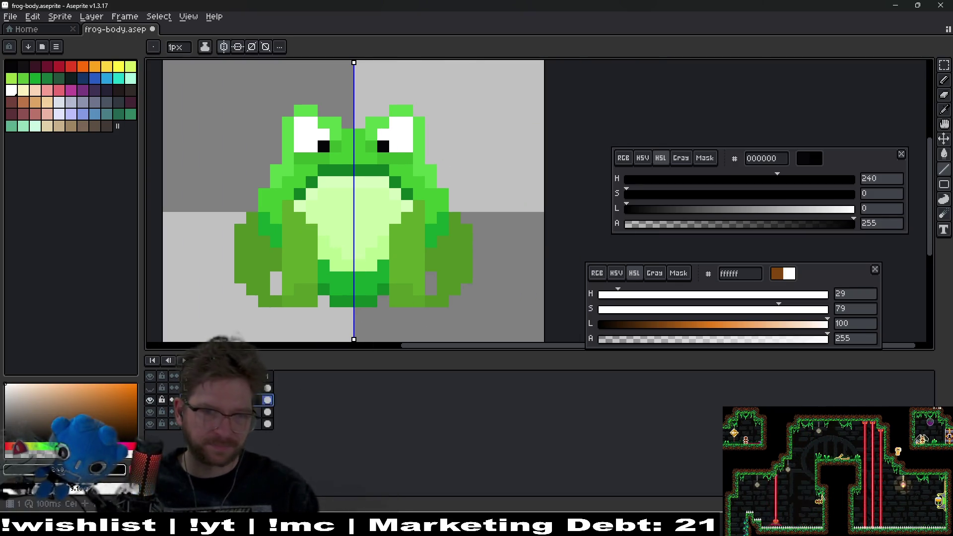
{"action": "scroll", "coordinate": [435, 274], "scroll_direction": "left", "scroll_amount": 3}
- Try filling the olive legs with the bright body green, then undo the fills
{"action": "key", "text": "i"}
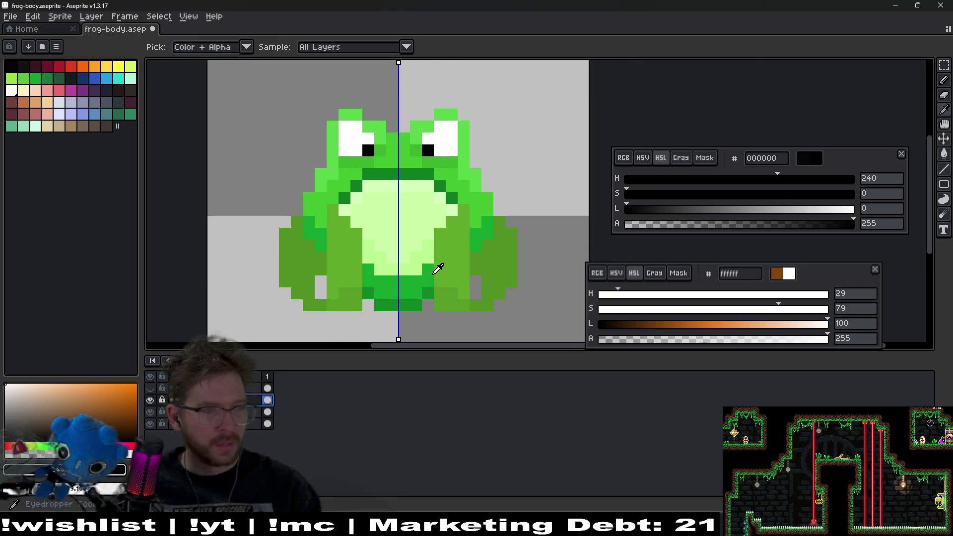
{"action": "scroll", "coordinate": [441, 272], "scroll_direction": "up", "scroll_amount": 3}
{"action": "left_click", "coordinate": [477, 221]}
{"action": "scroll", "coordinate": [483, 232], "scroll_direction": "up", "scroll_amount": 1}
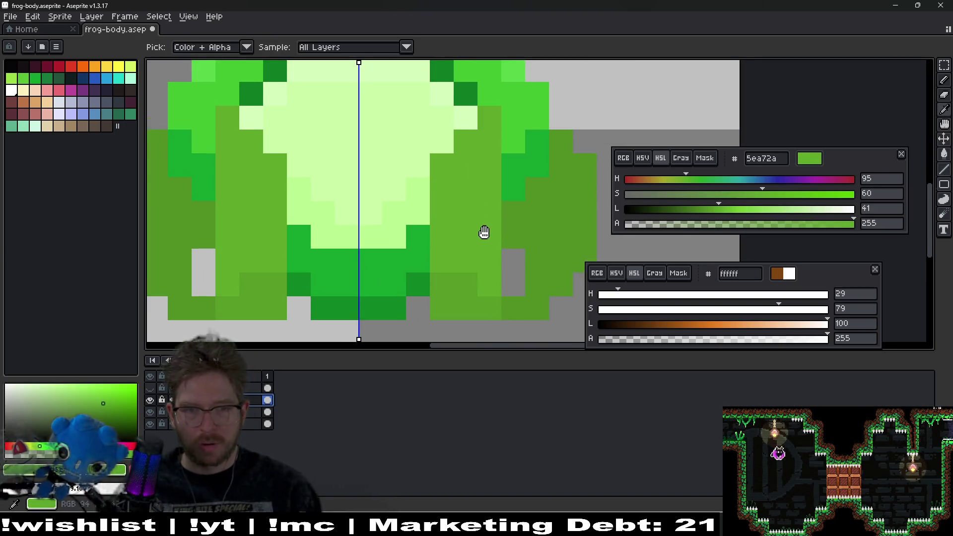
{"action": "scroll", "coordinate": [491, 199], "scroll_direction": "right", "scroll_amount": 1}
{"action": "left_click", "coordinate": [502, 171]}
{"action": "key", "text": "g"}
{"action": "left_click", "coordinate": [453, 259]}
{"action": "scroll", "coordinate": [466, 283], "scroll_direction": "down", "scroll_amount": 6}
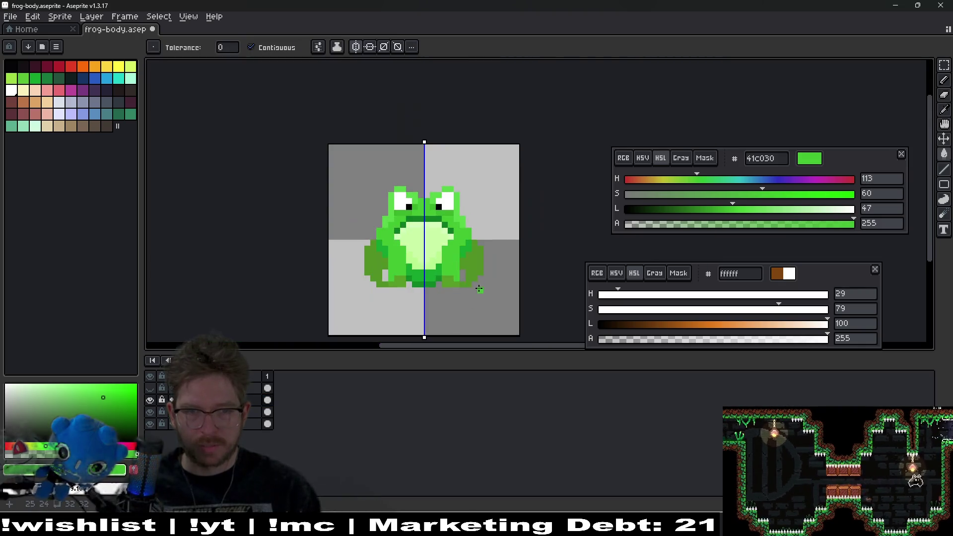
{"action": "scroll", "coordinate": [468, 287], "scroll_direction": "up", "scroll_amount": 4}
{"action": "left_click", "coordinate": [420, 274]}
{"action": "key", "text": "v"}
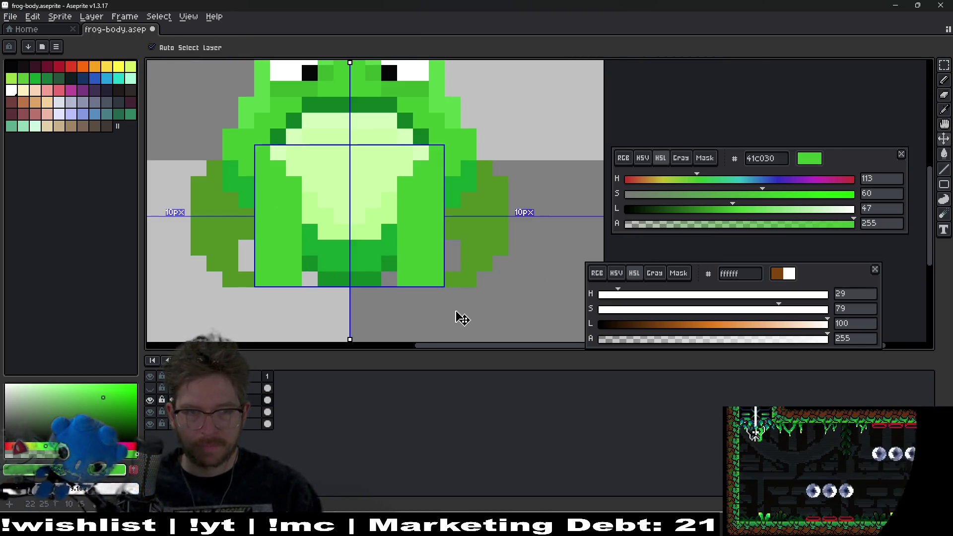
{"action": "key", "text": "ctrl+z"}
{"action": "key", "text": "ctrl+z"}
- Try filling the inner legs with a slightly darker belly-edge green, then revert it
{"action": "key", "text": "g"}
{"action": "key", "text": "i"}
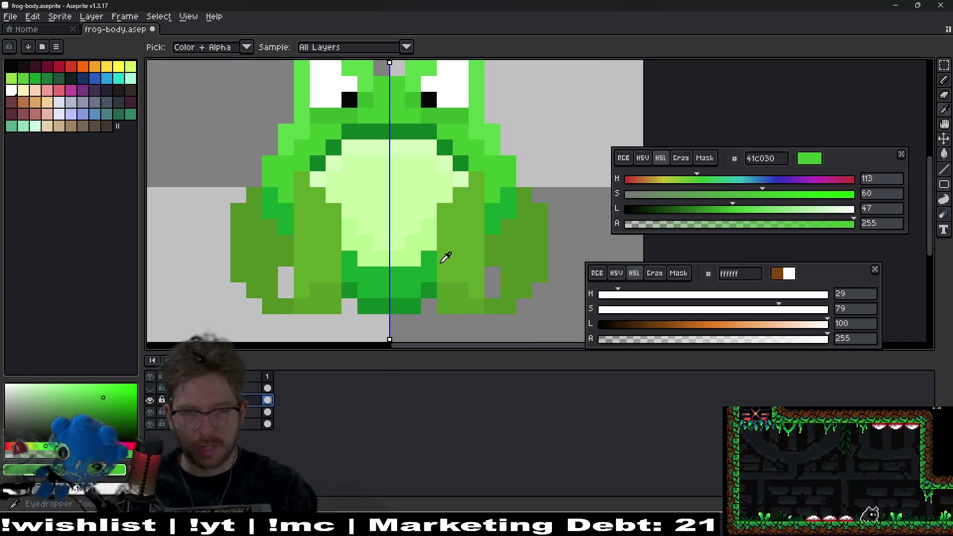
{"action": "left_click", "coordinate": [407, 301]}
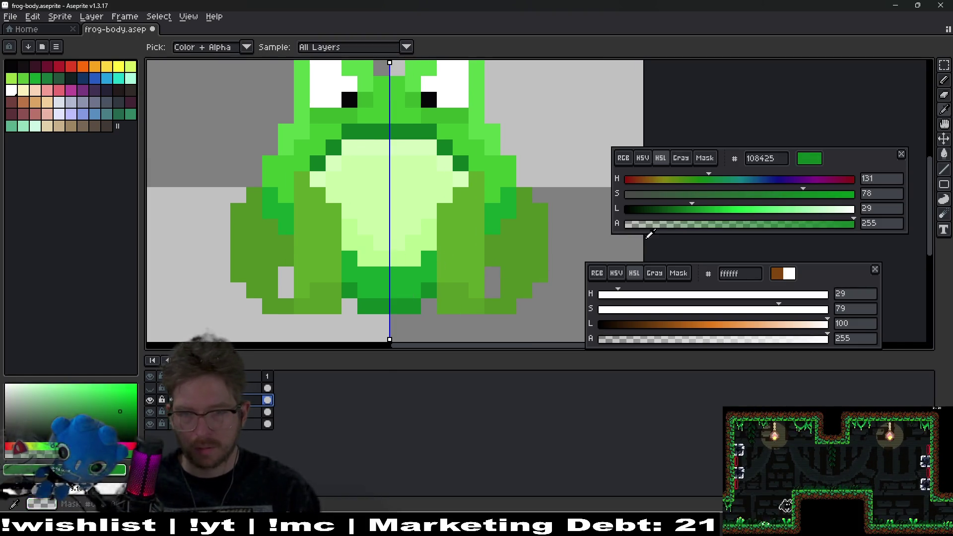
{"action": "left_click", "coordinate": [680, 209]}
{"action": "key", "text": "g"}
{"action": "left_click", "coordinate": [453, 251]}
{"action": "left_click", "coordinate": [451, 298]}
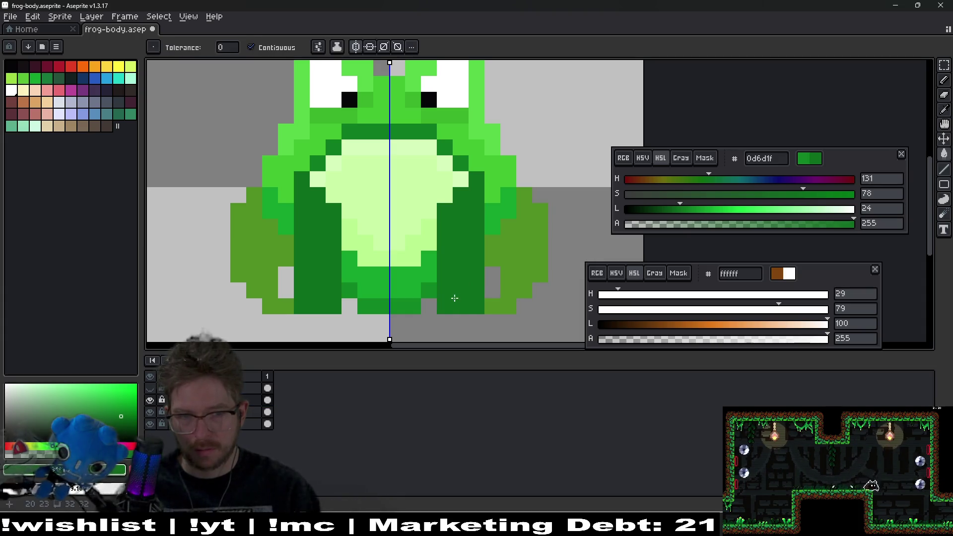
{"action": "scroll", "coordinate": [469, 313], "scroll_direction": "down", "scroll_amount": 4}
{"action": "key", "text": "ctrl+z"}
{"action": "key", "text": "ctrl+z"}
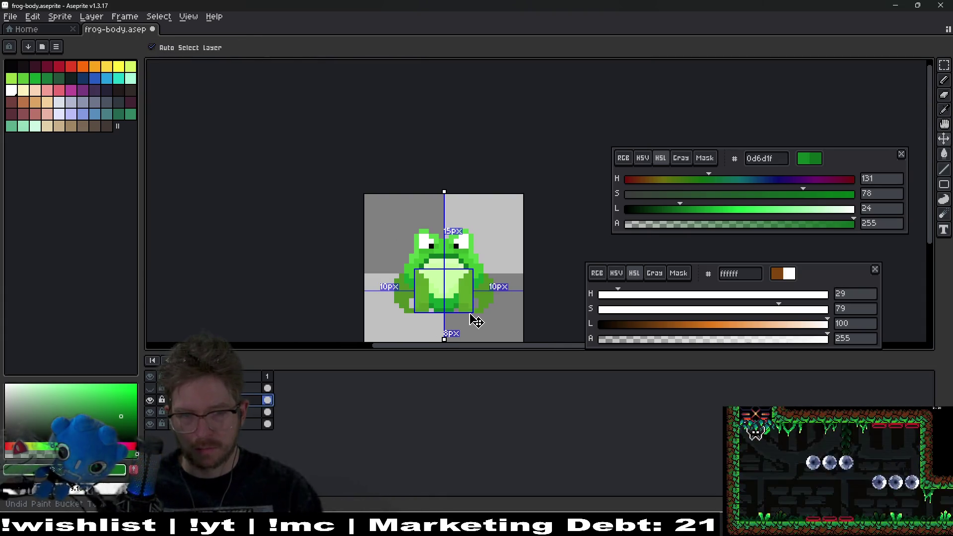
- Re-sample the bright body green and bring the Gamedle browser window forward
{"action": "scroll", "coordinate": [465, 281], "scroll_direction": "up", "scroll_amount": 4}
{"action": "scroll", "coordinate": [472, 288], "scroll_direction": "up", "scroll_amount": 3}
{"action": "key", "text": "i"}
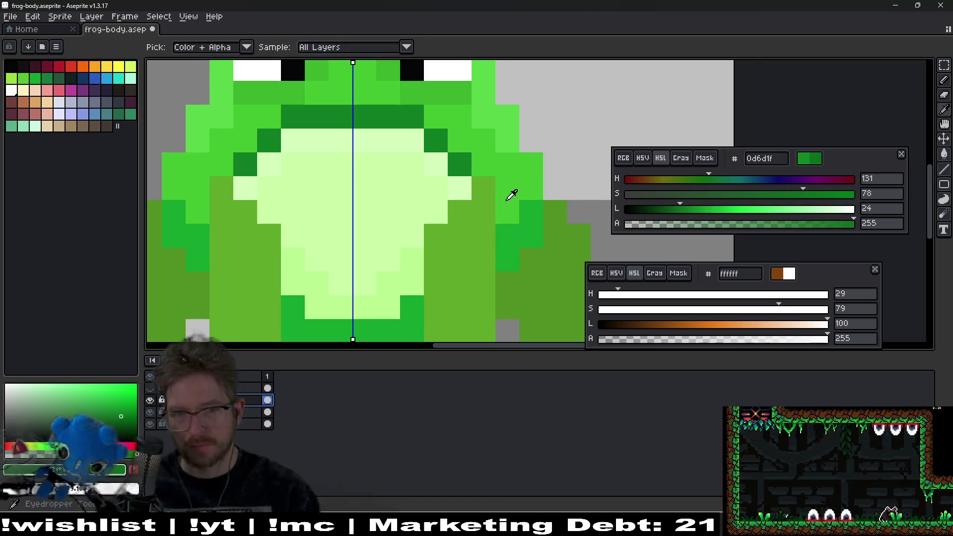
{"action": "left_click", "coordinate": [509, 192]}
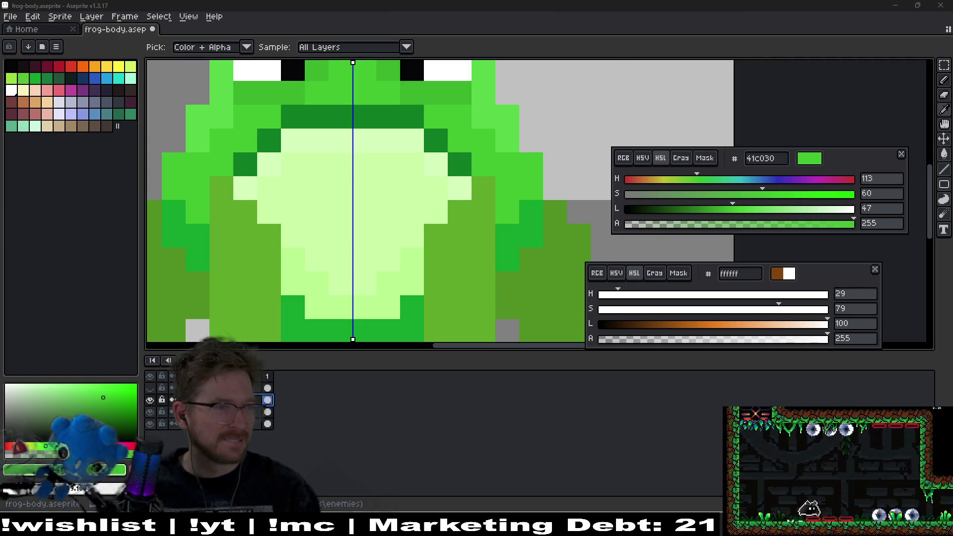
{"action": "key", "text": "alt+Tab"}
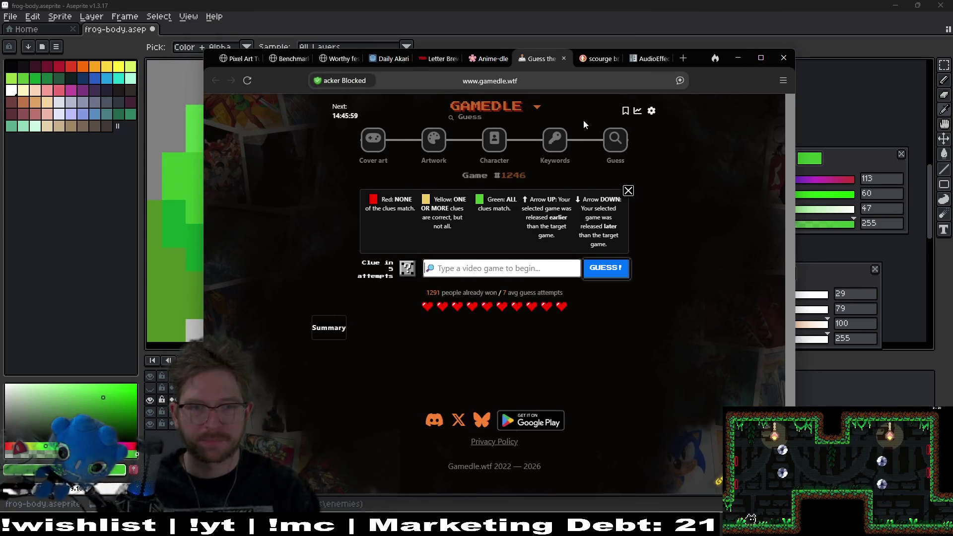
- Open Gamedle's Game #1433 cover-art puzzle, maximize and restore the browser, then minimize it
{"action": "left_click", "coordinate": [368, 144]}
{"action": "left_click_drag", "start_coordinate": [701, 63], "coordinate": [700, 2]}
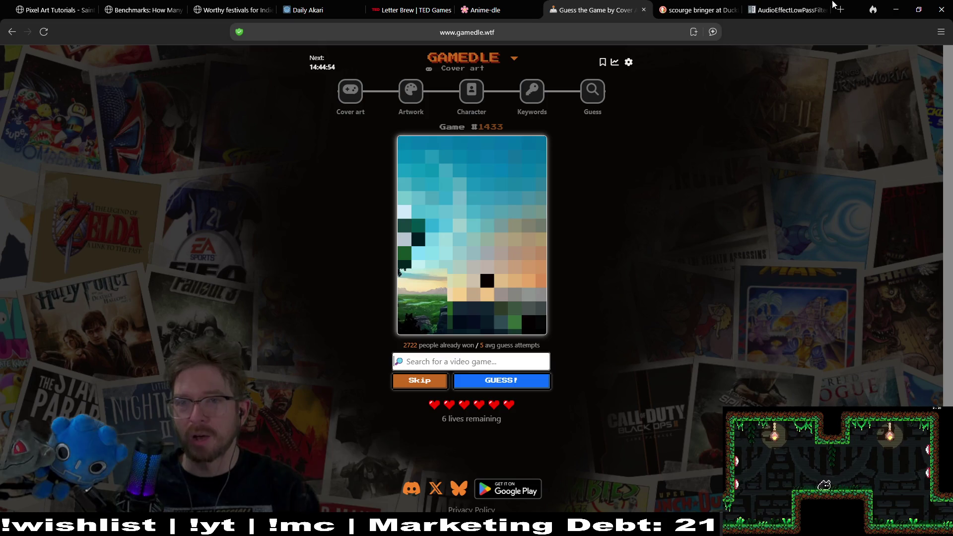
{"action": "left_click_drag", "start_coordinate": [858, 7], "coordinate": [526, 99]}
{"action": "left_click", "coordinate": [532, 100]}
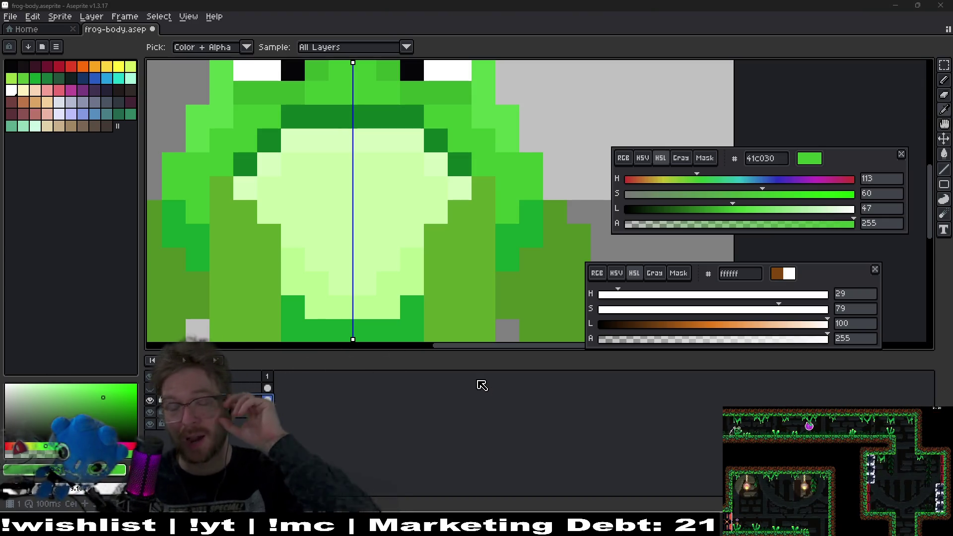
- Sample the legs' olive green, then pick and fine-tune a darker shading green (0b5619)
{"action": "scroll", "coordinate": [431, 243], "scroll_direction": "down", "scroll_amount": 3}
{"action": "scroll", "coordinate": [427, 249], "scroll_direction": "up", "scroll_amount": 1}
{"action": "scroll", "coordinate": [397, 238], "scroll_direction": "up", "scroll_amount": 1}
{"action": "scroll", "coordinate": [327, 243], "scroll_direction": "down", "scroll_amount": 3}
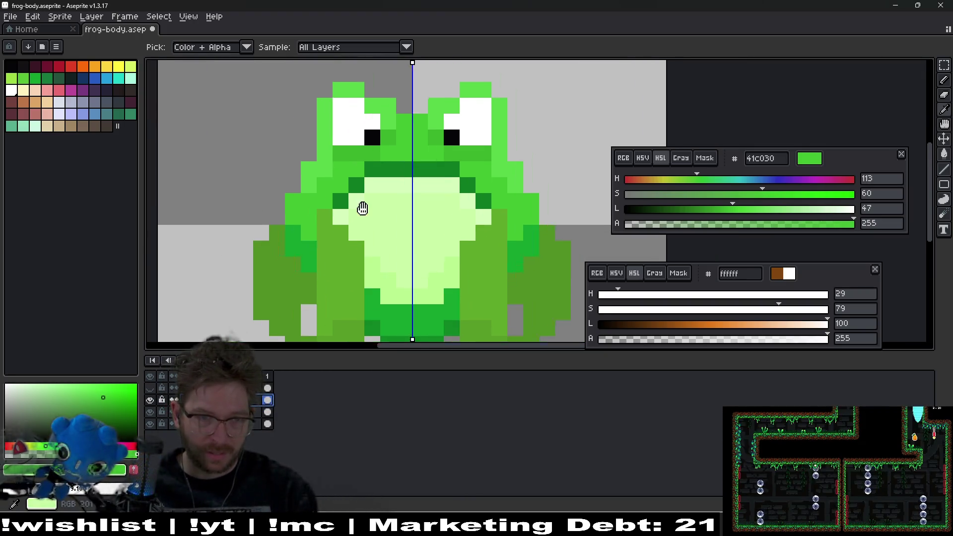
{"action": "left_click_drag", "start_coordinate": [510, 241], "coordinate": [464, 260]}
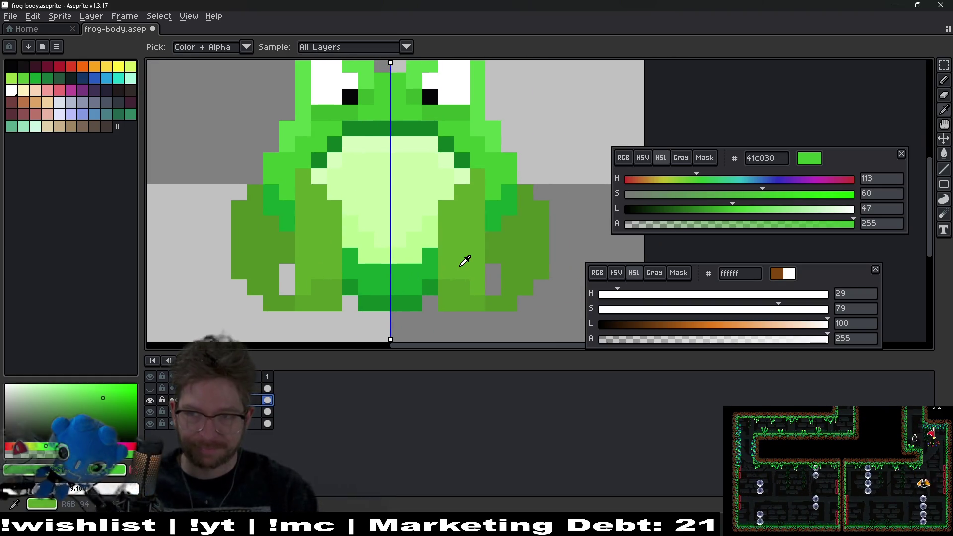
{"action": "left_click", "coordinate": [464, 260]}
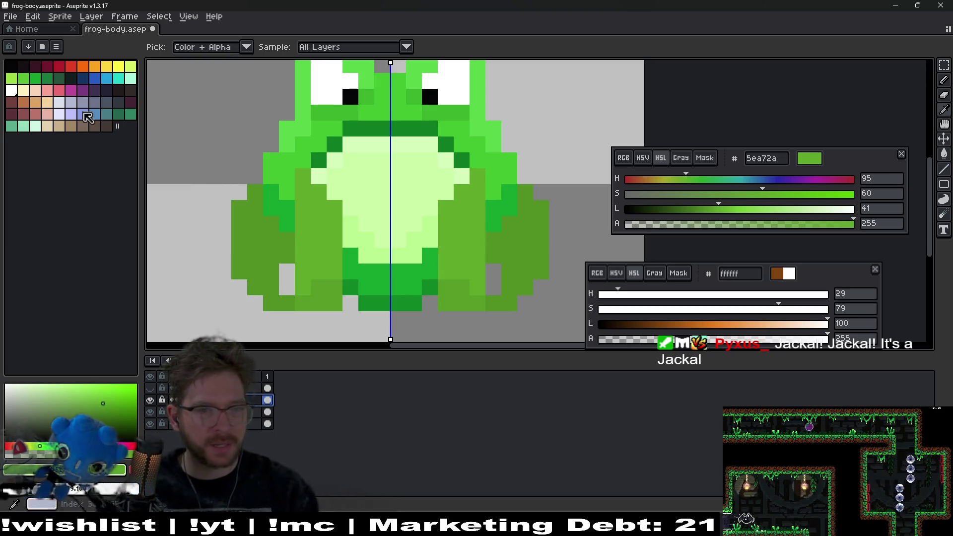
{"action": "left_click", "coordinate": [392, 295]}
{"action": "left_click_drag", "start_coordinate": [701, 214], "coordinate": [670, 217]}
- Bucket-fill the outer leg areas with dark green
{"action": "key", "text": "g"}
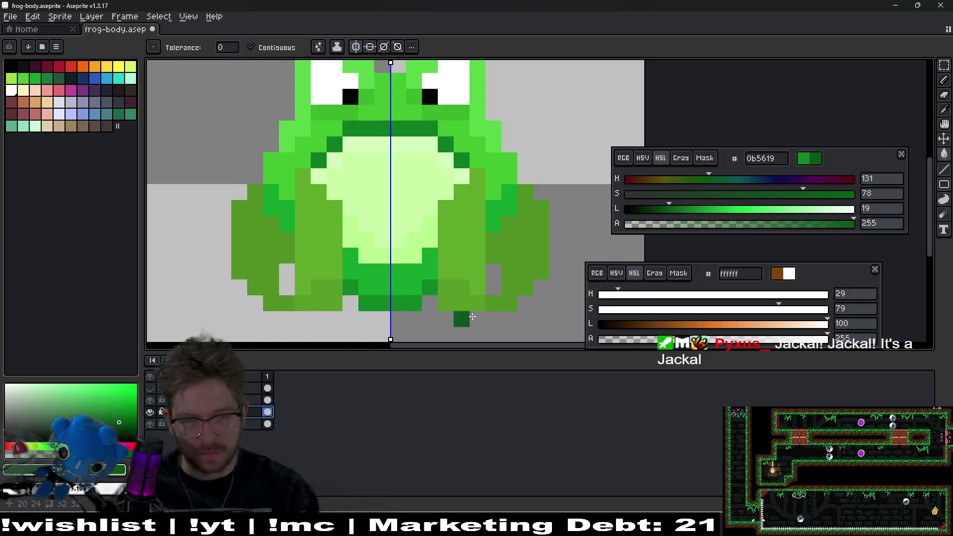
{"action": "left_click", "coordinate": [539, 257]}
{"action": "scroll", "coordinate": [536, 260], "scroll_direction": "down", "scroll_amount": 5}
{"action": "scroll", "coordinate": [513, 275], "scroll_direction": "up", "scroll_amount": 2}
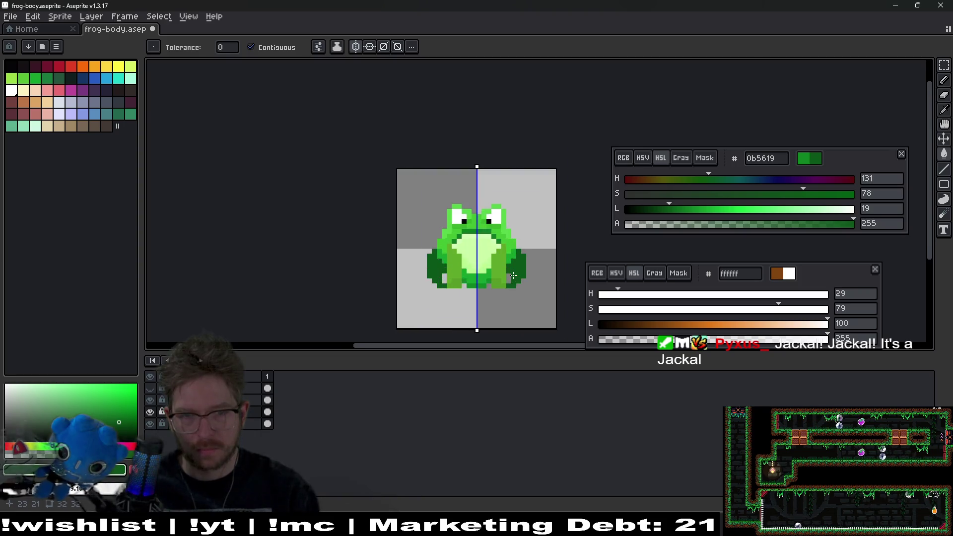
{"action": "scroll", "coordinate": [513, 275], "scroll_direction": "up", "scroll_amount": 4}
- Pencil in the grey notch at the leg's corner, undoing a stray dark-green pixel
{"action": "key", "text": "b"}
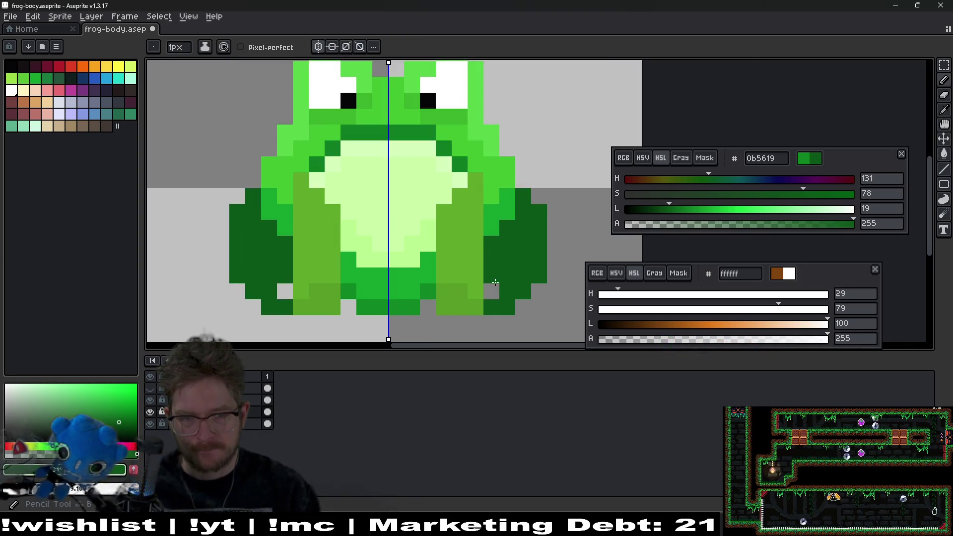
{"action": "left_click", "coordinate": [496, 289]}
{"action": "scroll", "coordinate": [531, 288], "scroll_direction": "down", "scroll_amount": 3}
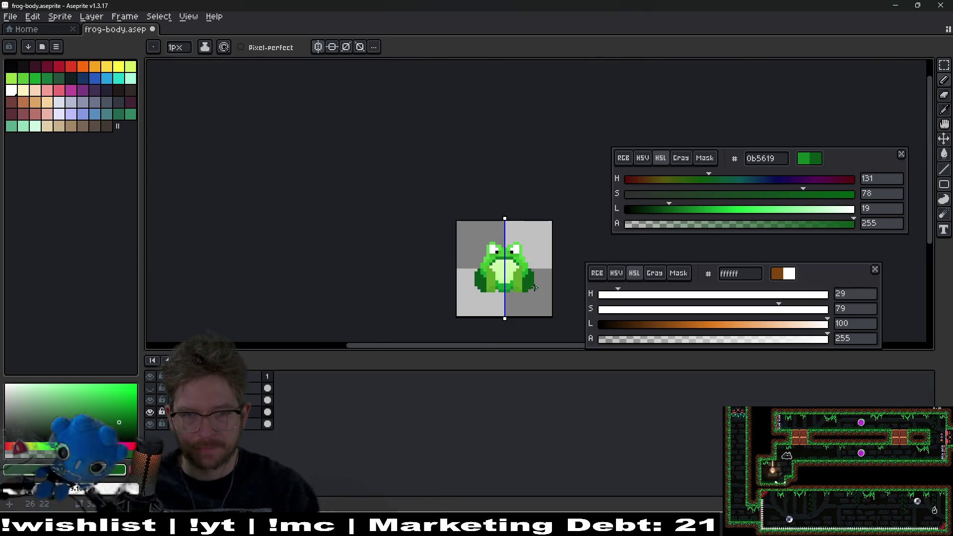
{"action": "scroll", "coordinate": [529, 285], "scroll_direction": "up", "scroll_amount": 4}
{"action": "scroll", "coordinate": [528, 285], "scroll_direction": "up", "scroll_amount": 2}
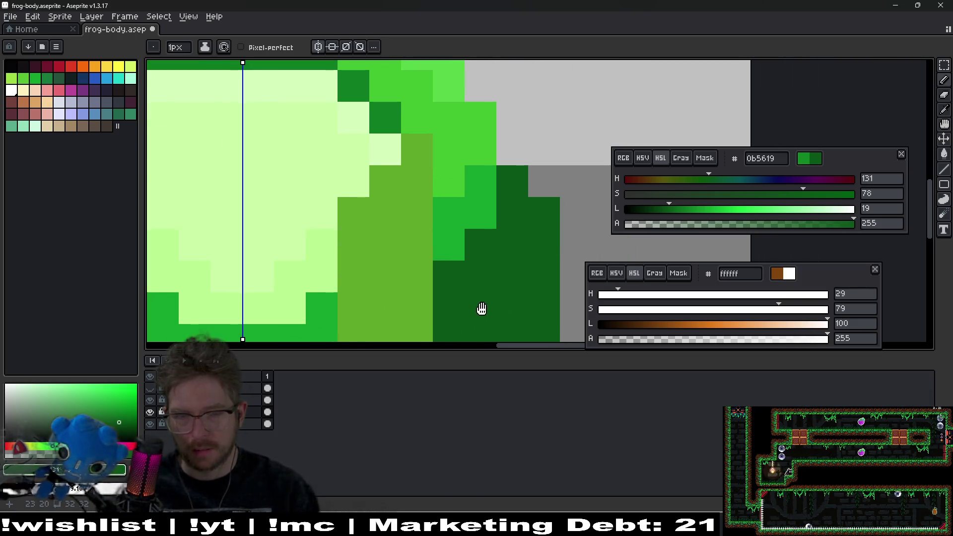
{"action": "left_click", "coordinate": [645, 243]}
{"action": "key", "text": "ctrl+z"}
- Lighten the leg green slightly to 0C641C and refill the outer legs with it
{"action": "left_click_drag", "start_coordinate": [670, 209], "coordinate": [676, 209]}
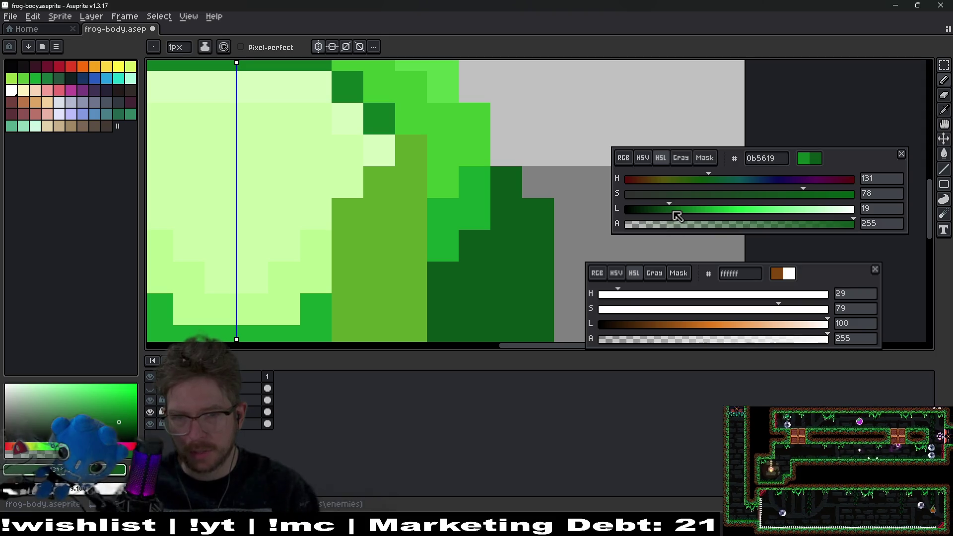
{"action": "key", "text": "g"}
{"action": "left_click", "coordinate": [513, 289]}
{"action": "scroll", "coordinate": [513, 289], "scroll_direction": "down", "scroll_amount": 3}
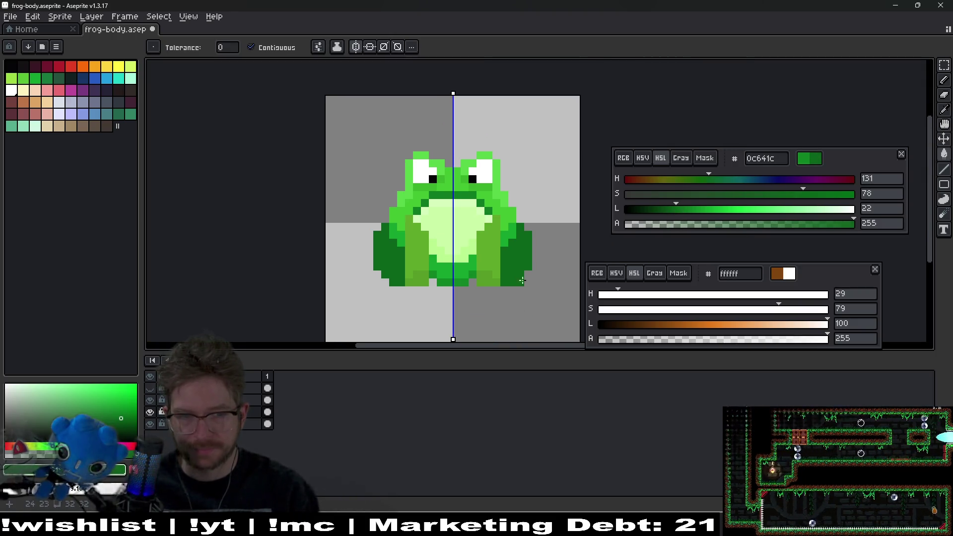
{"action": "scroll", "coordinate": [526, 242], "scroll_direction": "up", "scroll_amount": 3}
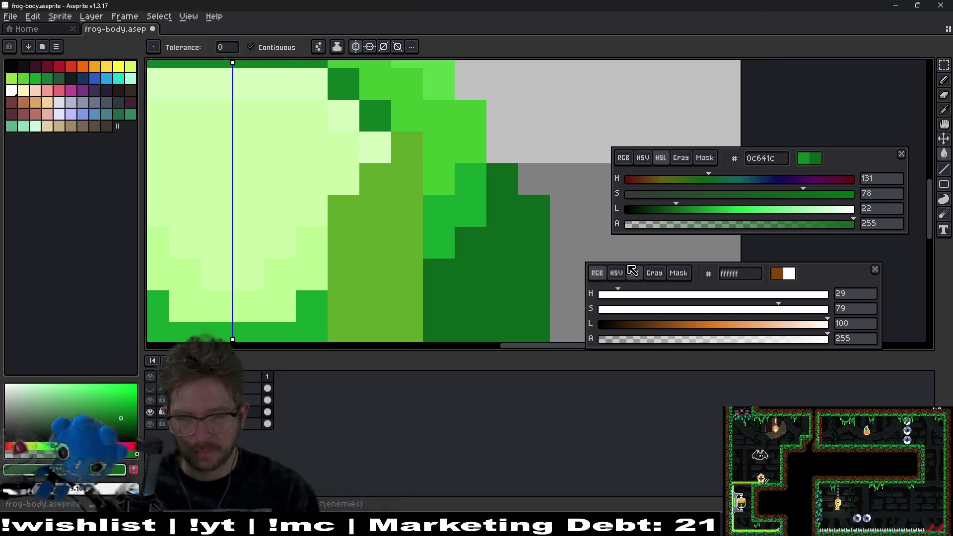
- Nudge the leg green a notch darker, undo test pixels, and eyedrop the outer leg's green
{"action": "left_click_drag", "start_coordinate": [678, 214], "coordinate": [674, 213]}
{"action": "key", "text": "b"}
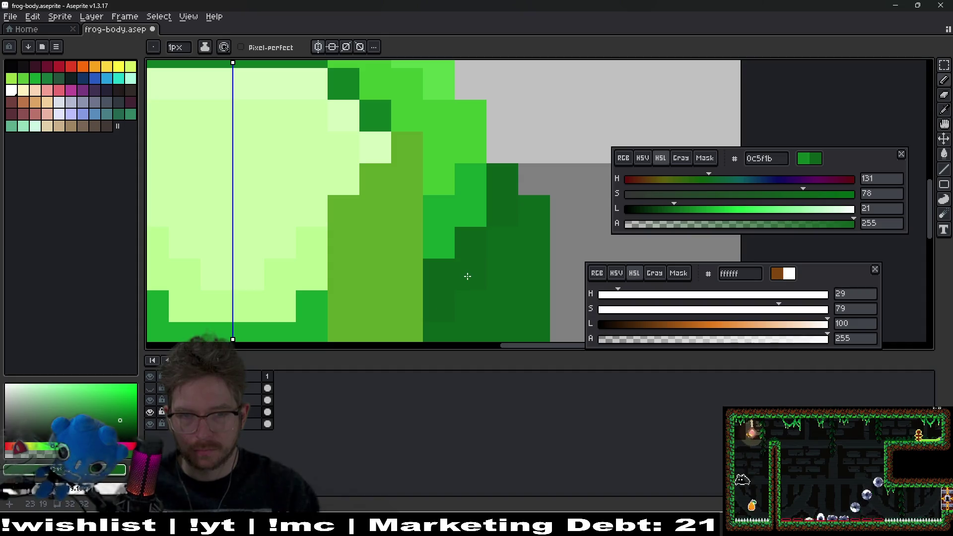
{"action": "scroll", "coordinate": [511, 263], "scroll_direction": "down", "scroll_amount": 5}
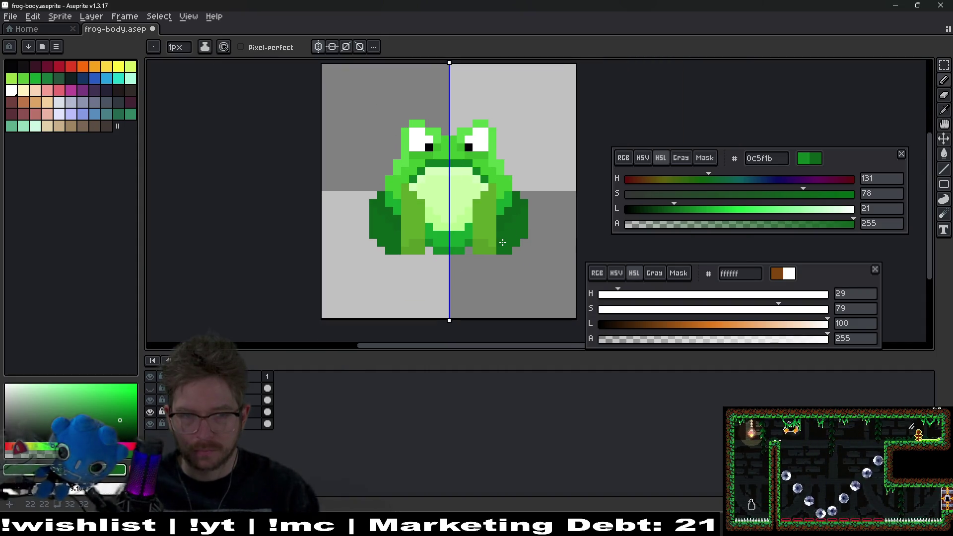
{"action": "scroll", "coordinate": [511, 234], "scroll_direction": "up", "scroll_amount": 5}
{"action": "key", "text": "ctrl+z"}
{"action": "left_click", "coordinate": [453, 279]}
{"action": "key", "text": "ctrl+z"}
{"action": "key", "text": "i"}
{"action": "left_click", "coordinate": [386, 257]}
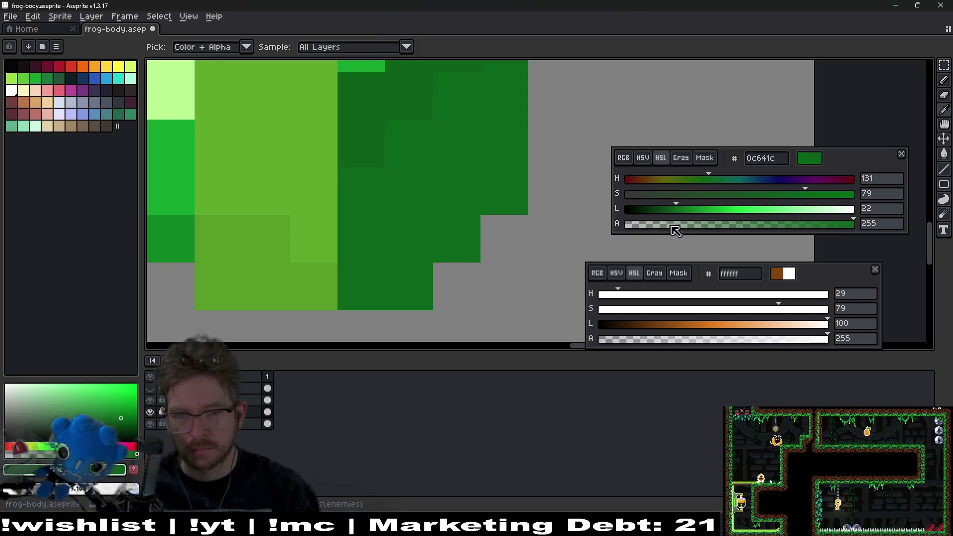
- Lighten the sampled green to Lightness 26 and pencil five shading pixels on the outer legs
{"action": "left_click_drag", "start_coordinate": [677, 208], "coordinate": [685, 208]}
{"action": "key", "text": "b"}
{"action": "left_click", "coordinate": [369, 287]}
{"action": "left_click", "coordinate": [407, 286]}
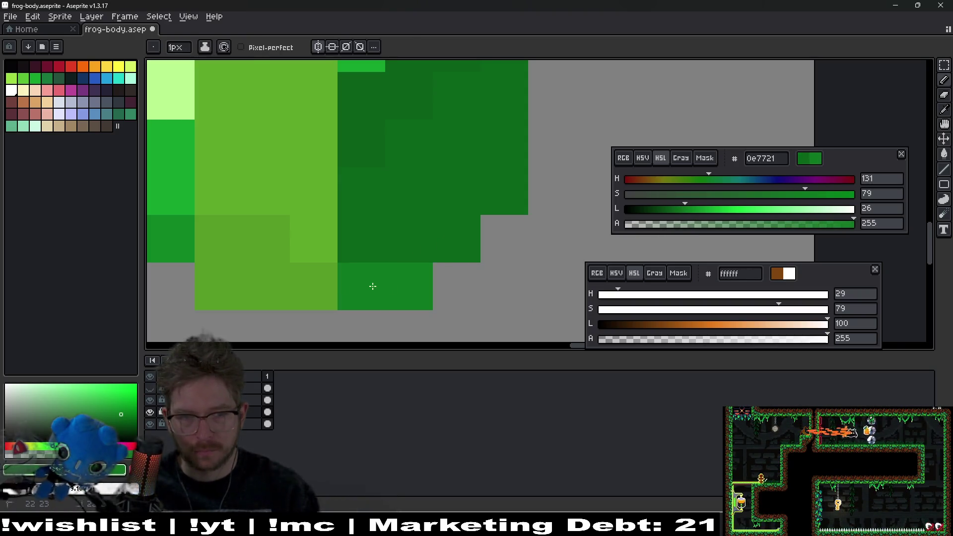
{"action": "left_click", "coordinate": [462, 227]}
{"action": "left_click", "coordinate": [502, 191]}
{"action": "left_click", "coordinate": [424, 251]}
- Add a dark-green pixel just below the belly
{"action": "scroll", "coordinate": [426, 270], "scroll_direction": "down", "scroll_amount": 2}
{"action": "scroll", "coordinate": [426, 271], "scroll_direction": "down", "scroll_amount": 5}
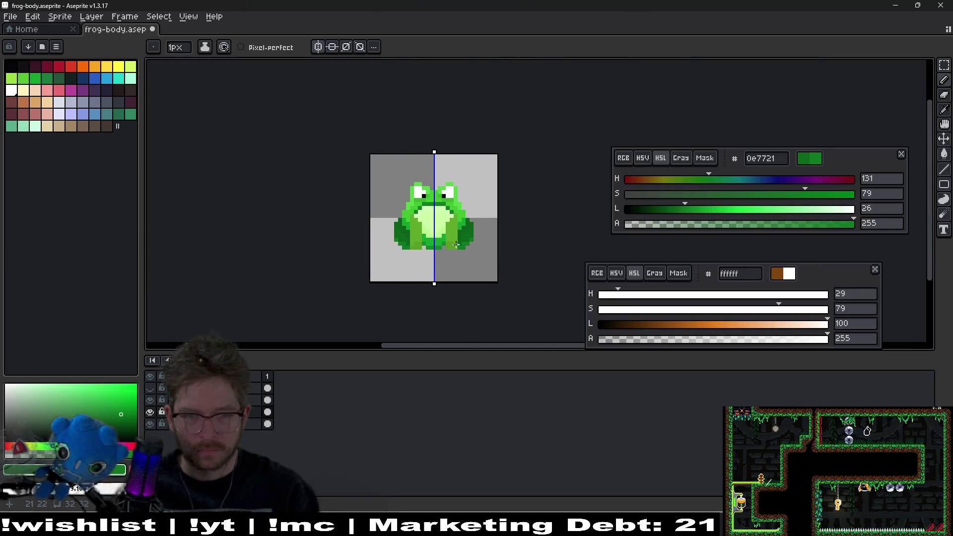
{"action": "scroll", "coordinate": [486, 232], "scroll_direction": "up", "scroll_amount": 4}
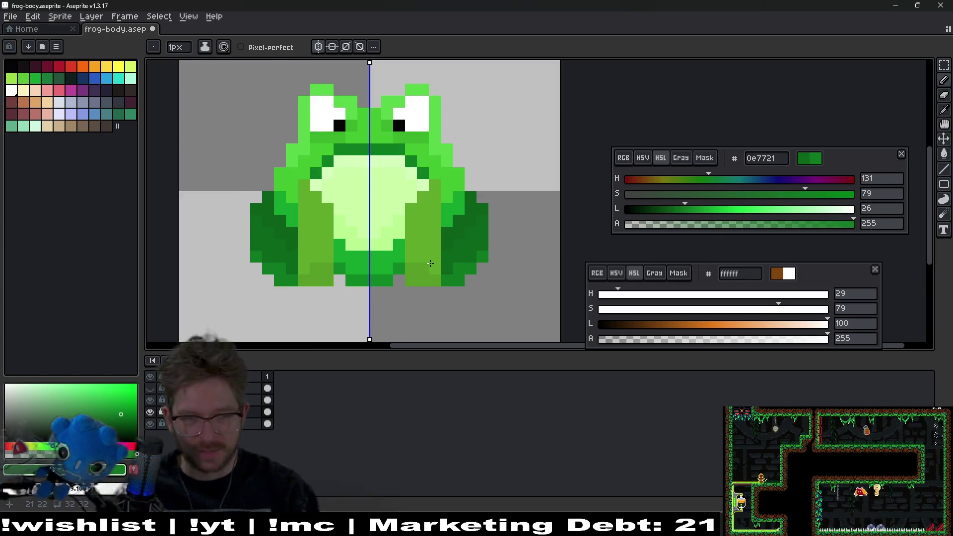
{"action": "left_click_drag", "start_coordinate": [490, 222], "coordinate": [458, 267]}
{"action": "left_click", "coordinate": [405, 237]}
{"action": "scroll", "coordinate": [468, 224], "scroll_direction": "down", "scroll_amount": 2}
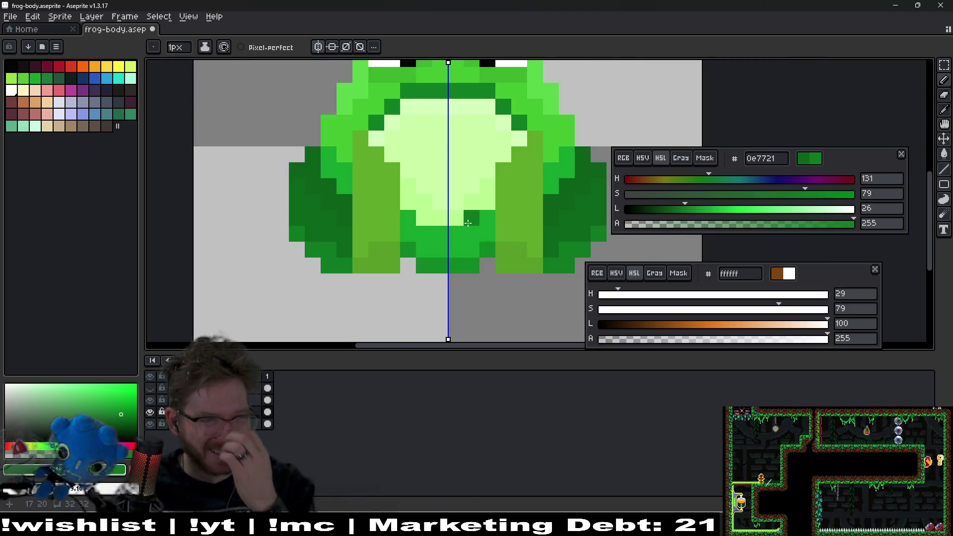
{"action": "scroll", "coordinate": [468, 223], "scroll_direction": "down", "scroll_amount": 5}
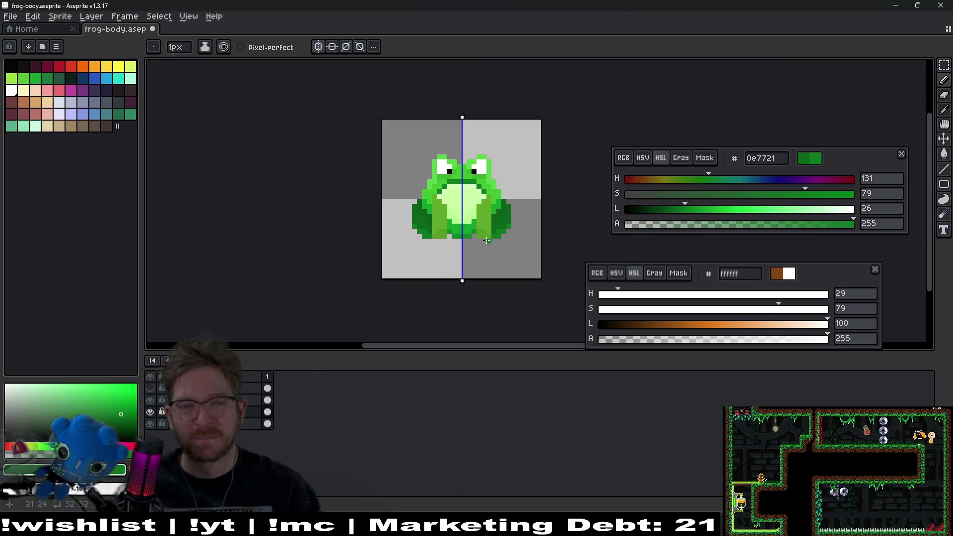
{"action": "scroll", "coordinate": [491, 216], "scroll_direction": "up", "scroll_amount": 3}
{"action": "scroll", "coordinate": [490, 216], "scroll_direction": "up", "scroll_amount": 3}
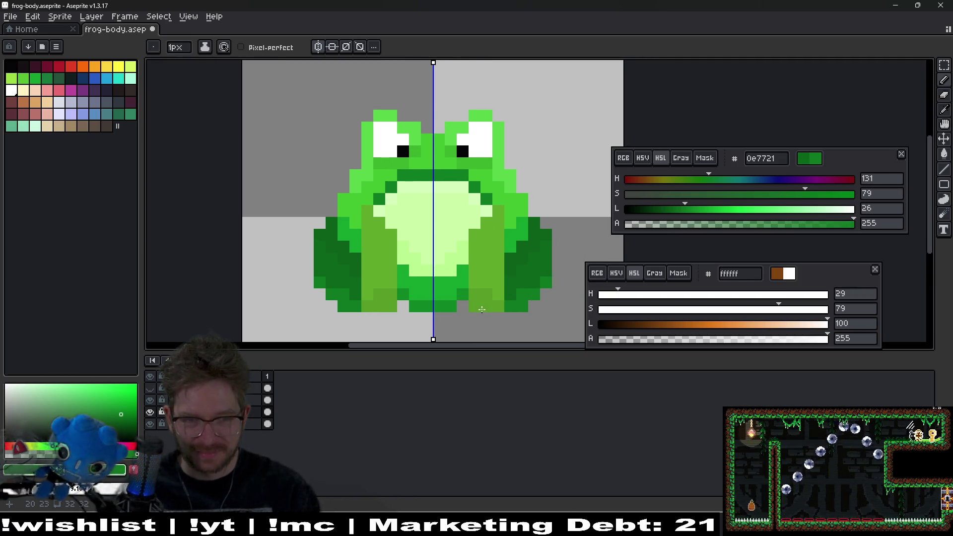
{"action": "scroll", "coordinate": [443, 294], "scroll_direction": "up", "scroll_amount": 1}
{"action": "scroll", "coordinate": [443, 294], "scroll_direction": "down", "scroll_amount": 4}
{"action": "scroll", "coordinate": [443, 293], "scroll_direction": "up", "scroll_amount": 2}
- On the third layer, sample the body green, lighten it to L 51, and fill the olive thigh columns
{"action": "left_click", "coordinate": [267, 400]}
{"action": "scroll", "coordinate": [475, 228], "scroll_direction": "up", "scroll_amount": 1}
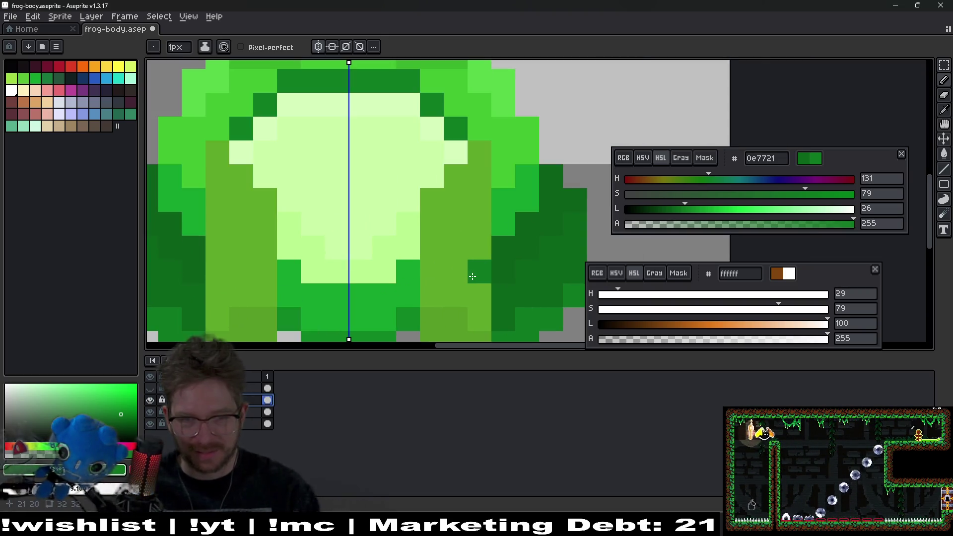
{"action": "key", "text": "i"}
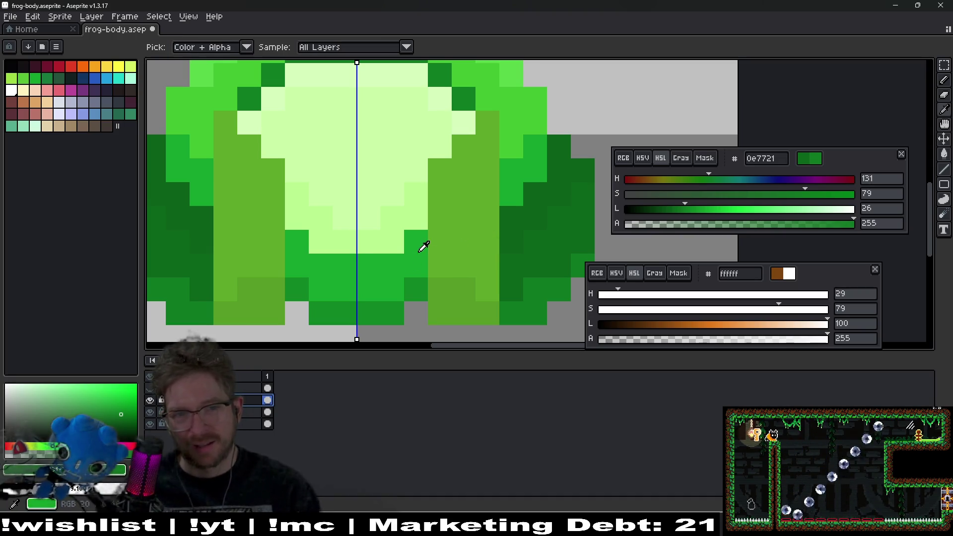
{"action": "scroll", "coordinate": [530, 126], "scroll_direction": "up", "scroll_amount": 2}
{"action": "left_click", "coordinate": [498, 159]}
{"action": "left_click_drag", "start_coordinate": [738, 213], "coordinate": [746, 213]}
{"action": "key", "text": "g"}
{"action": "left_click", "coordinate": [475, 290]}
{"action": "scroll", "coordinate": [442, 266], "scroll_direction": "down", "scroll_amount": 3}
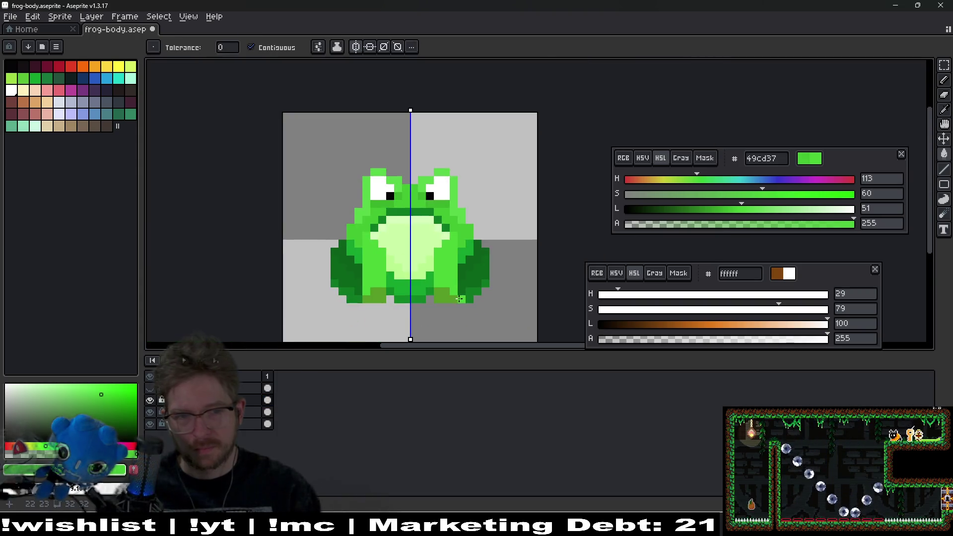
- Lighten the fill green further and bucket-fill the olive feet with it
{"action": "scroll", "coordinate": [396, 302], "scroll_direction": "up", "scroll_amount": 2}
{"action": "left_click", "coordinate": [754, 208]}
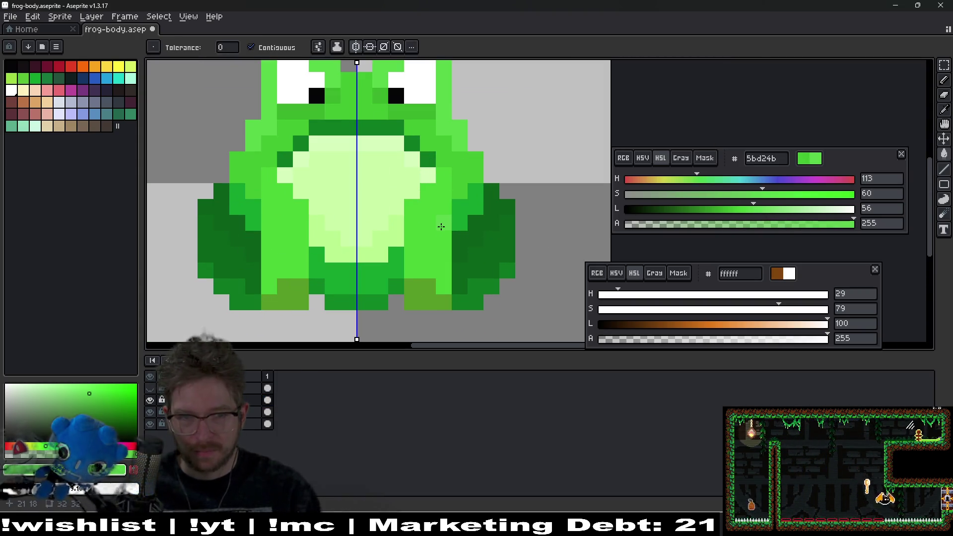
{"action": "scroll", "coordinate": [436, 249], "scroll_direction": "down", "scroll_amount": 3}
{"action": "scroll", "coordinate": [419, 304], "scroll_direction": "up", "scroll_amount": 3}
{"action": "left_click", "coordinate": [397, 312]}
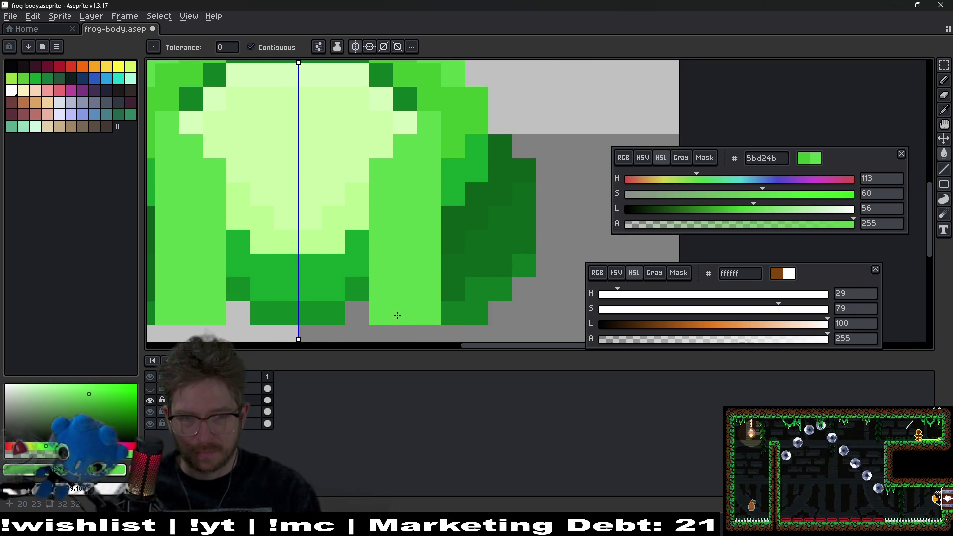
{"action": "scroll", "coordinate": [413, 247], "scroll_direction": "down", "scroll_amount": 3}
{"action": "scroll", "coordinate": [417, 251], "scroll_direction": "down", "scroll_amount": 2}
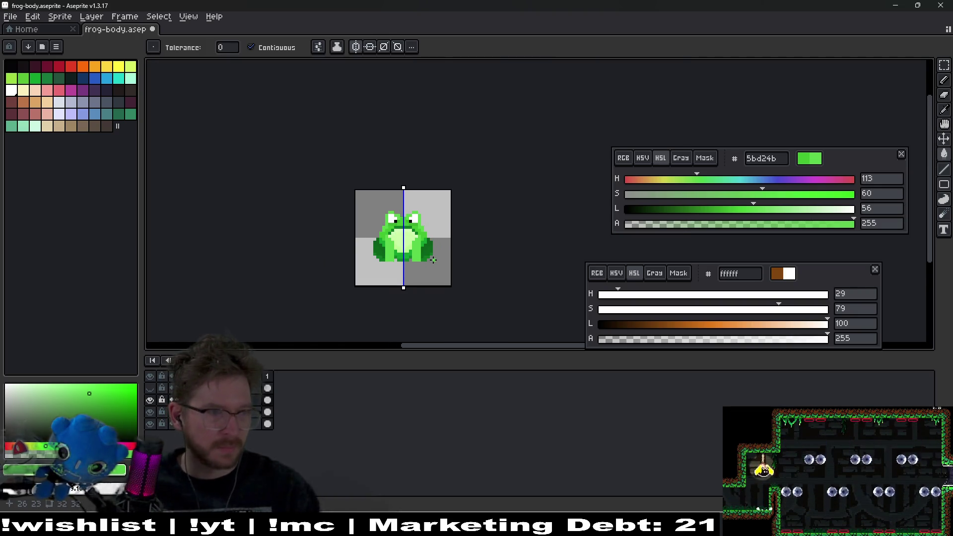
{"action": "scroll", "coordinate": [400, 253], "scroll_direction": "up", "scroll_amount": 3}
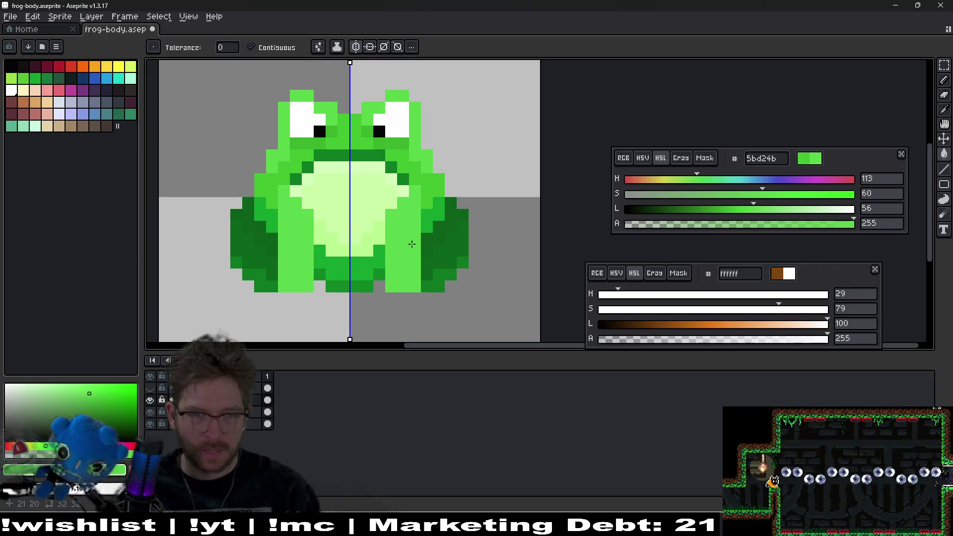
{"action": "scroll", "coordinate": [411, 244], "scroll_direction": "up", "scroll_amount": 3}
- Pencil green pixels along the thigh edge and beside the belly, with one darker edge pixel
{"action": "key", "text": "b"}
{"action": "left_click_drag", "start_coordinate": [402, 174], "coordinate": [378, 222]}
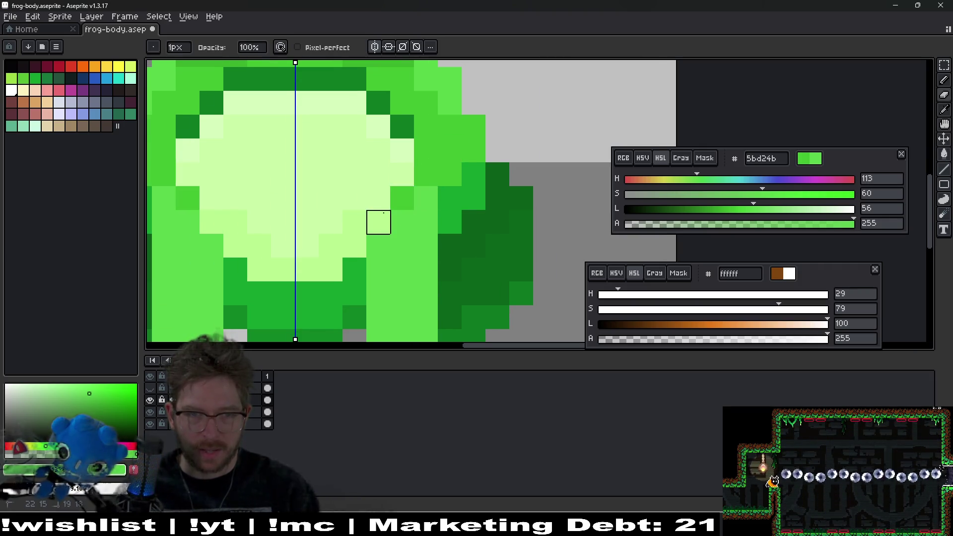
{"action": "left_click", "coordinate": [403, 222]}
{"action": "left_click", "coordinate": [378, 245]}
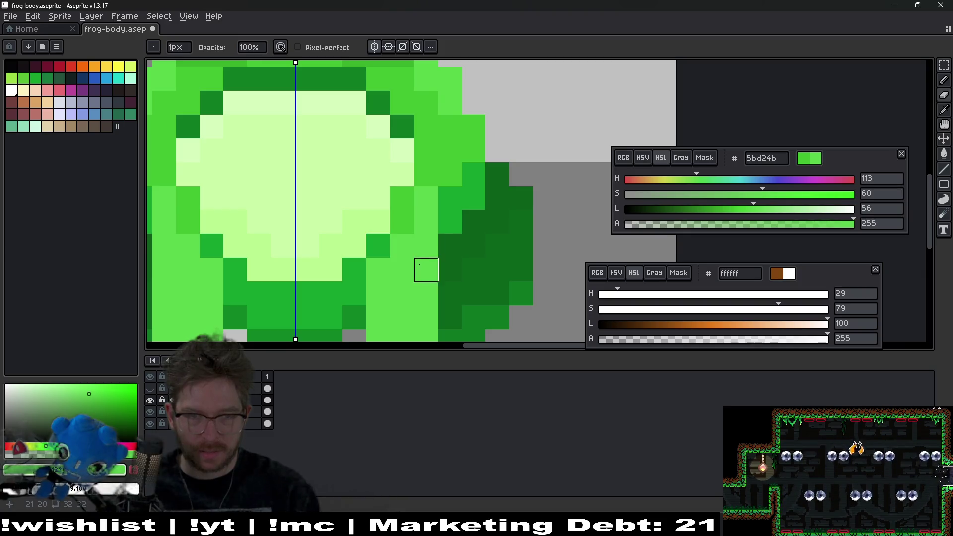
{"action": "left_click", "coordinate": [426, 198]}
- Zoom around the frog, then bring the Gamedle browser window up full-screen over Aseprite
{"action": "scroll", "coordinate": [426, 247], "scroll_direction": "down", "scroll_amount": 5}
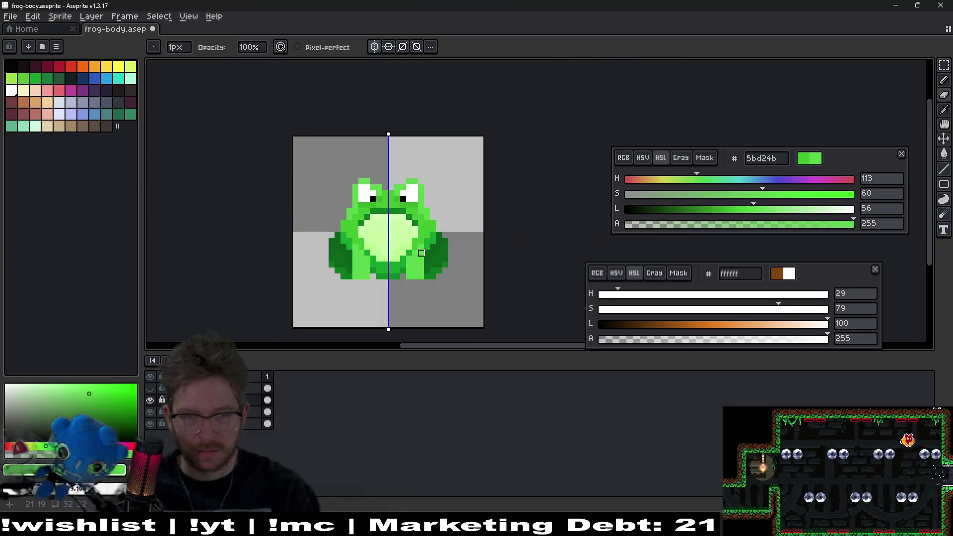
{"action": "scroll", "coordinate": [396, 266], "scroll_direction": "up", "scroll_amount": 5}
{"action": "scroll", "coordinate": [485, 307], "scroll_direction": "down", "scroll_amount": 3}
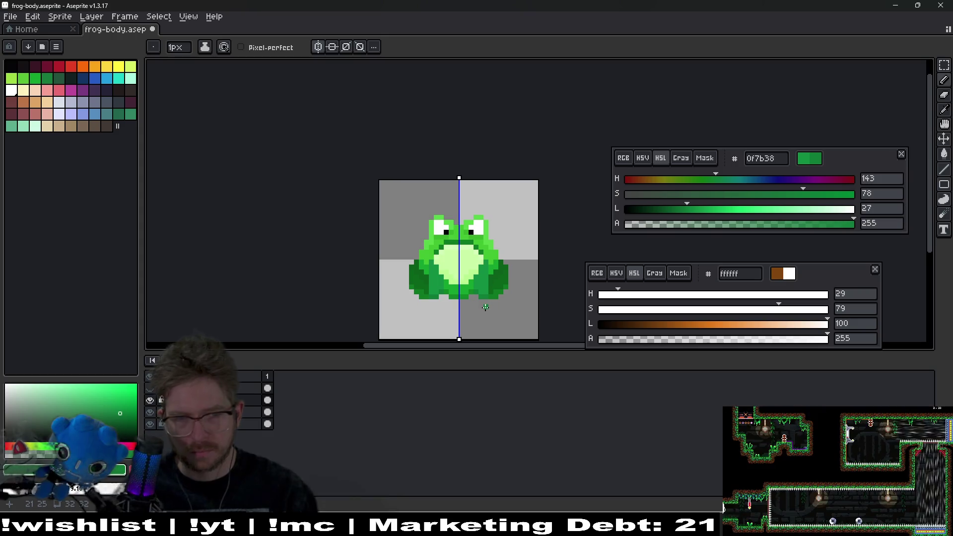
{"action": "scroll", "coordinate": [486, 307], "scroll_direction": "up", "scroll_amount": 5}
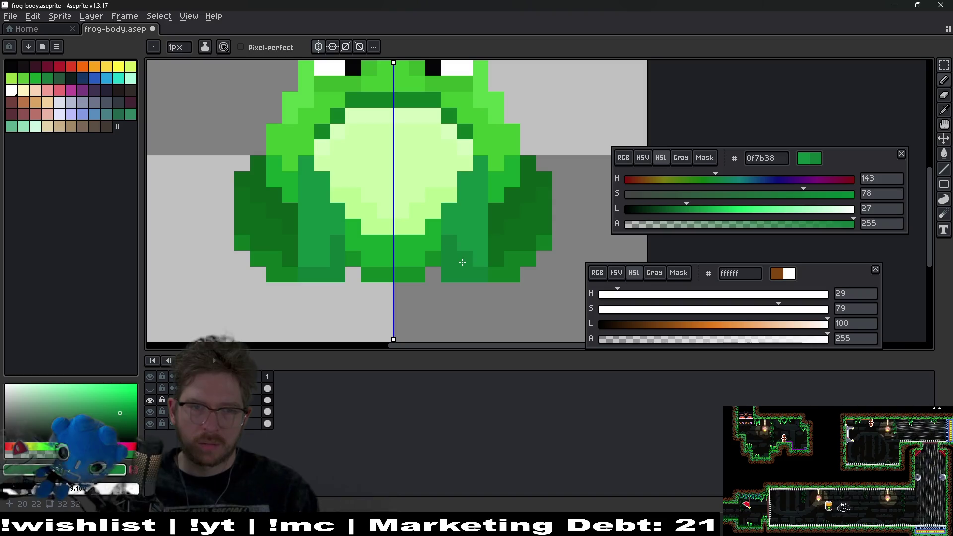
{"action": "scroll", "coordinate": [467, 275], "scroll_direction": "down", "scroll_amount": 3}
{"action": "scroll", "coordinate": [472, 287], "scroll_direction": "up", "scroll_amount": 4}
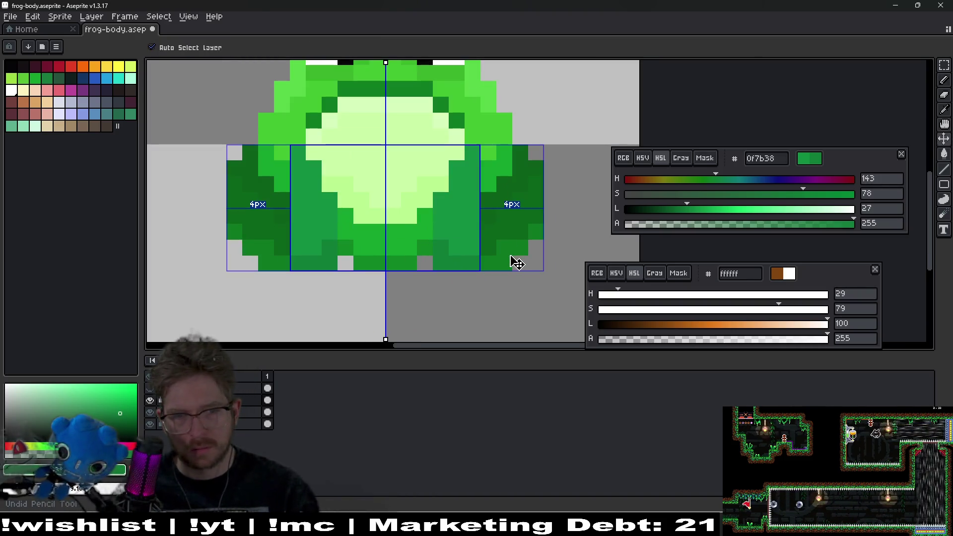
{"action": "scroll", "coordinate": [487, 226], "scroll_direction": "down", "scroll_amount": 1}
{"action": "scroll", "coordinate": [487, 226], "scroll_direction": "down", "scroll_amount": 1}
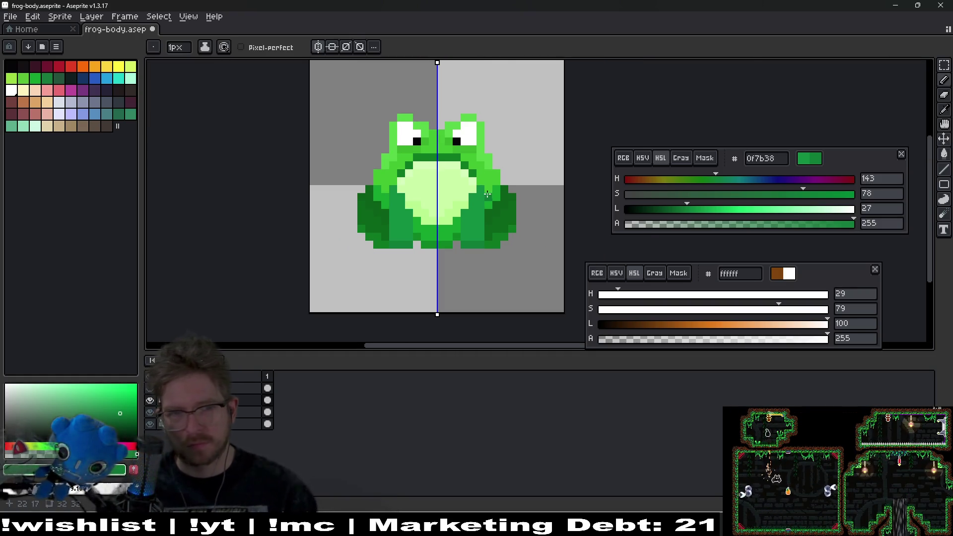
{"action": "scroll", "coordinate": [488, 194], "scroll_direction": "down", "scroll_amount": 2}
{"action": "scroll", "coordinate": [488, 194], "scroll_direction": "up", "scroll_amount": 4}
{"action": "scroll", "coordinate": [488, 193], "scroll_direction": "up", "scroll_amount": 4}
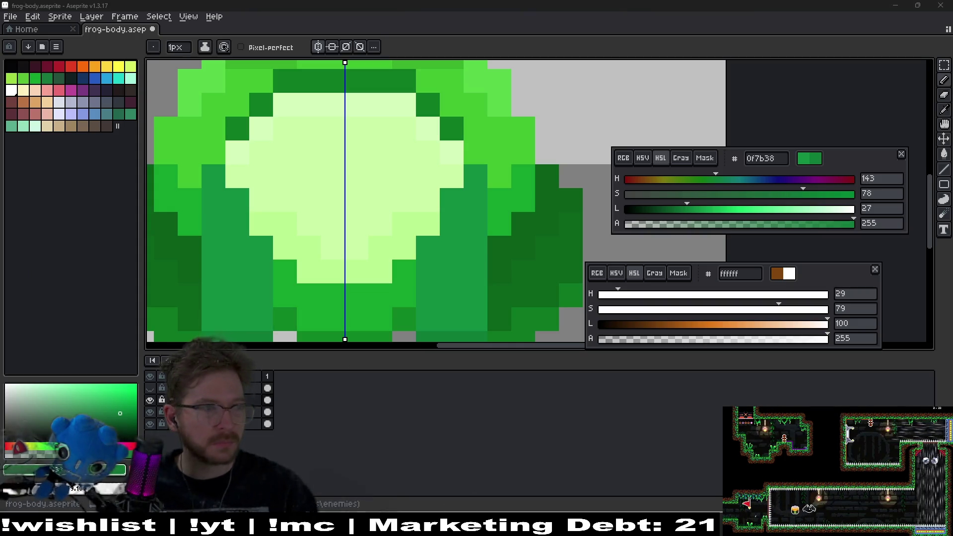
{"action": "left_click_drag", "start_coordinate": [287, 144], "coordinate": [397, 1]}
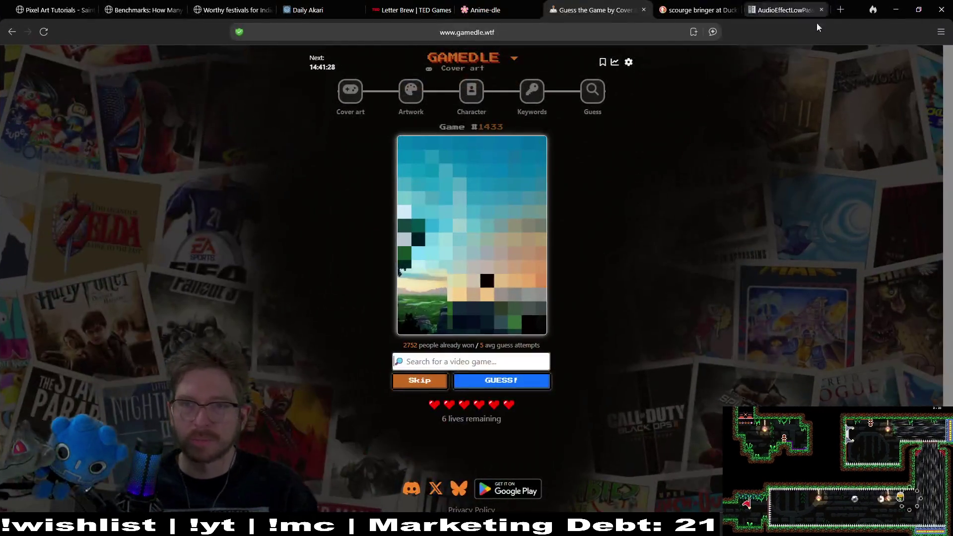
- Close the extra audio-effect tab and guess Breath of the Wild, then Xenoblade Chronicles 3
{"action": "middle_click", "coordinate": [776, 11]}
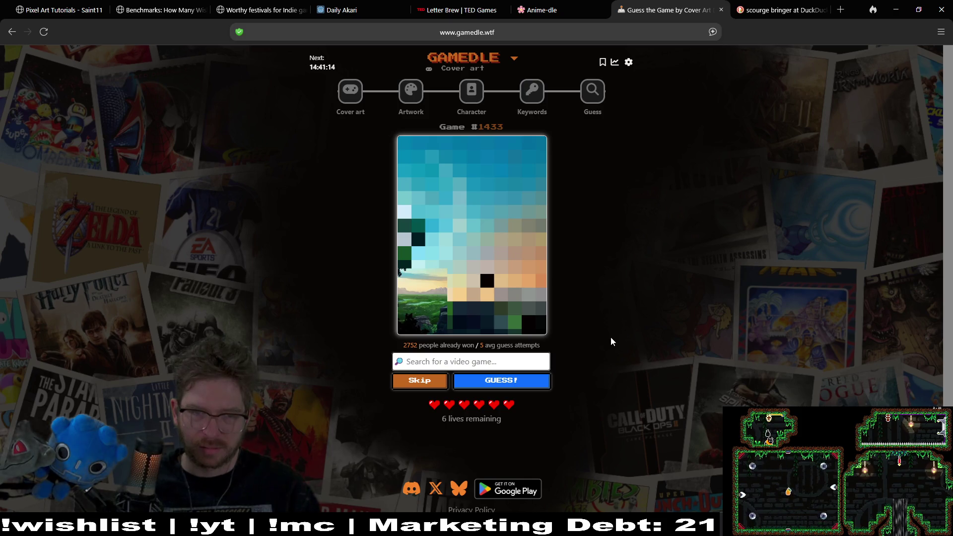
{"action": "left_click", "coordinate": [518, 362]}
{"action": "type", "text": "breath"}
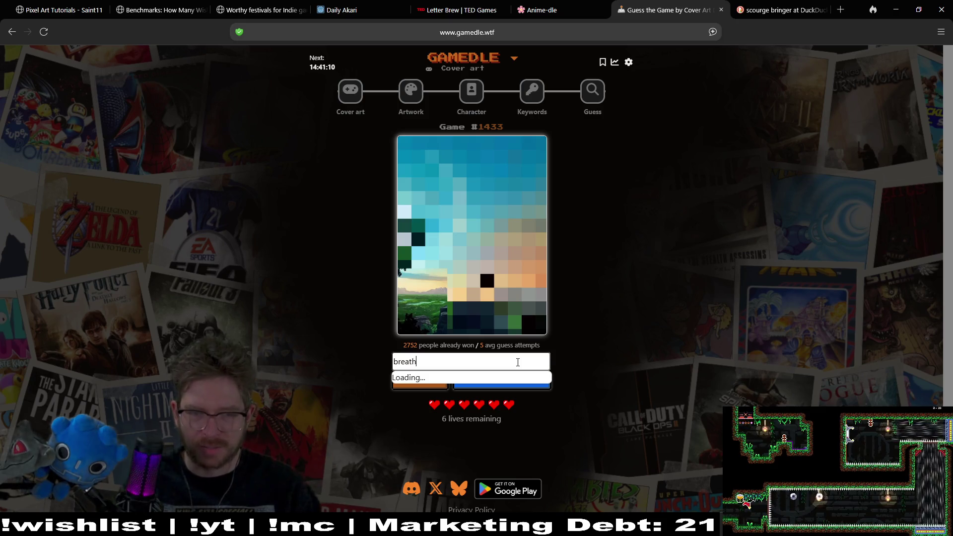
{"action": "type", "text": " o"}
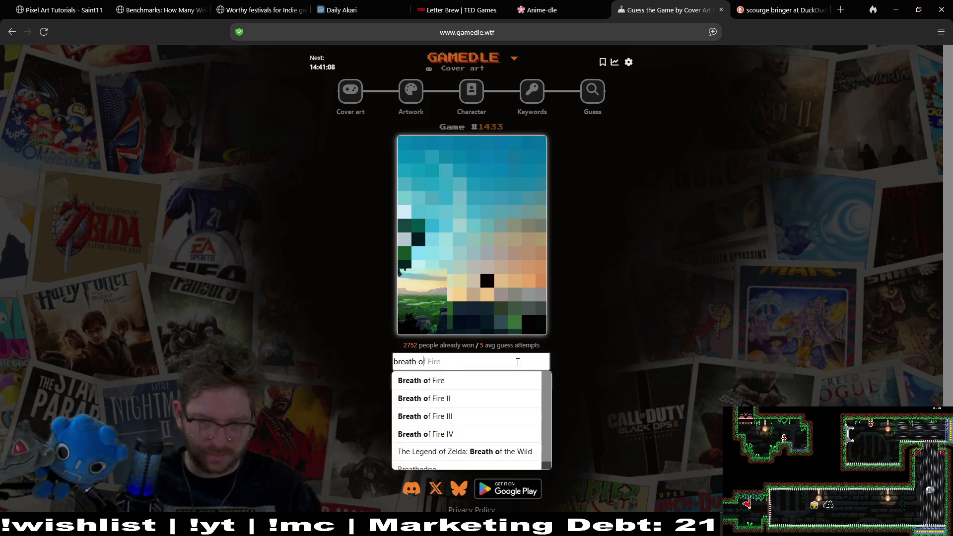
{"action": "left_click", "coordinate": [494, 452]}
{"action": "left_click", "coordinate": [521, 384]}
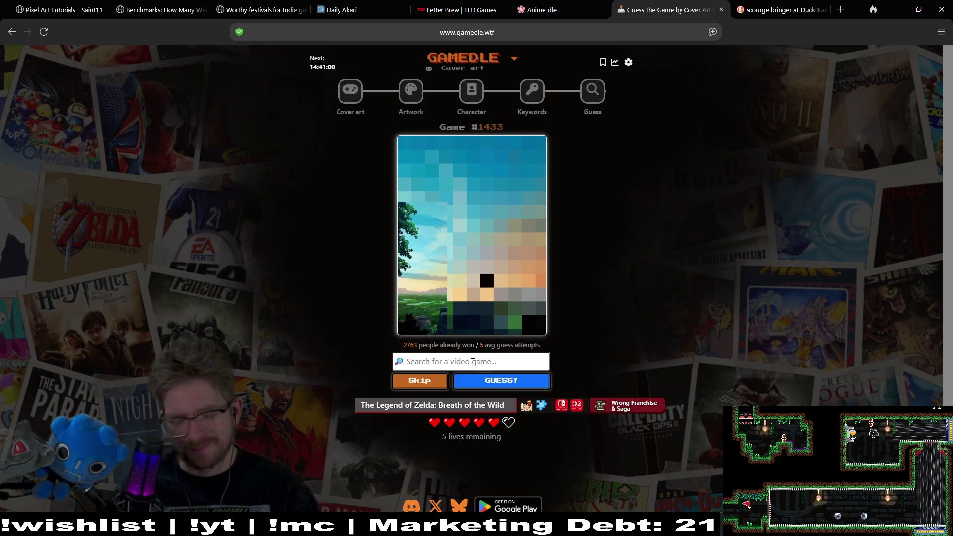
{"action": "type", "text": "xenobl"}
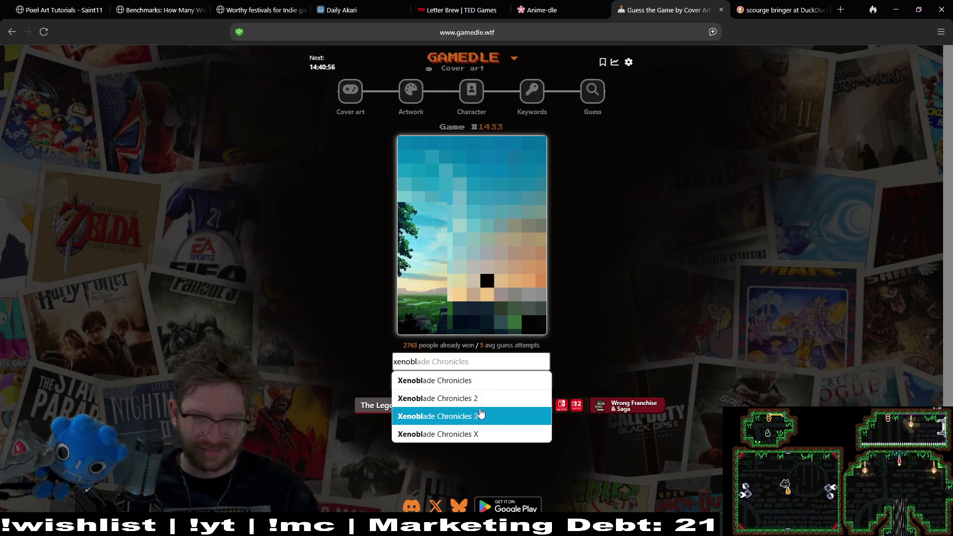
{"action": "left_click", "coordinate": [485, 416]}
{"action": "left_click", "coordinate": [486, 381]}
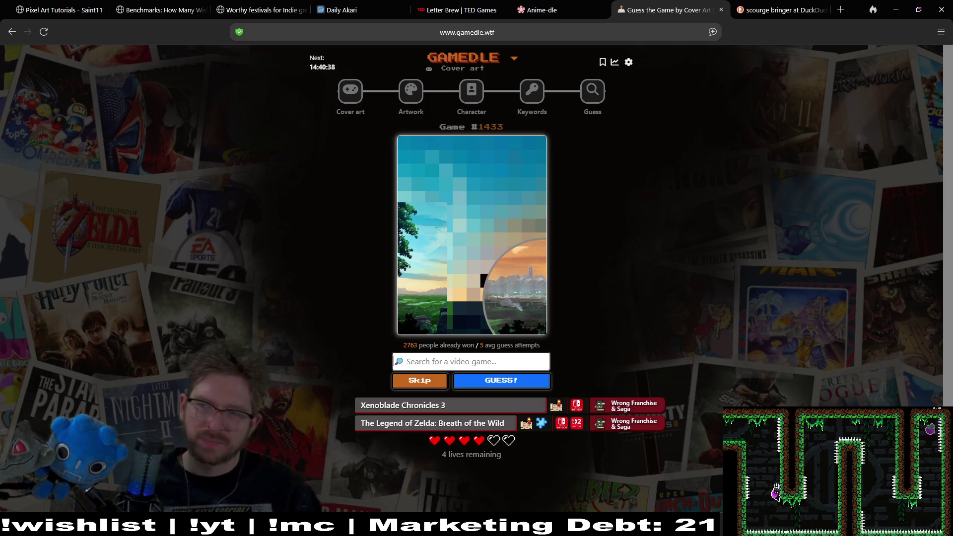
- Search 'final' and put Final Fantasy X-2 in the guess field
{"action": "left_click", "coordinate": [498, 361]}
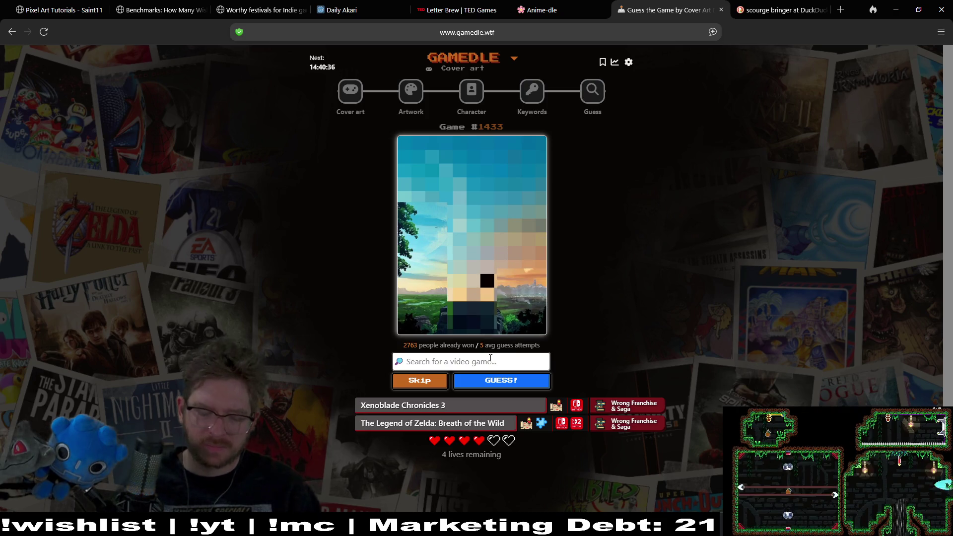
{"action": "type", "text": "final"}
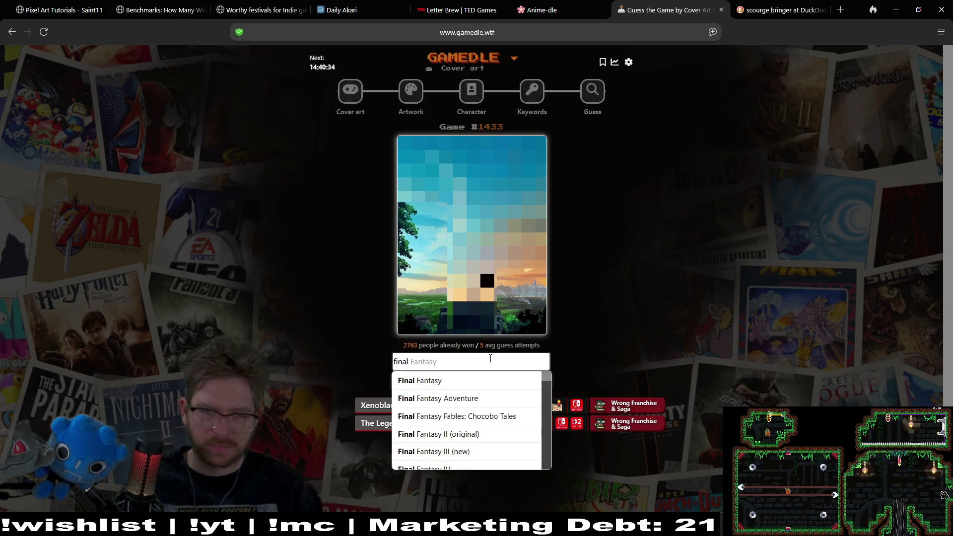
{"action": "scroll", "coordinate": [485, 427], "scroll_direction": "down", "scroll_amount": 5}
{"action": "left_click", "coordinate": [485, 426]}
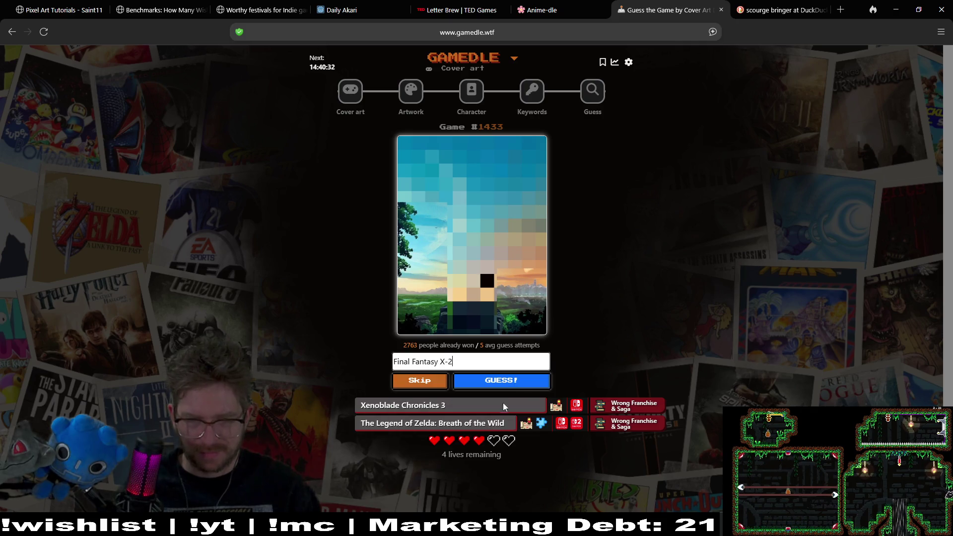
{"action": "left_click", "coordinate": [501, 381]}
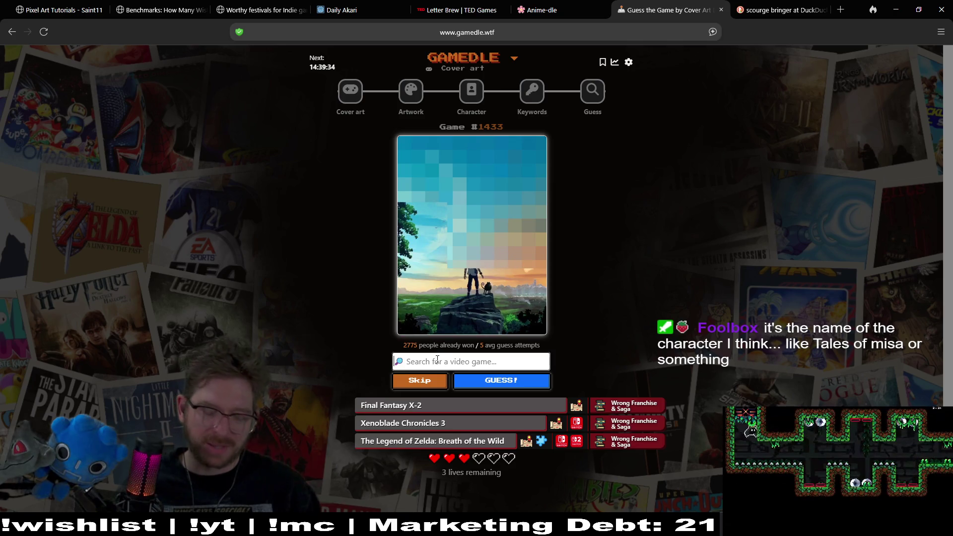
- Try 'tales of' and 'tales of me' searches, then empty the search field
{"action": "type", "text": "ta"}
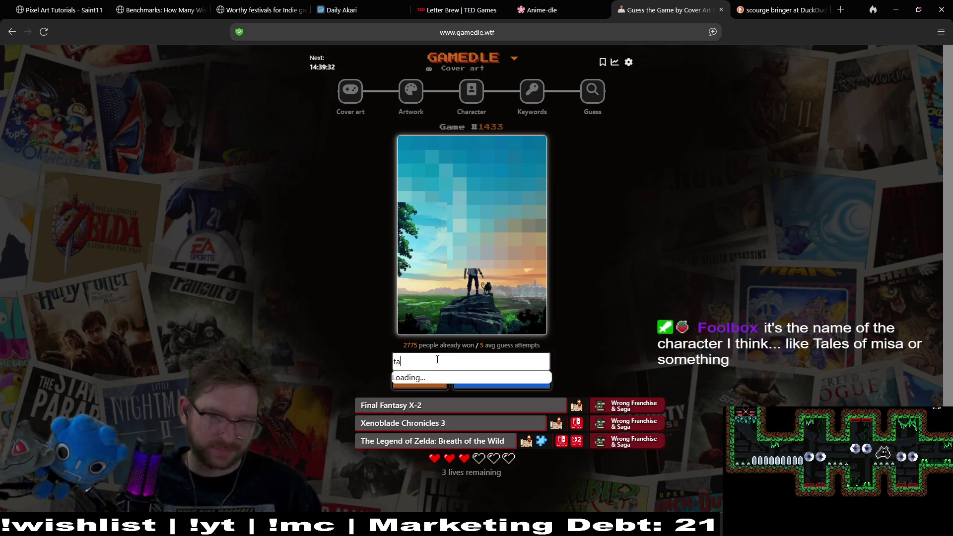
{"action": "type", "text": "les of"}
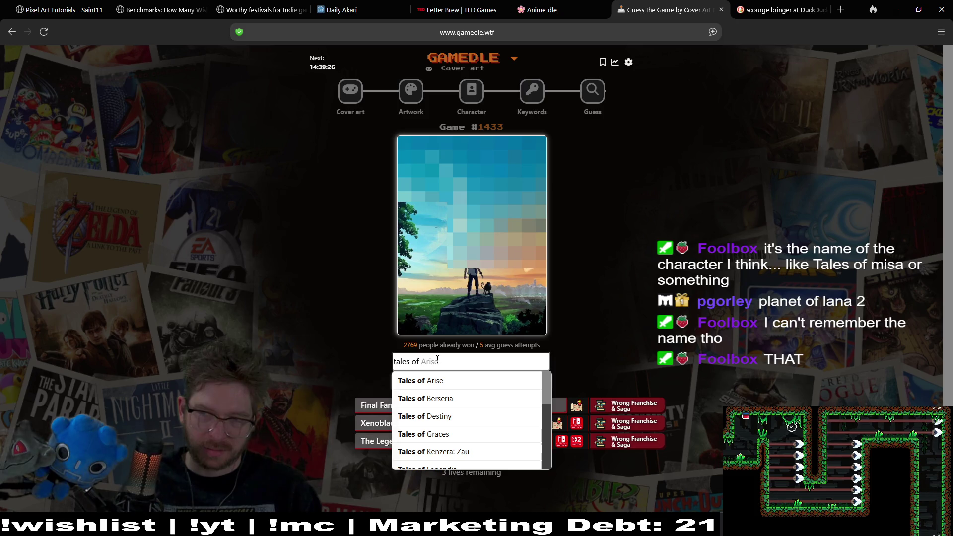
{"action": "key", "text": "BackSpace"}
{"action": "key", "text": "BackSpace"}
{"action": "key", "text": "BackSpace"}
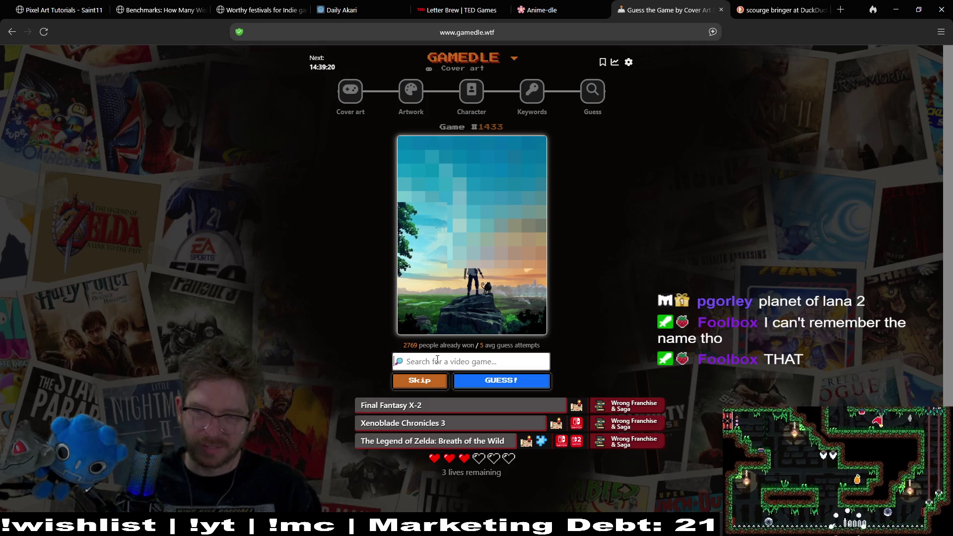
{"action": "type", "text": "tales"}
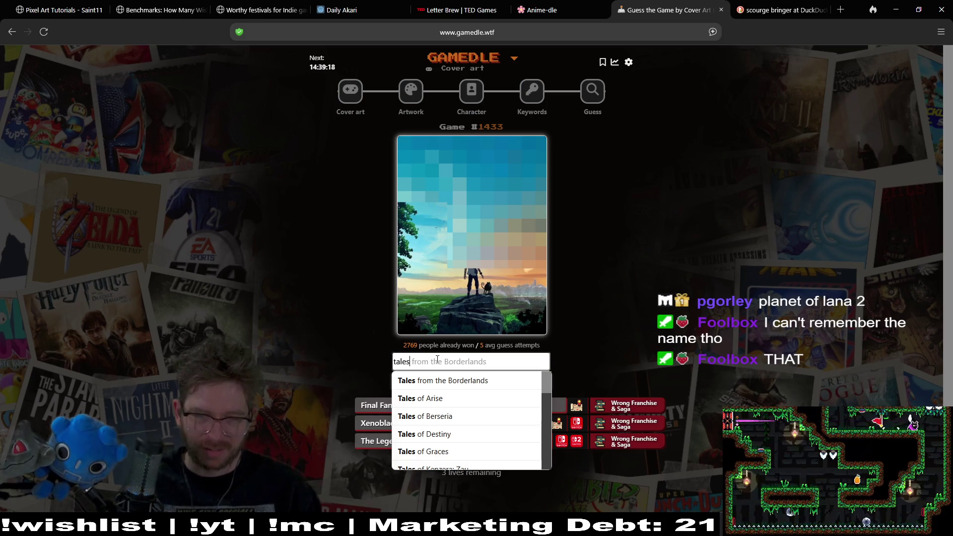
{"action": "type", "text": " of "}
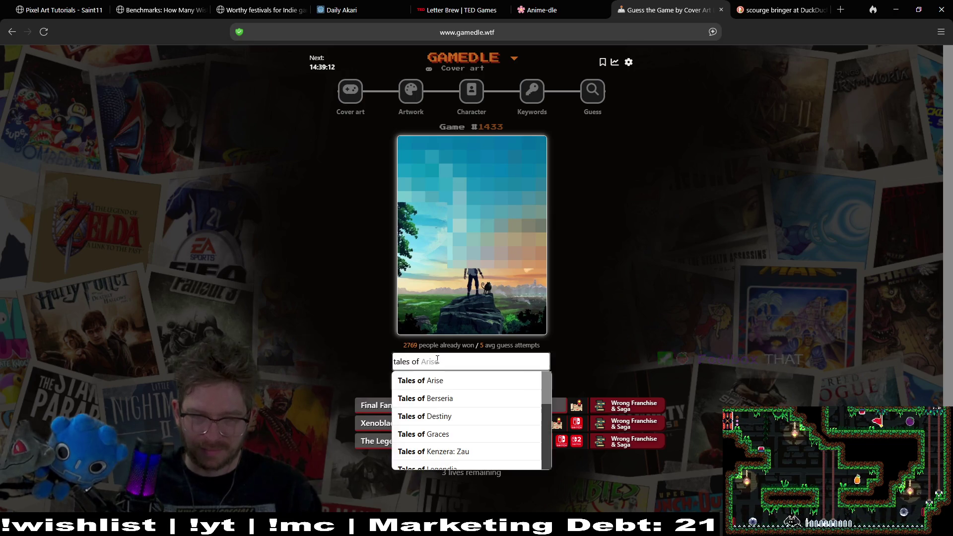
{"action": "type", "text": "me"}
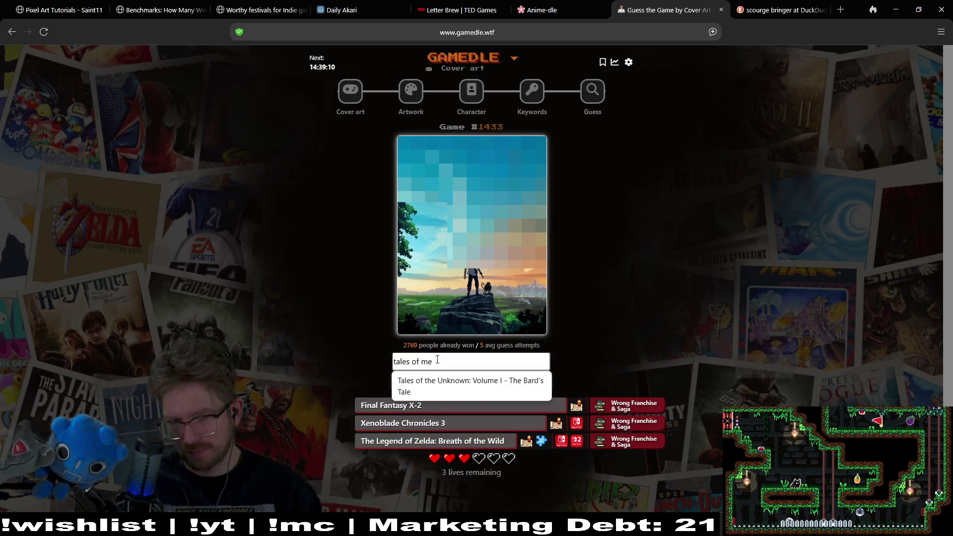
{"action": "key", "text": "BackSpace"}
{"action": "key", "text": "BackSpace"}
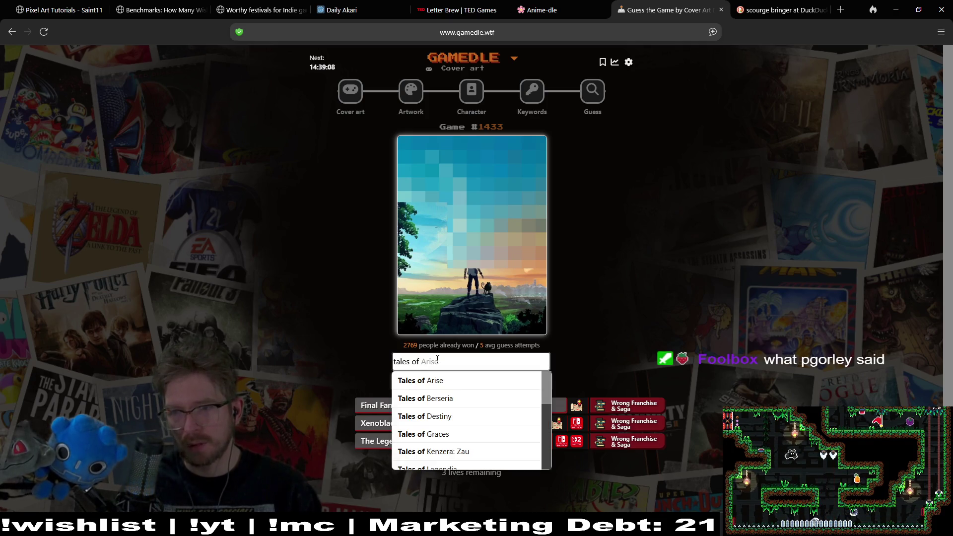
{"action": "key", "text": "ctrl+a"}
{"action": "key", "text": "BackSpace"}
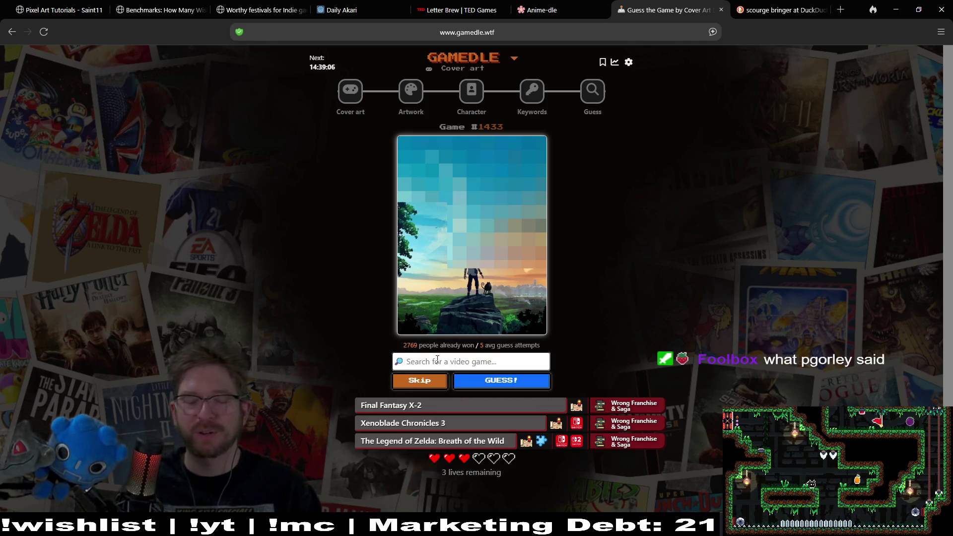
- Search 'planet of lana' and guess Planet of Lana II: Children of the Leaf
{"action": "type", "text": "p"}
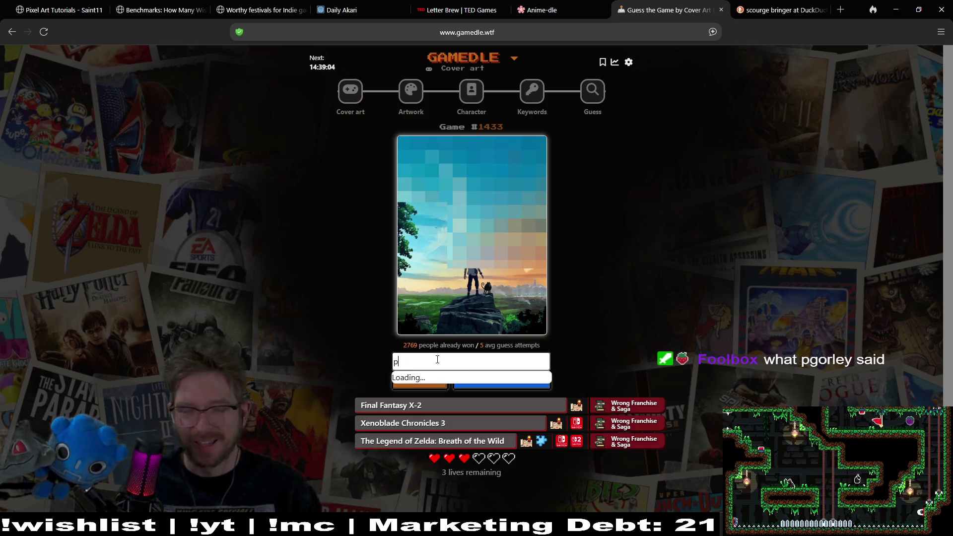
{"action": "type", "text": "lanet"}
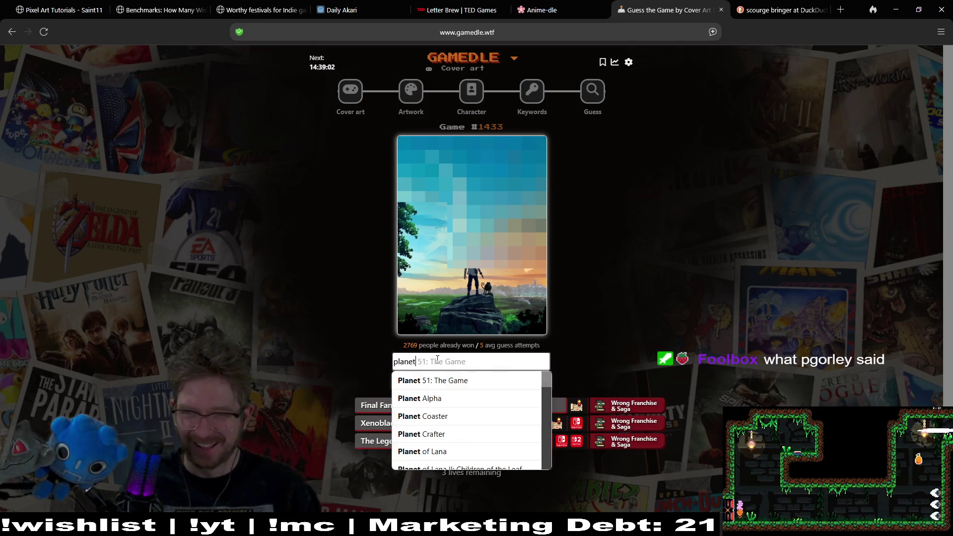
{"action": "type", "text": " of lana"}
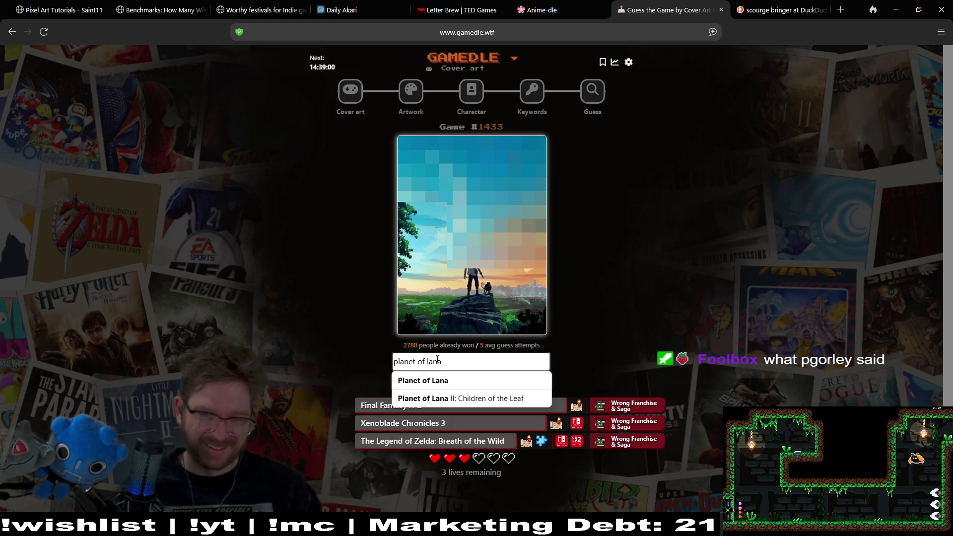
{"action": "left_click", "coordinate": [473, 381]}
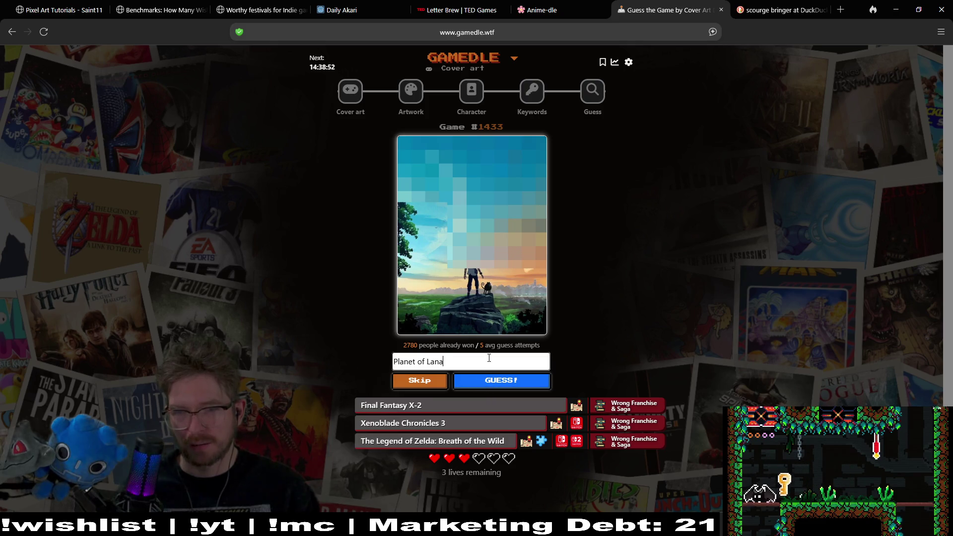
{"action": "left_click", "coordinate": [489, 358]}
{"action": "left_click", "coordinate": [489, 398]}
{"action": "left_click", "coordinate": [494, 386]}
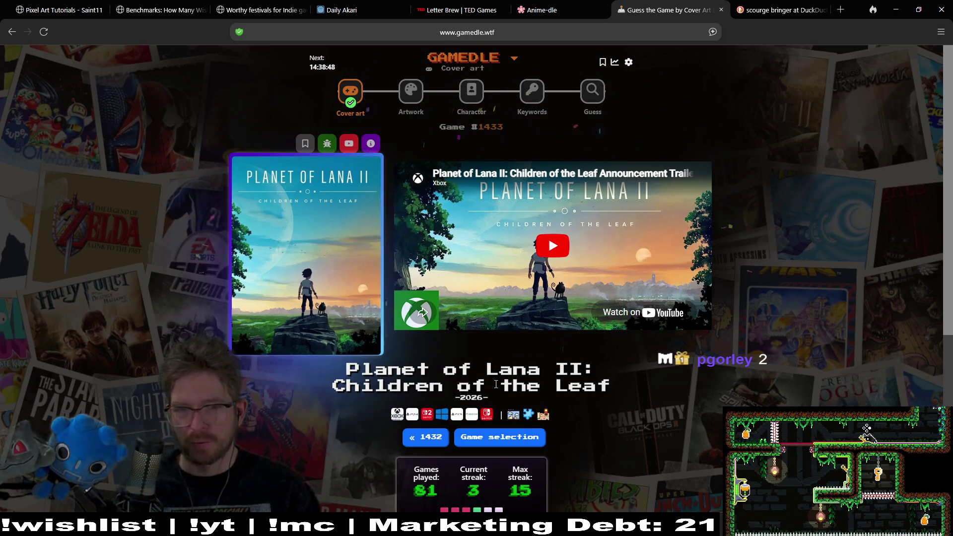
- Watch the revealed game's trailer, pause it, and go to the Artwork round
{"action": "left_click", "coordinate": [544, 243]}
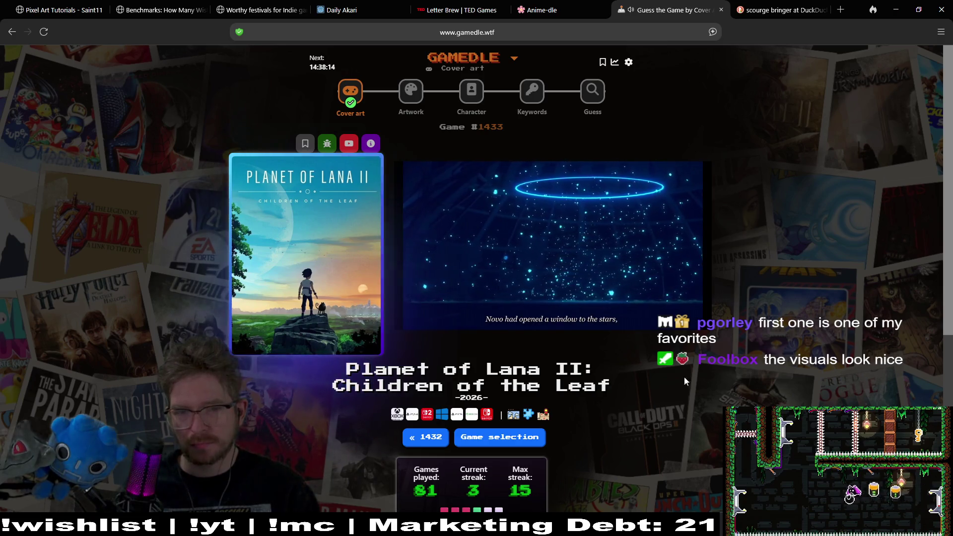
{"action": "mouse_move", "coordinate": [590, 297]}
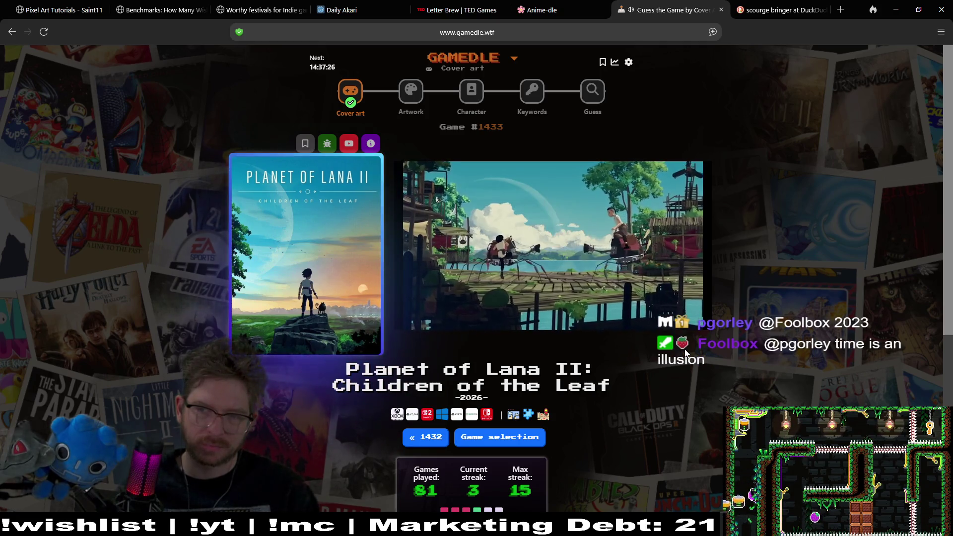
{"action": "mouse_move", "coordinate": [632, 329]}
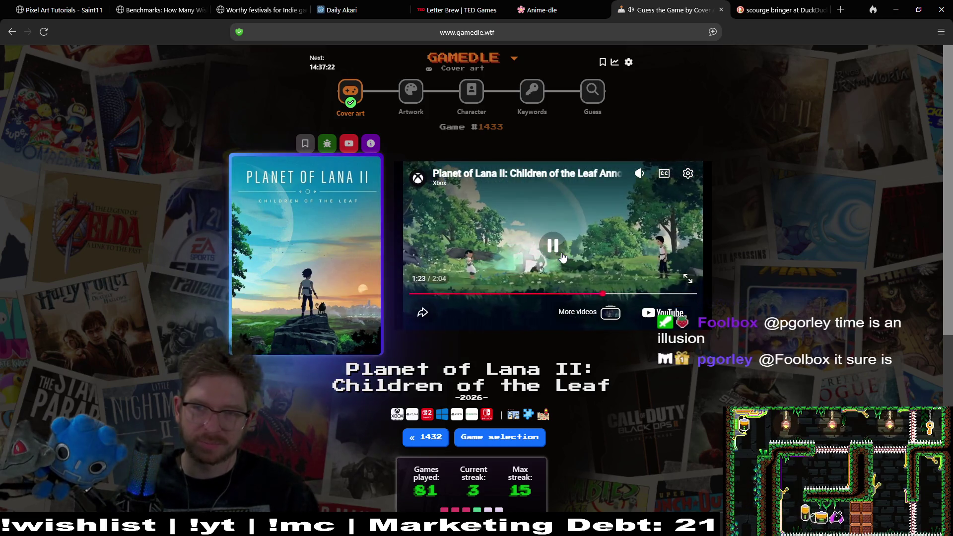
{"action": "left_click", "coordinate": [560, 253]}
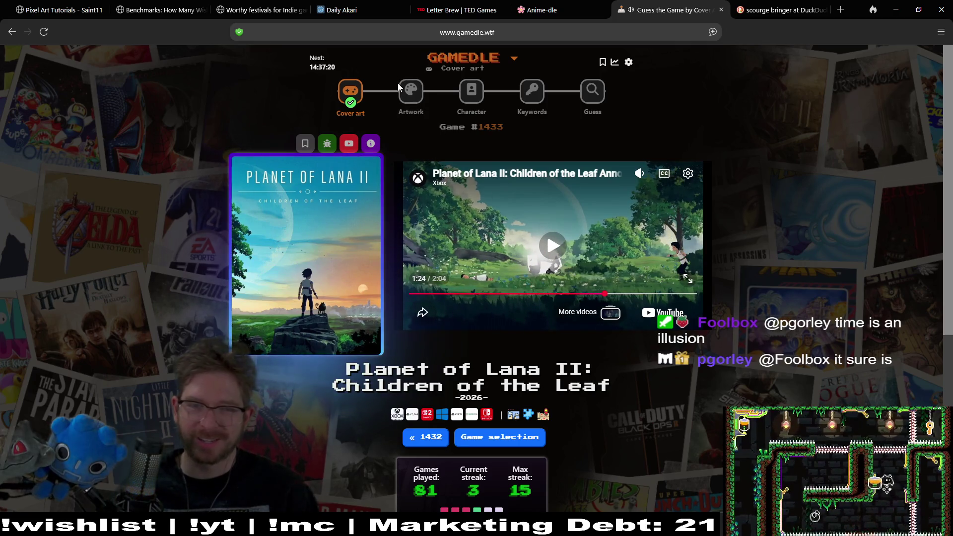
{"action": "left_click", "coordinate": [410, 91]}
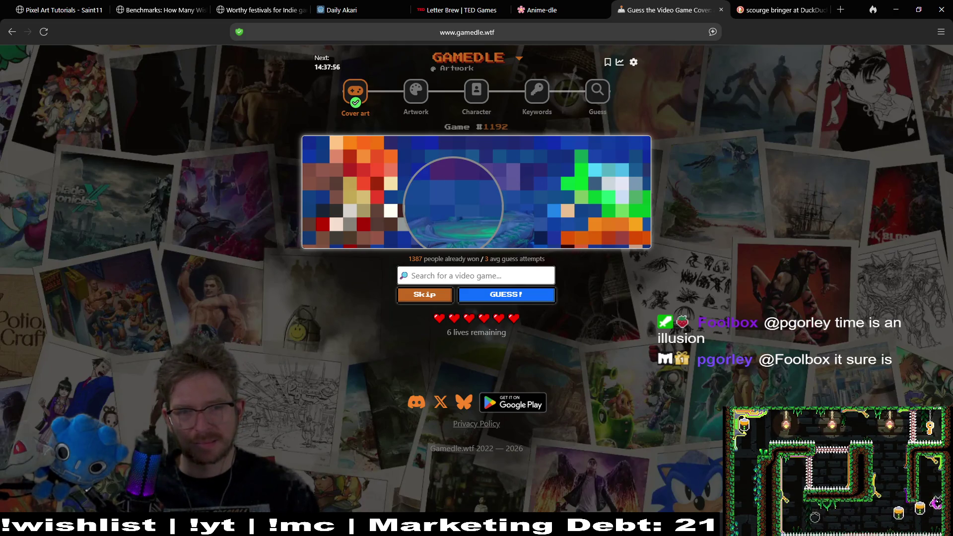
- Guess Rivals of Aether II from the 'ri' search, then open the Character round
{"action": "left_click", "coordinate": [489, 270]}
{"action": "type", "text": "rivals of ae"}
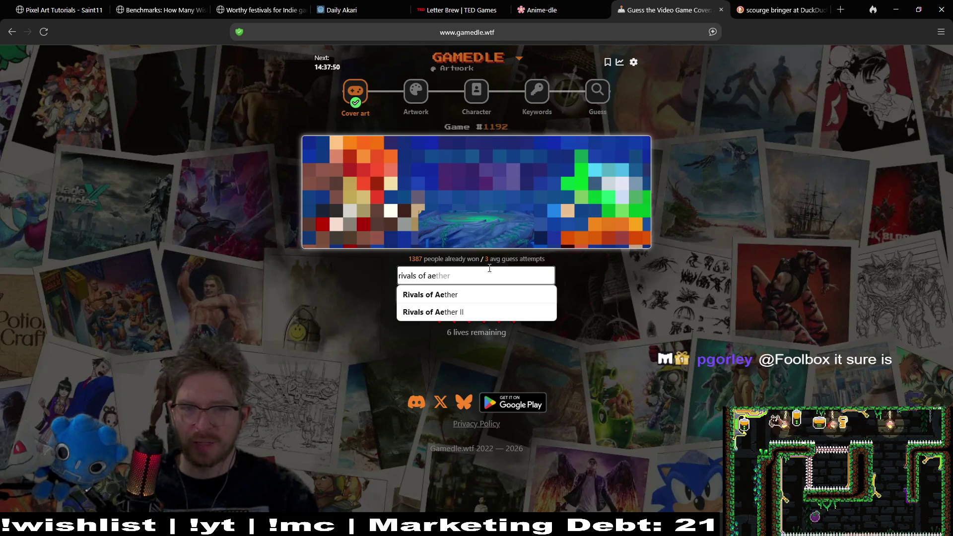
{"action": "left_click", "coordinate": [499, 310]}
{"action": "left_click", "coordinate": [499, 300]}
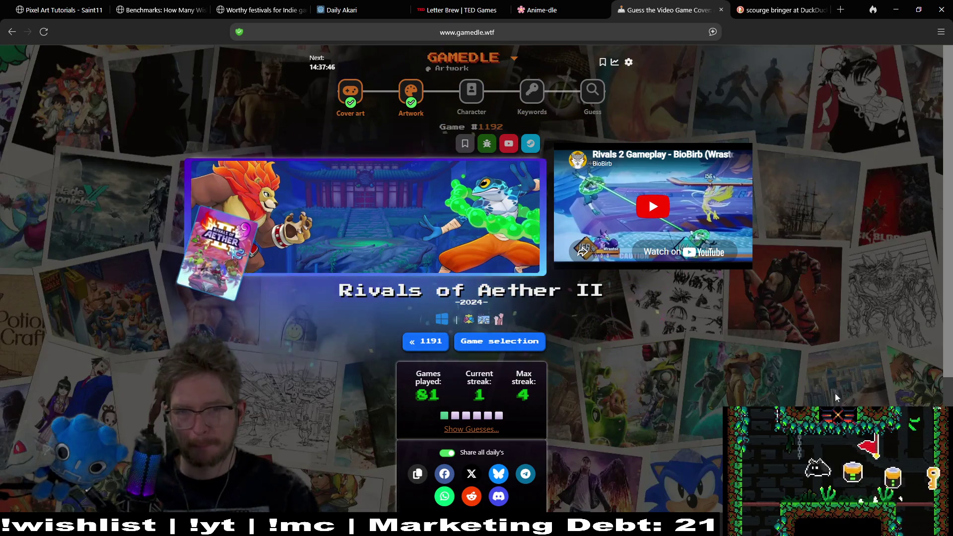
{"action": "left_click", "coordinate": [469, 90]}
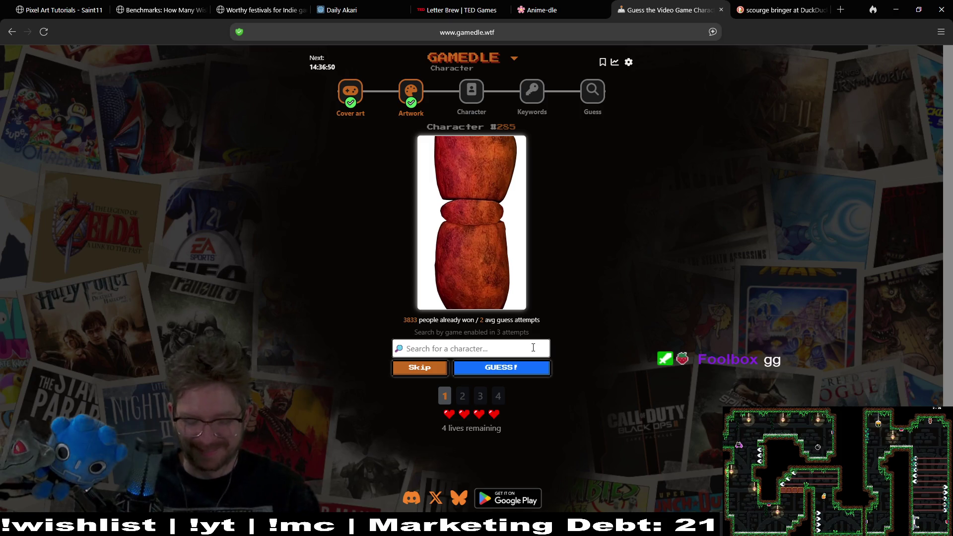
- Search 'rocky' and guess Rocky Wrench for the character
{"action": "type", "text": "rocky"}
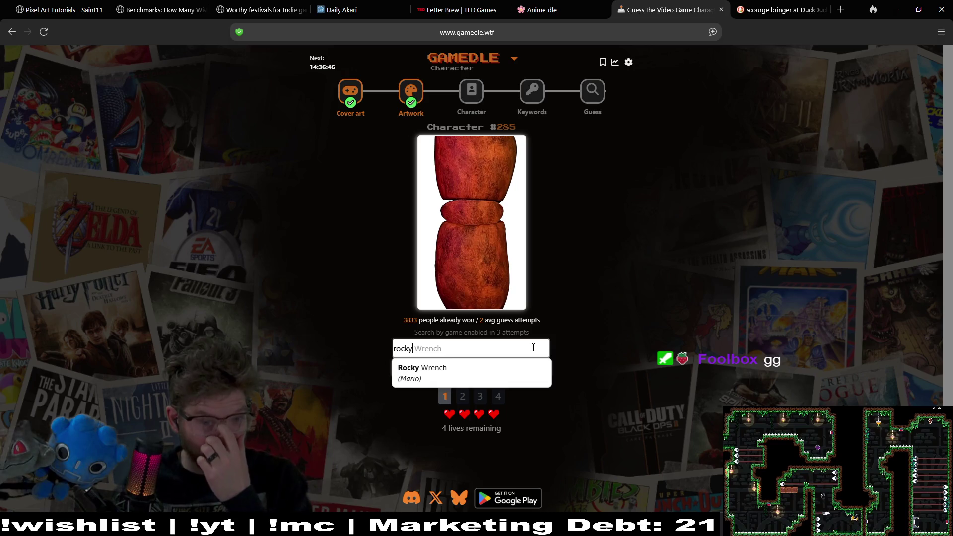
{"action": "left_click", "coordinate": [485, 368]}
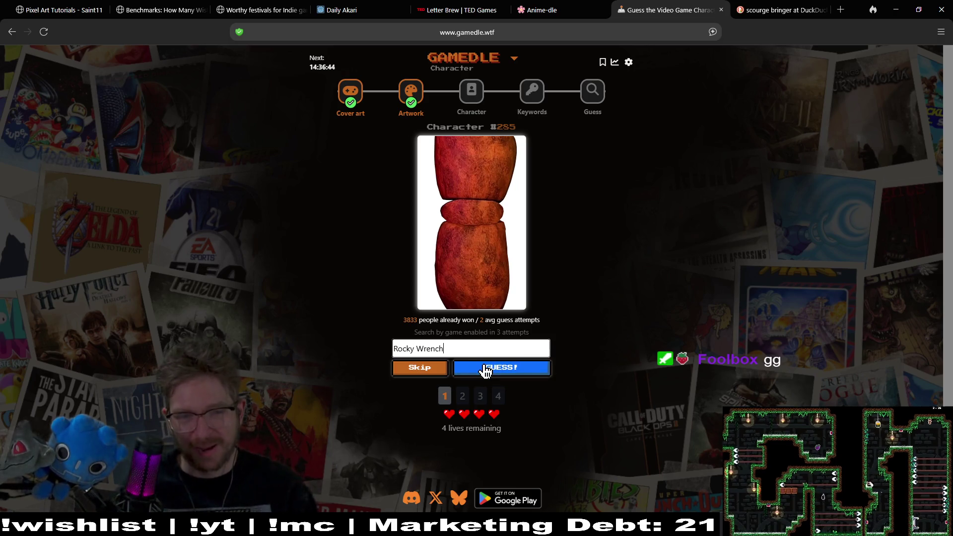
{"action": "left_click", "coordinate": [485, 367]}
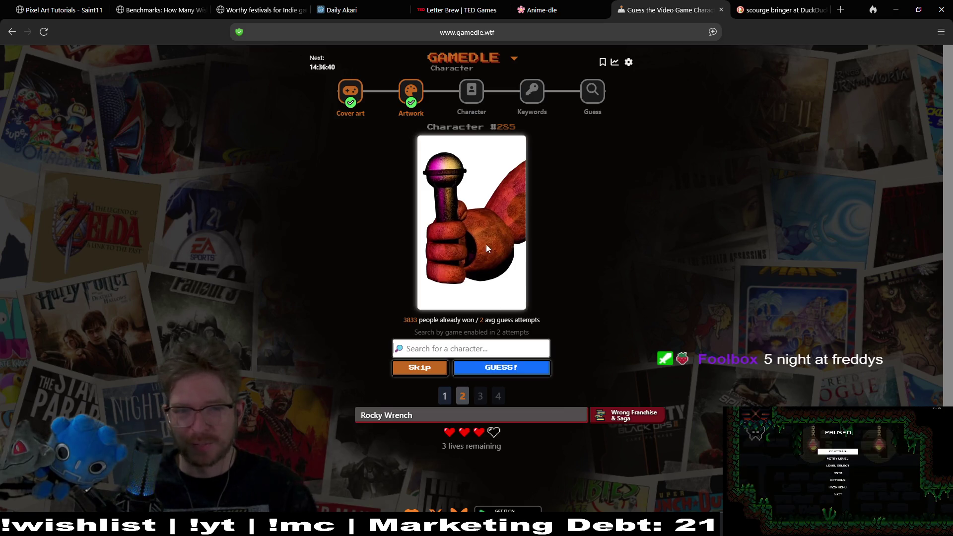
- Guess Freddy Fazbear, then open the Keywords round
{"action": "type", "text": "Freddy Fazbear"}
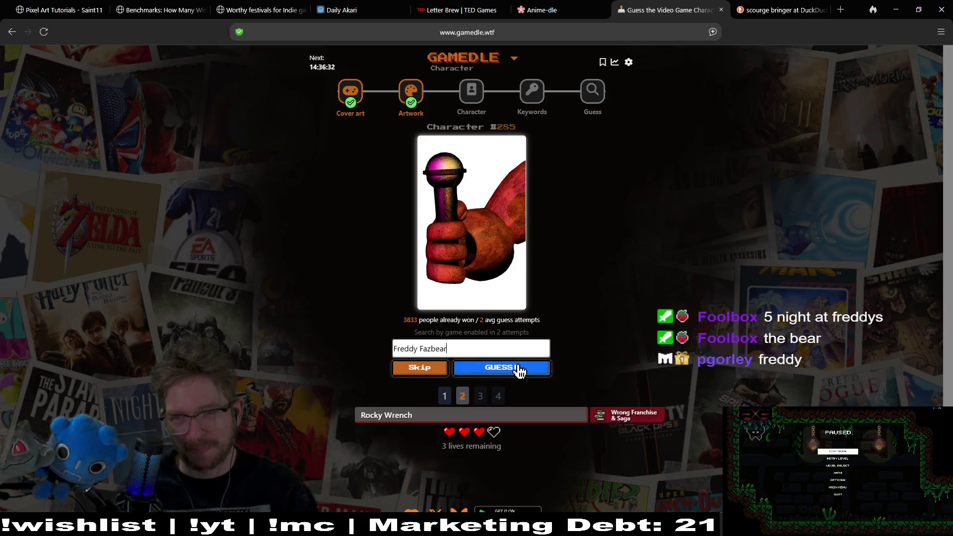
{"action": "left_click", "coordinate": [508, 368]}
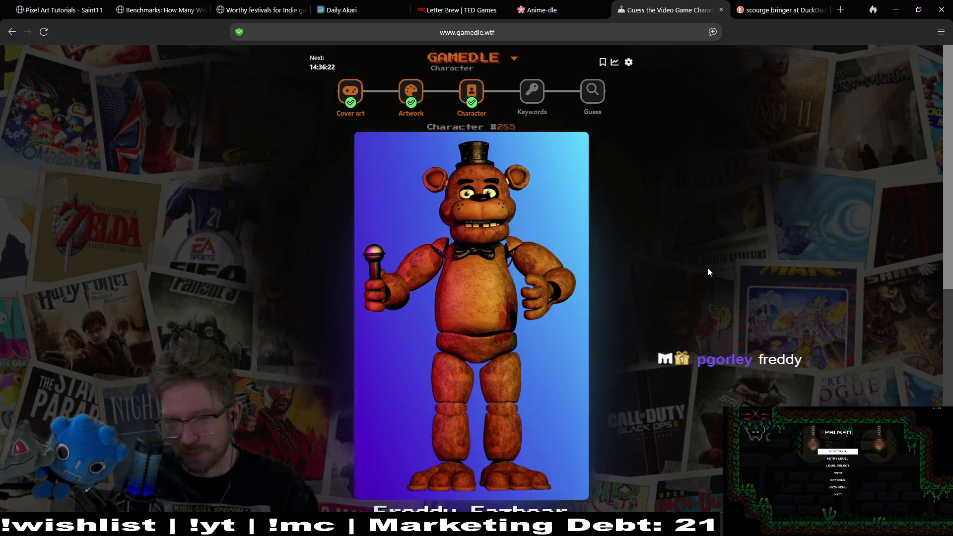
{"action": "left_click", "coordinate": [531, 94]}
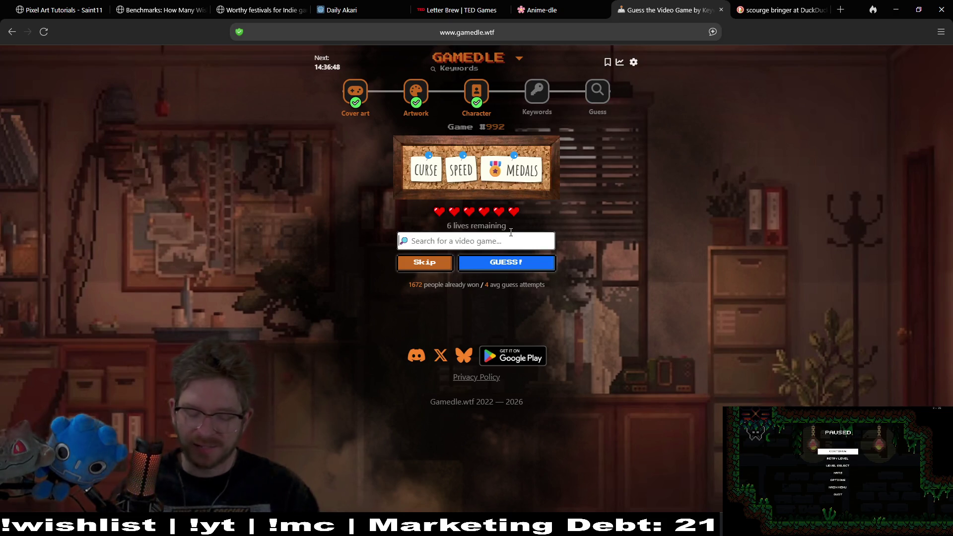
- Guess Haste from the 'ha' search, then type 'neon white' for the next guess
{"action": "type", "text": "haste"}
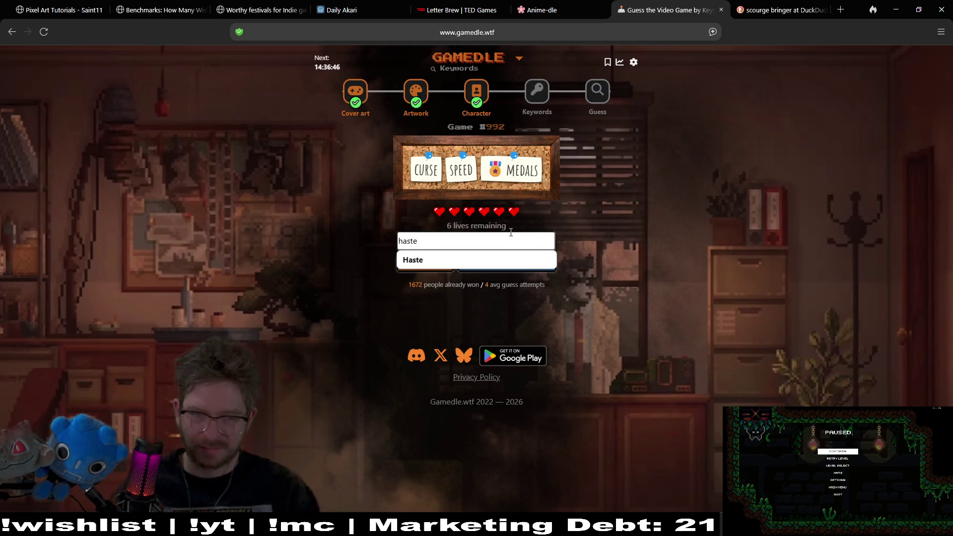
{"action": "left_click", "coordinate": [461, 260]}
{"action": "left_click", "coordinate": [496, 264]}
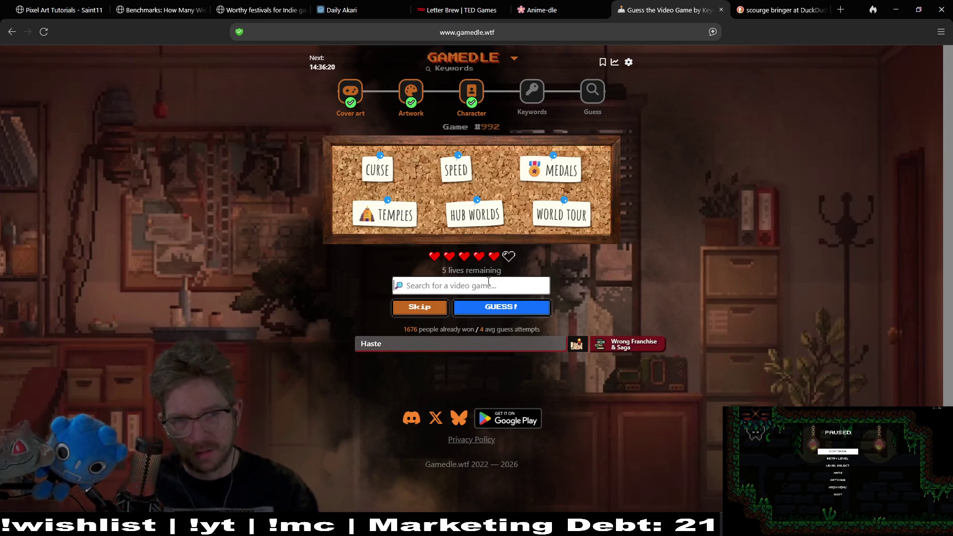
{"action": "type", "text": "neon "}
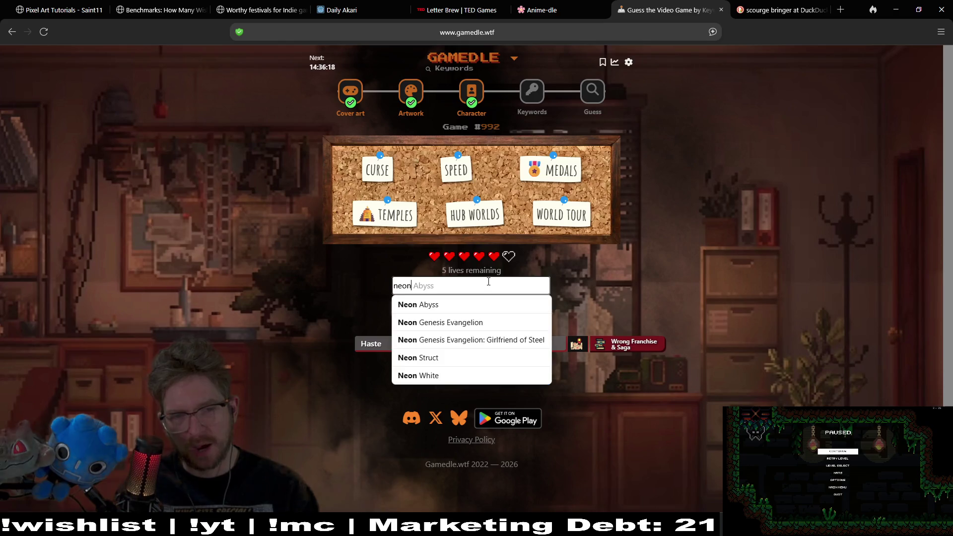
{"action": "type", "text": "white"}
- Guess Neon White, then clear the 'gotta go' text from the search
{"action": "left_click", "coordinate": [492, 306]}
{"action": "left_click", "coordinate": [492, 307]}
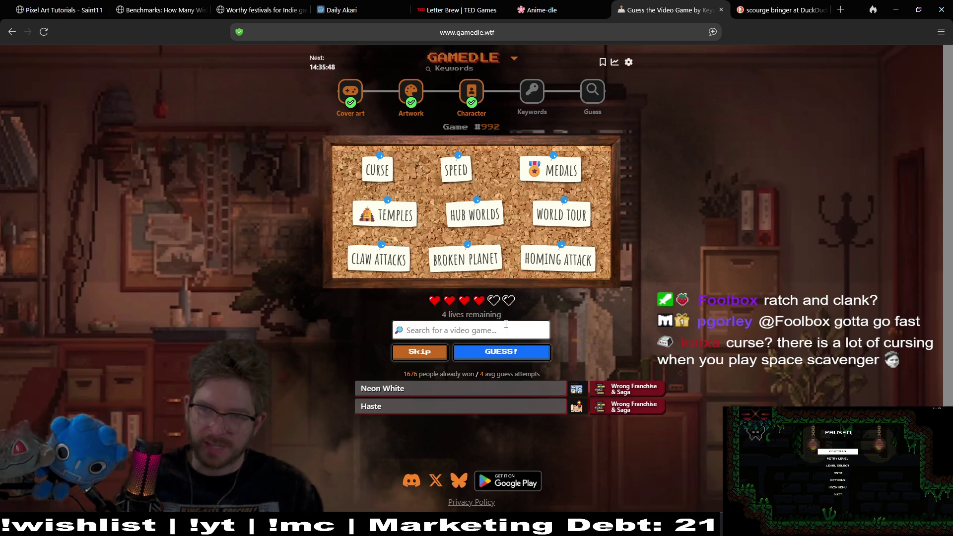
{"action": "type", "text": "gotta"}
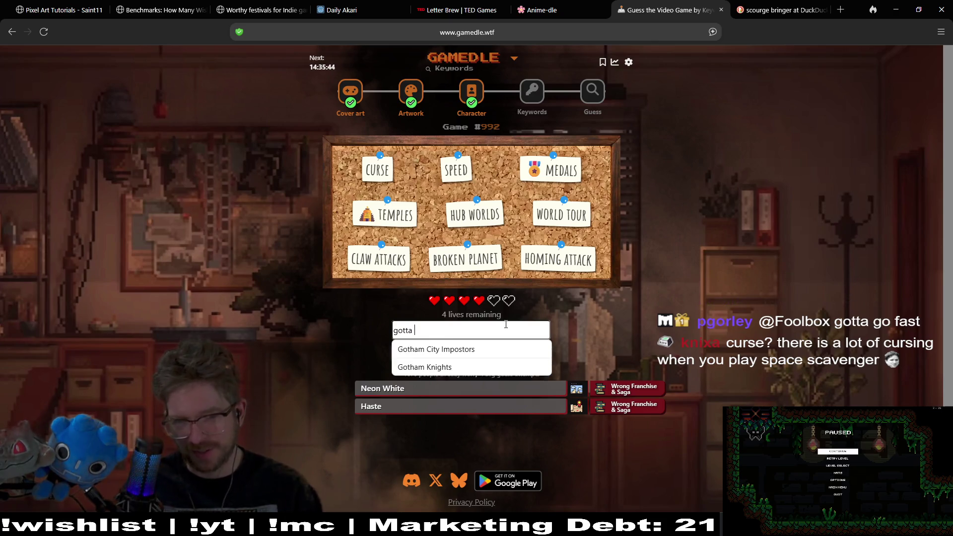
{"action": "type", "text": " go"}
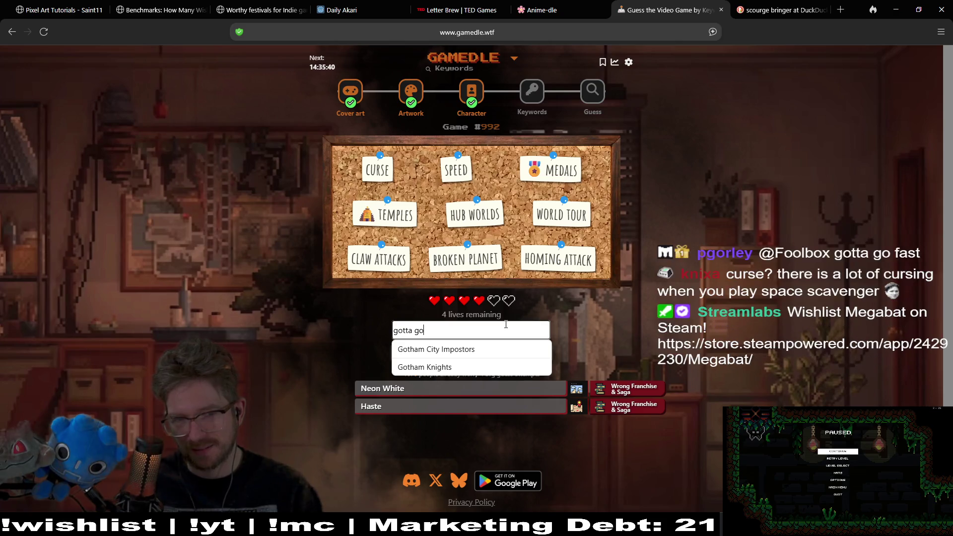
{"action": "key", "text": "BackSpace"}
{"action": "key", "text": "BackSpace"}
{"action": "key", "text": "BackSpace"}
- Search 'ratch', choose the original Ratchet & Clank, and submit it as the guess
{"action": "type", "text": "ra"}
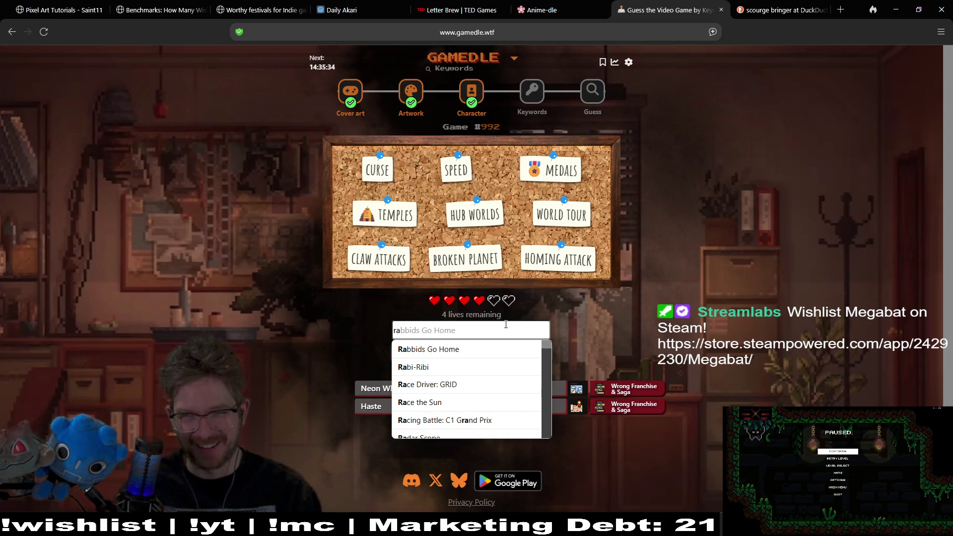
{"action": "type", "text": "tch"}
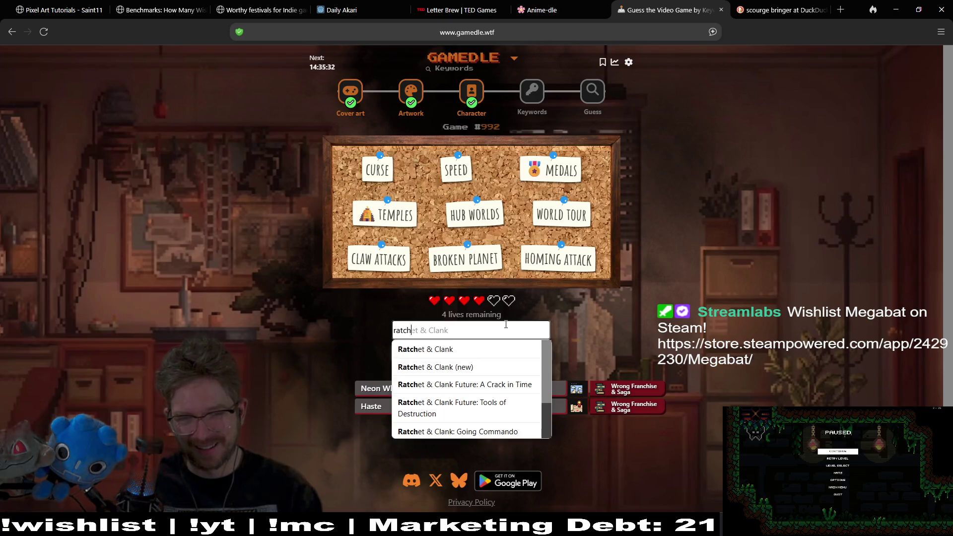
{"action": "key", "text": "Down"}
{"action": "key", "text": "Down"}
{"action": "key", "text": "Down"}
{"action": "key", "text": "Down"}
{"action": "key", "text": "Down"}
{"action": "key", "text": "Down"}
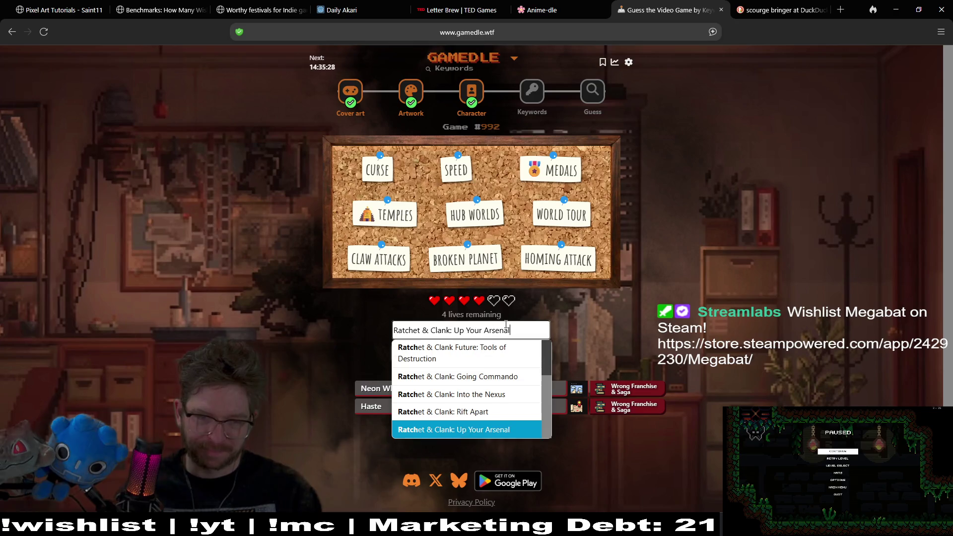
{"action": "key", "text": "Down"}
{"action": "key", "text": "Down"}
{"action": "key", "text": "Up"}
{"action": "key", "text": "Return"}
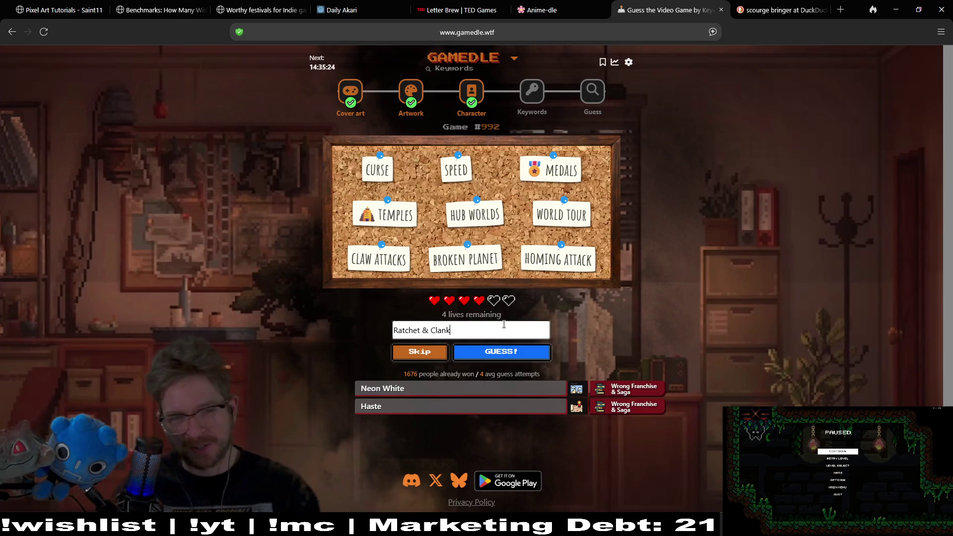
{"action": "left_click", "coordinate": [513, 355]}
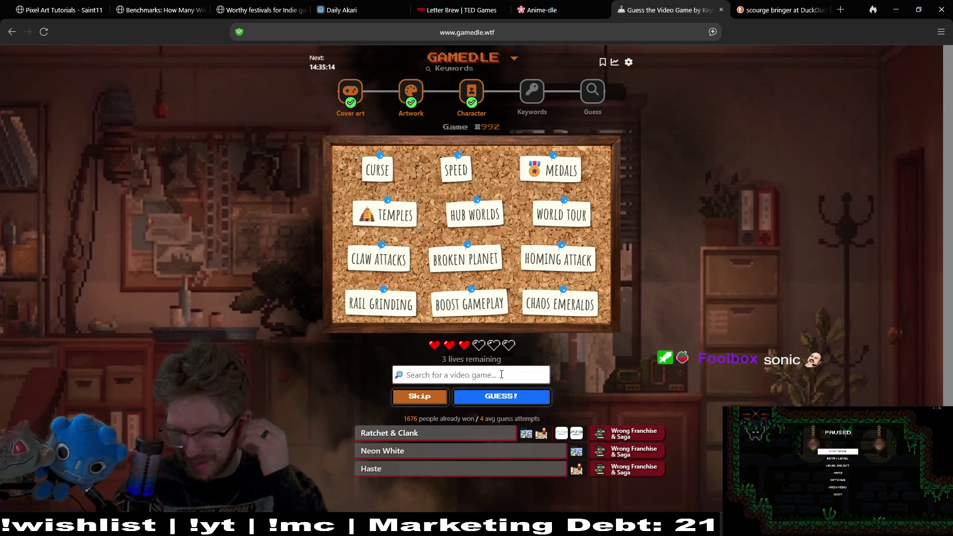
- Guess Sonic Adventure 2, revealing the Split Identity, Ring Collecting and Tornado Defense keywords
{"action": "type", "text": "son"}
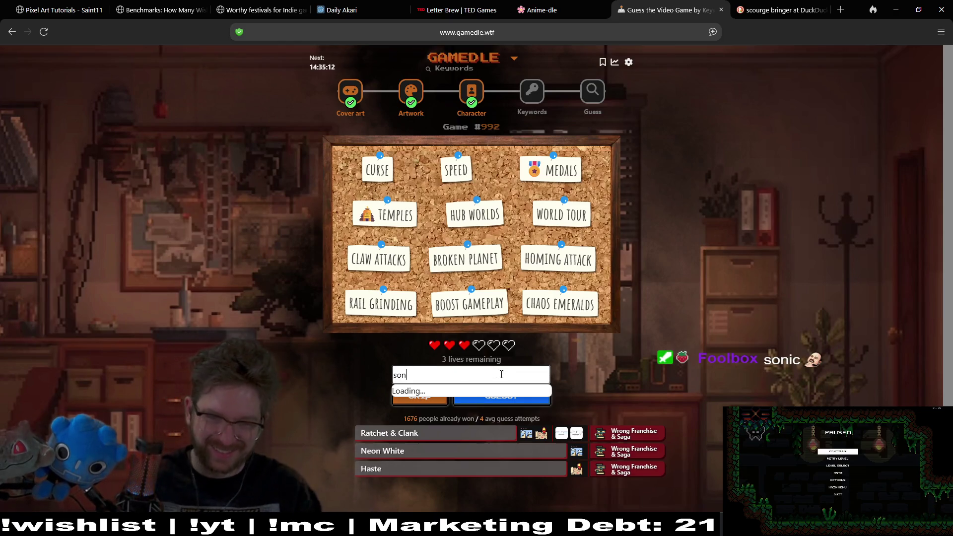
{"action": "type", "text": "ic ad"}
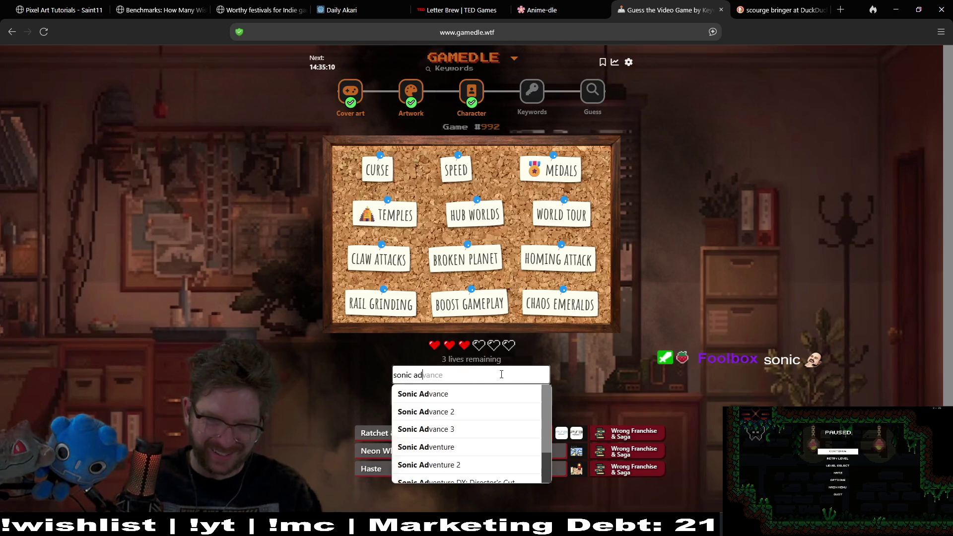
{"action": "type", "text": "venture 3"}
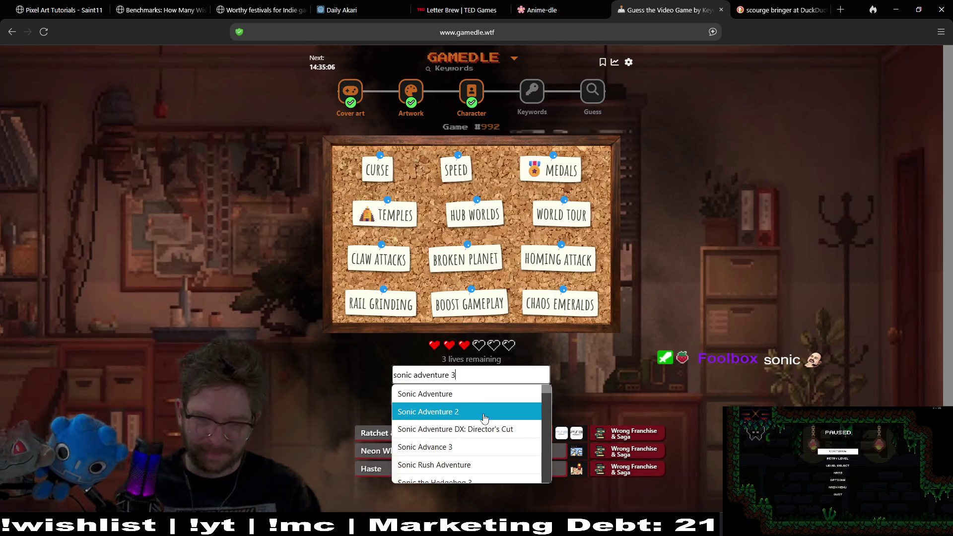
{"action": "left_click", "coordinate": [480, 449]}
{"action": "left_click_drag", "start_coordinate": [458, 371], "coordinate": [418, 379]}
{"action": "type", "text": "ad"}
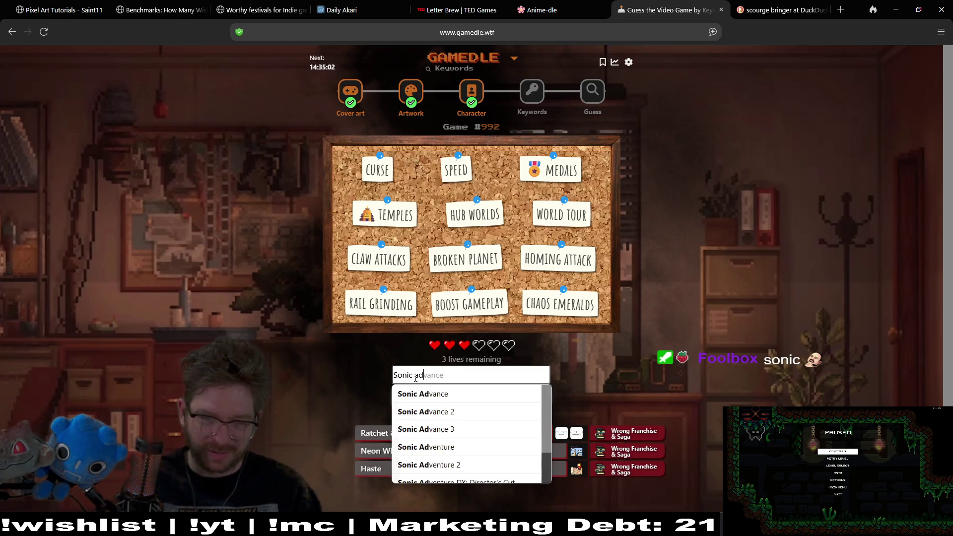
{"action": "type", "text": "venture"}
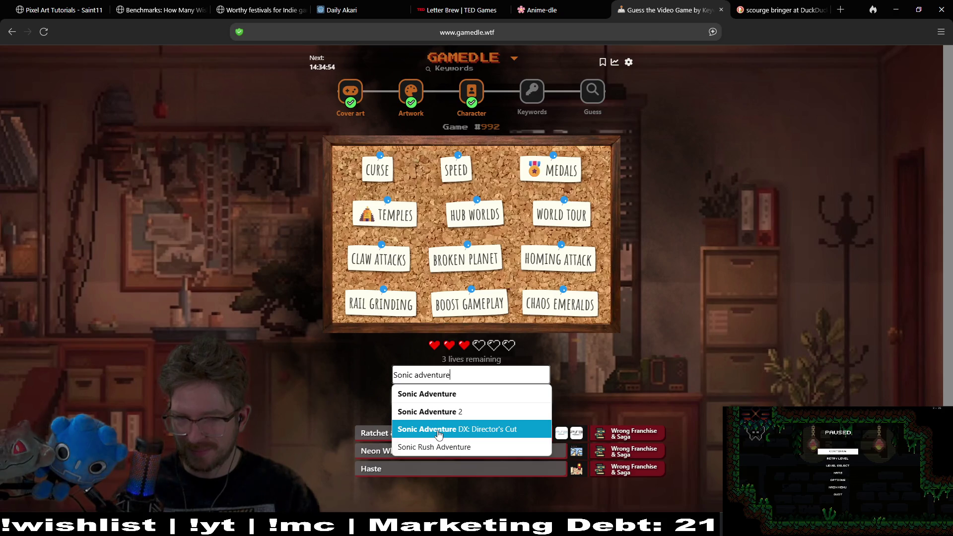
{"action": "left_click", "coordinate": [469, 412]}
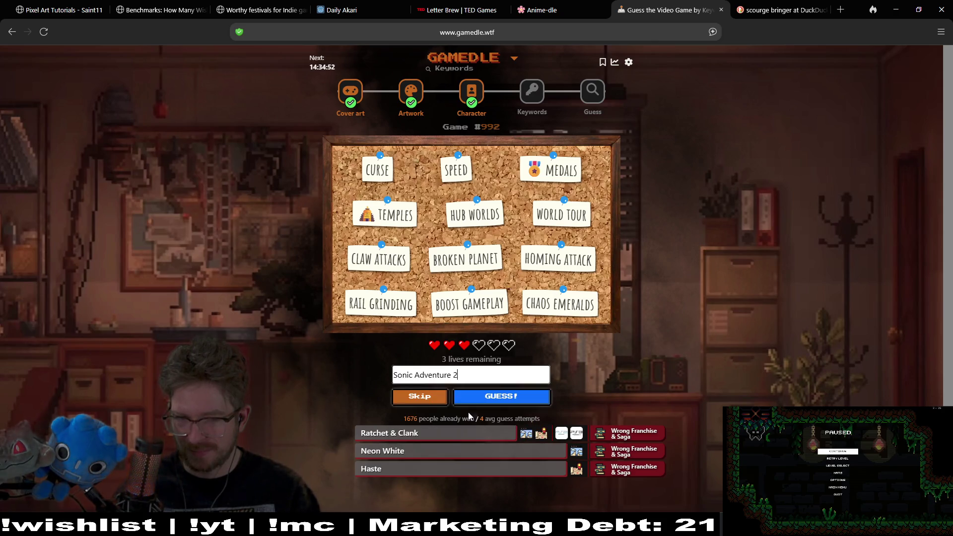
{"action": "key", "text": "BackSpace"}
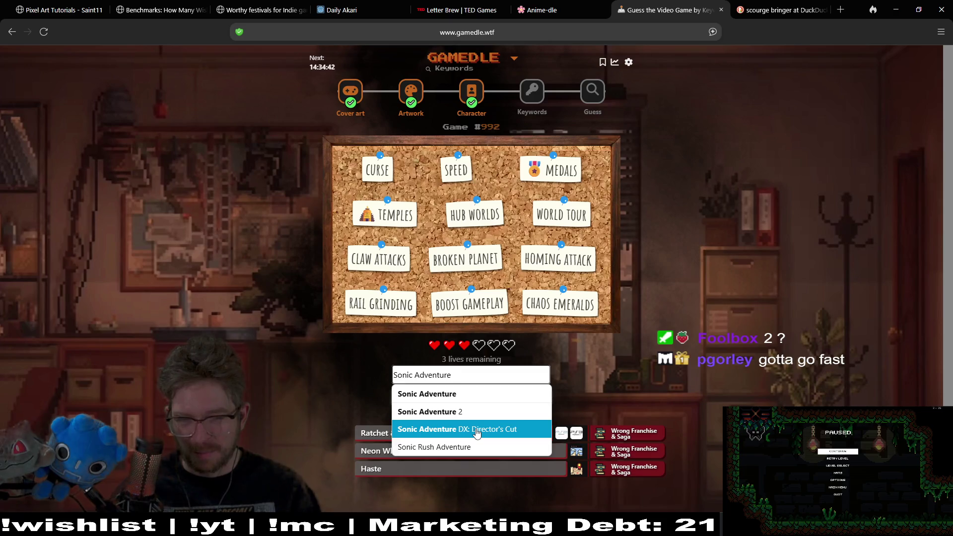
{"action": "left_click", "coordinate": [514, 413]}
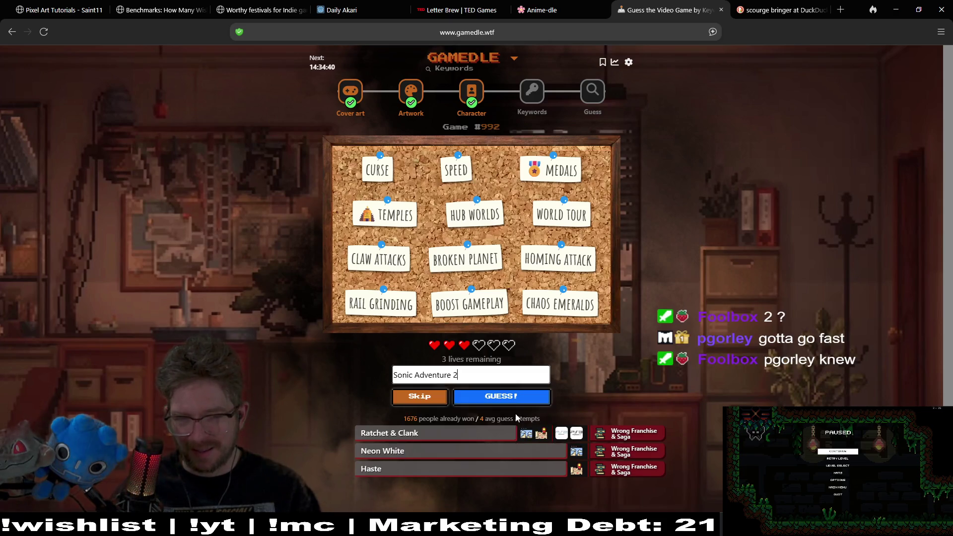
{"action": "left_click", "coordinate": [520, 399]}
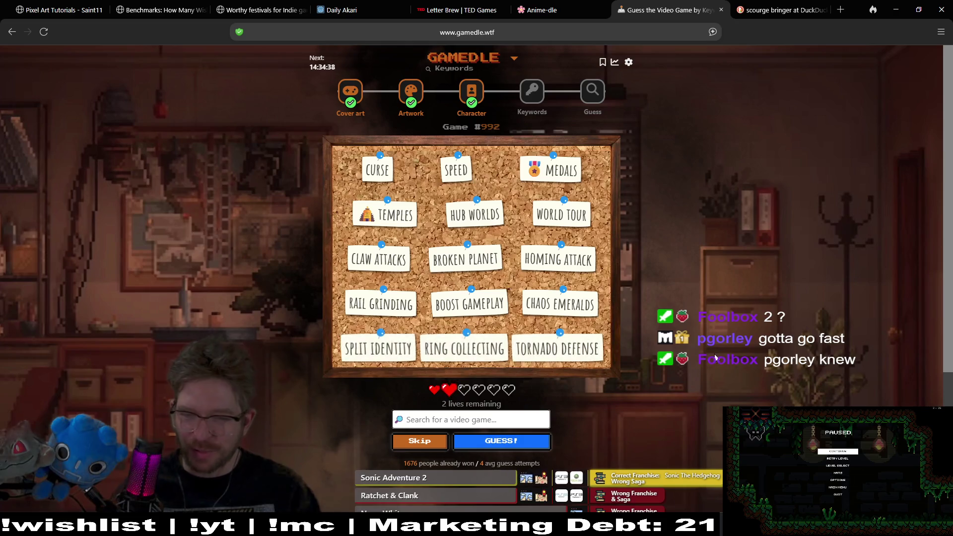
{"action": "scroll", "coordinate": [715, 381], "scroll_direction": "down", "scroll_amount": 2}
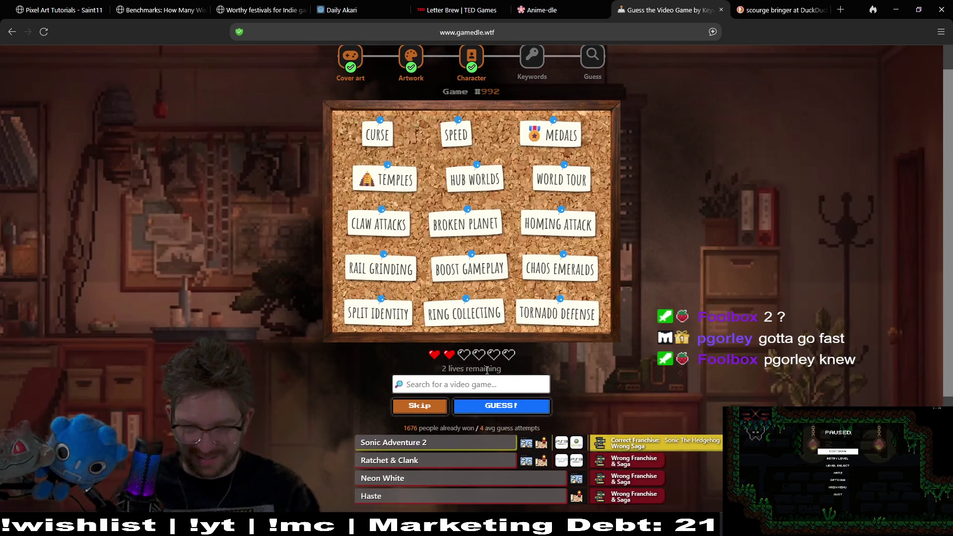
- Guess Sonic Adventure DX: Director's Cut, leaving one life and a pixelated cover clue
{"action": "left_click", "coordinate": [459, 384]}
{"action": "type", "text": "sonic"}
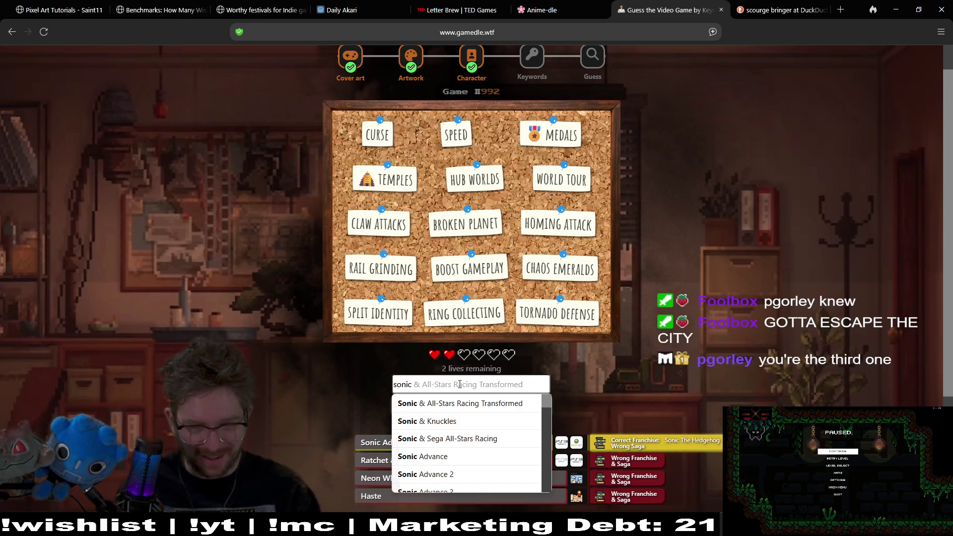
{"action": "type", "text": " ad"}
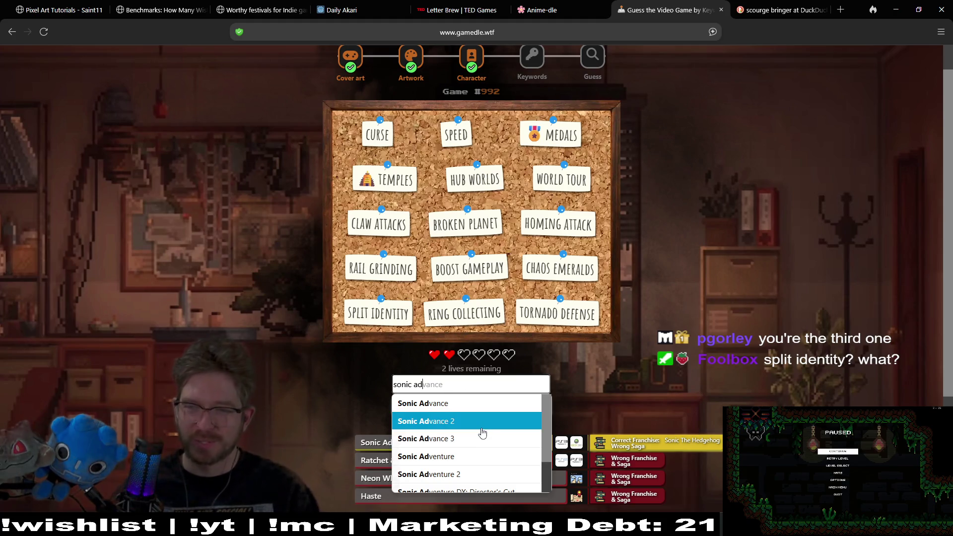
{"action": "scroll", "coordinate": [479, 457], "scroll_direction": "down", "scroll_amount": 1}
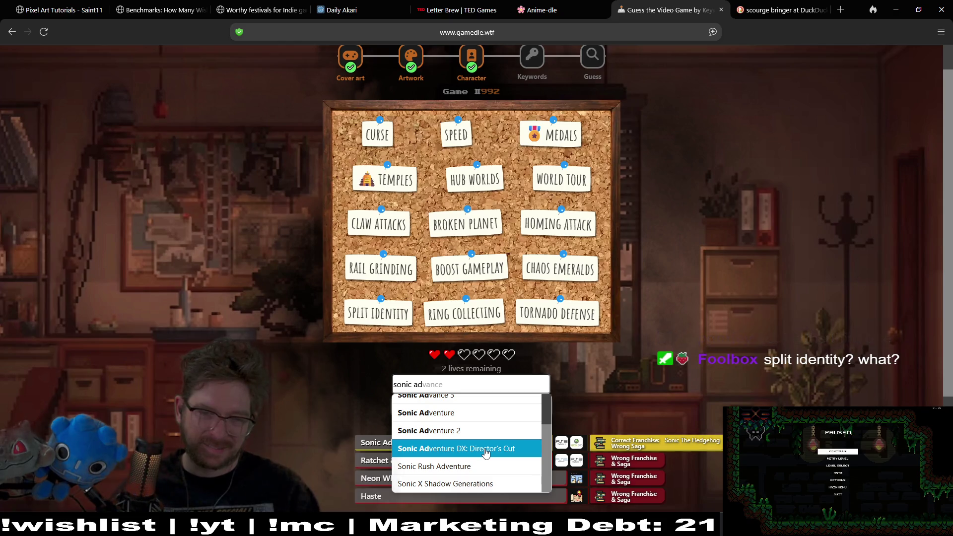
{"action": "left_click", "coordinate": [485, 449]}
{"action": "left_click", "coordinate": [516, 410]}
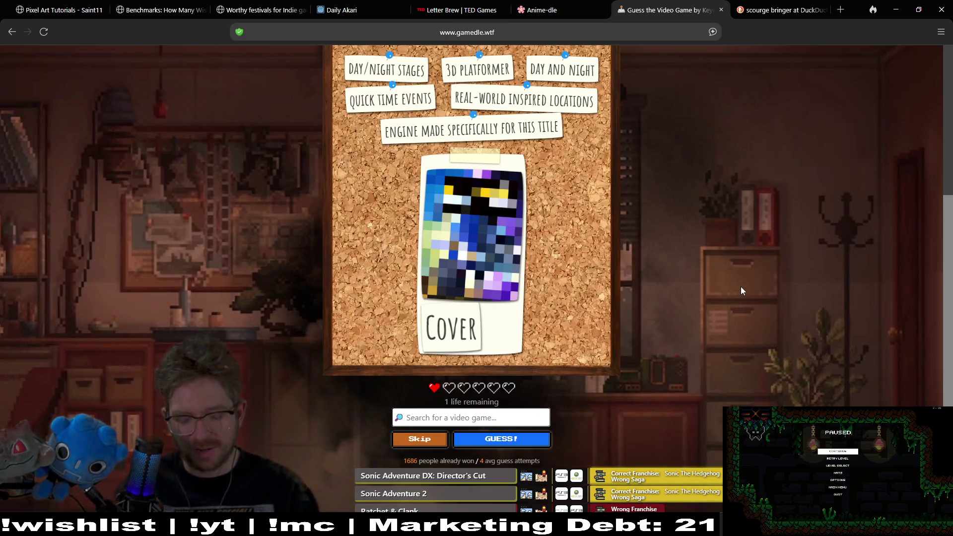
- Fill the guess box with Sonic Advance 3 as the next title
{"action": "type", "text": "sonic "}
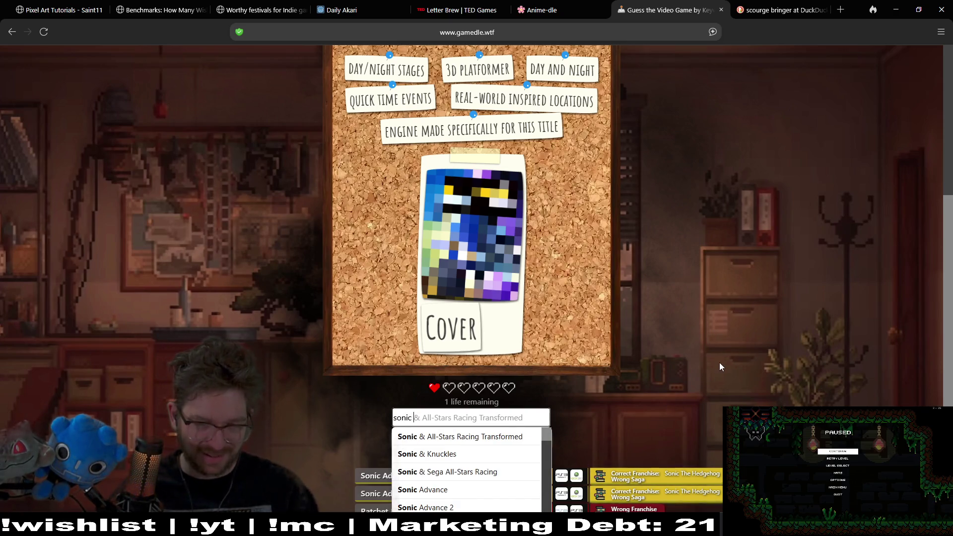
{"action": "type", "text": "adve"}
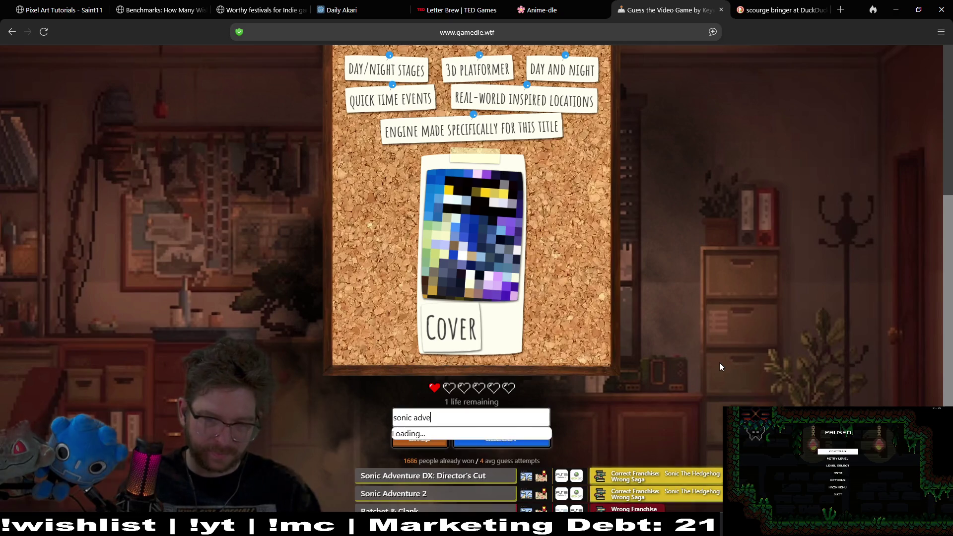
{"action": "type", "text": "nture"}
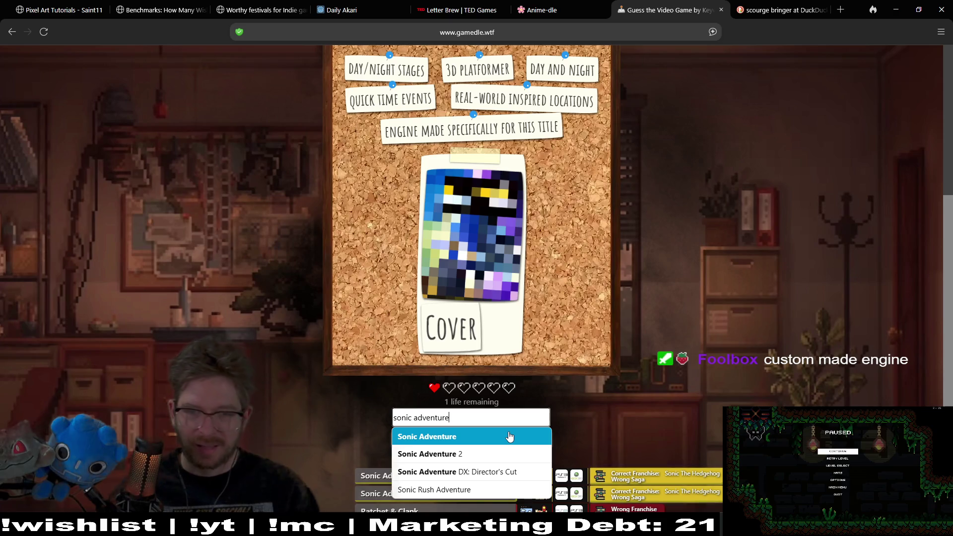
{"action": "left_click", "coordinate": [467, 411]}
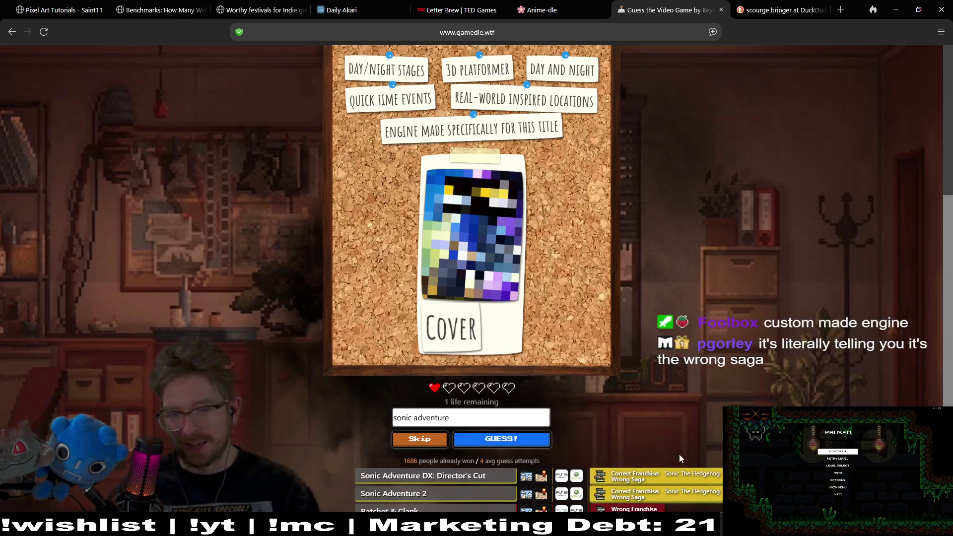
{"action": "left_click_drag", "start_coordinate": [467, 411], "coordinate": [415, 417]}
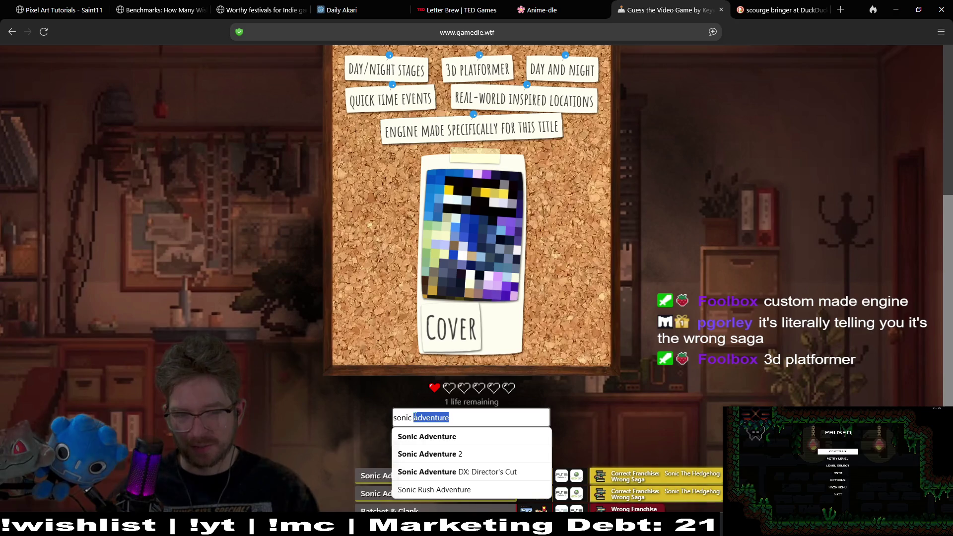
{"action": "type", "text": "ad"}
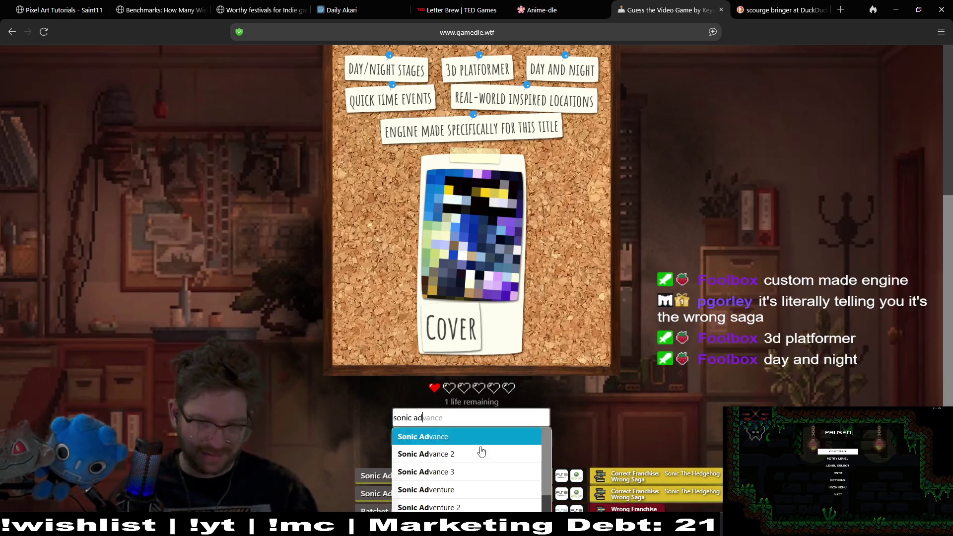
{"action": "left_click", "coordinate": [475, 474]}
- Submit Sonic Advance 3 as the final guess and review the Game Over screen showing Sonic Unleashed (2008)
{"action": "left_click", "coordinate": [514, 446]}
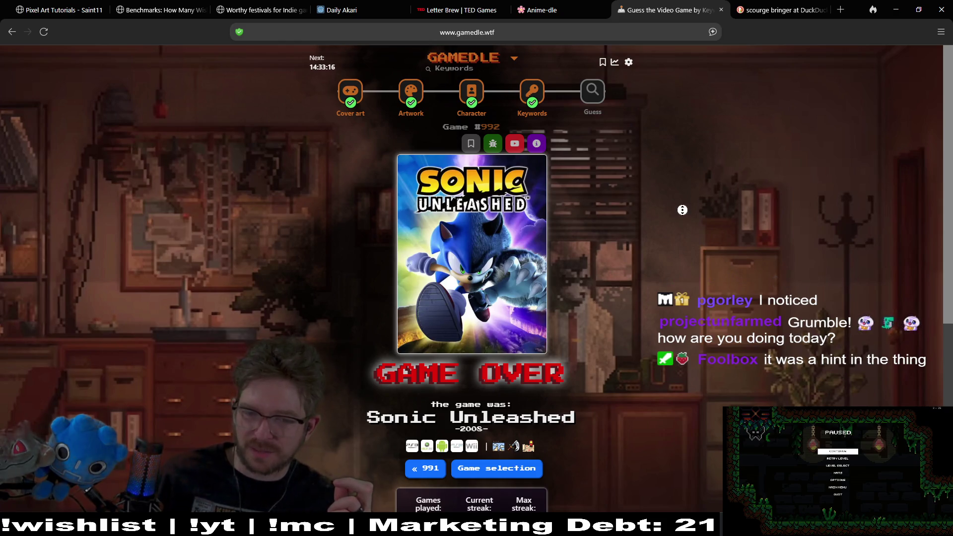
{"action": "scroll", "coordinate": [684, 234], "scroll_direction": "down", "scroll_amount": 2}
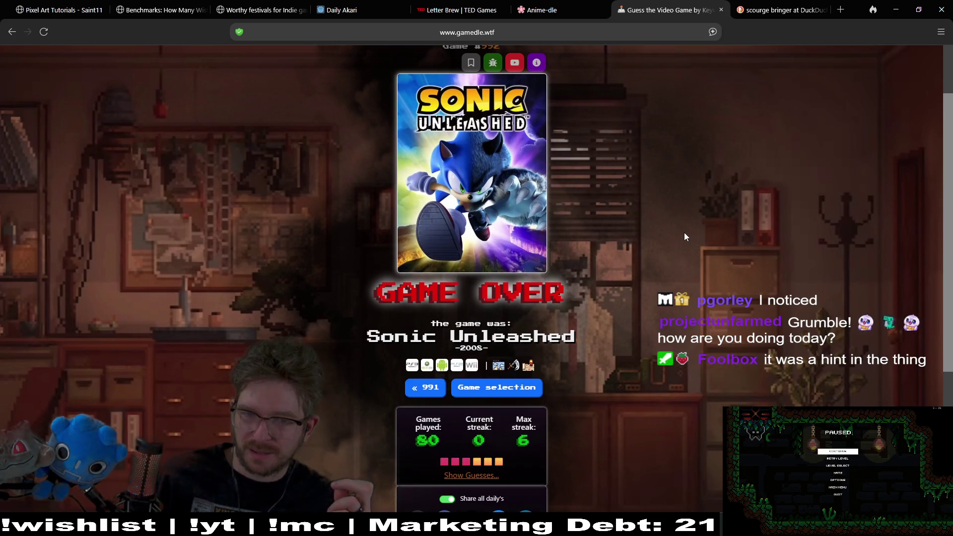
{"action": "scroll", "coordinate": [687, 198], "scroll_direction": "up", "scroll_amount": 2}
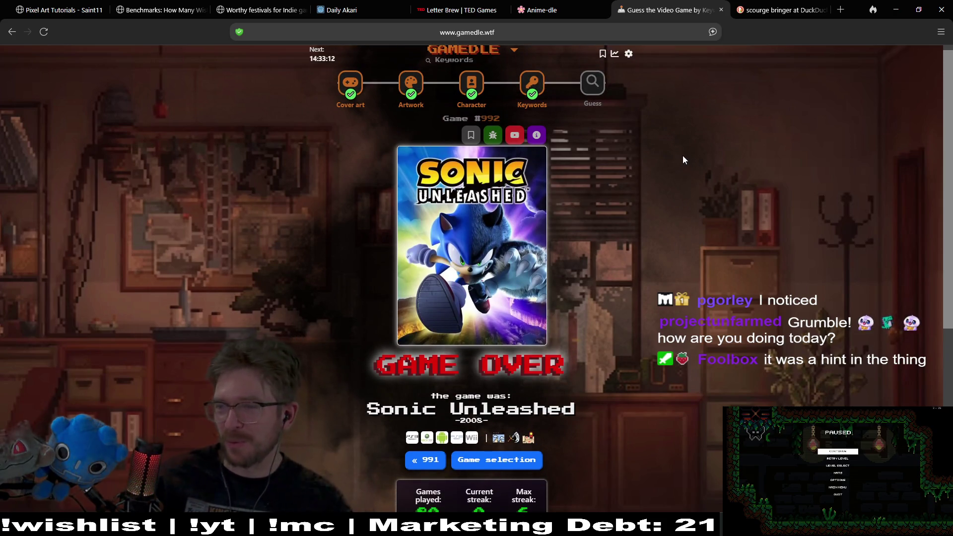
- Switch Gamedle to Guess mode and guess Stellar Blade first
{"action": "left_click", "coordinate": [592, 84]}
{"action": "left_click", "coordinate": [506, 219]}
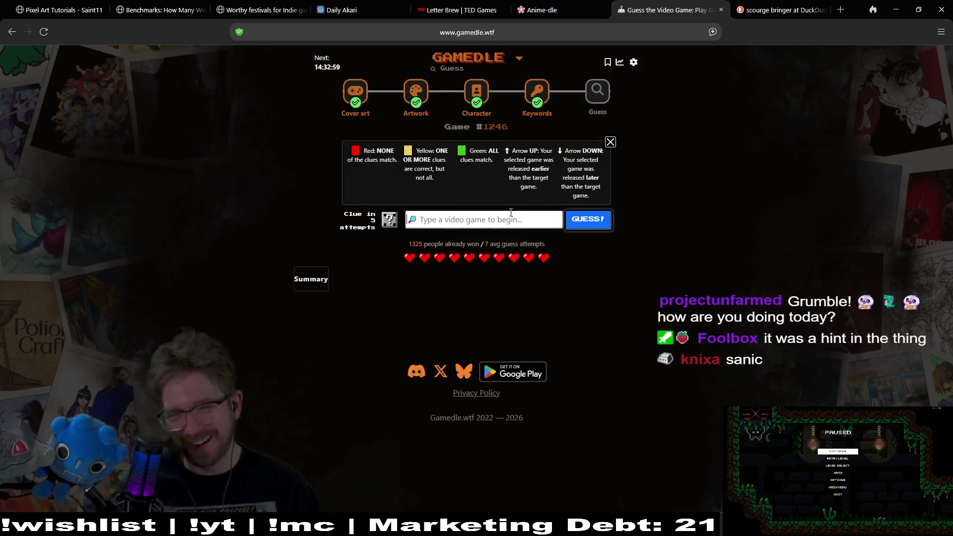
{"action": "type", "text": "stellar"}
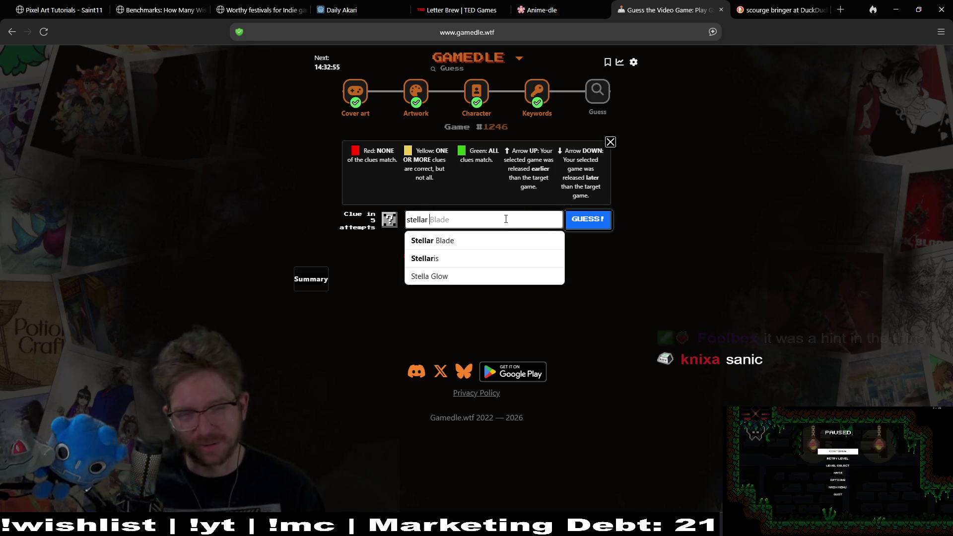
{"action": "left_click", "coordinate": [556, 240]}
{"action": "left_click", "coordinate": [600, 227]}
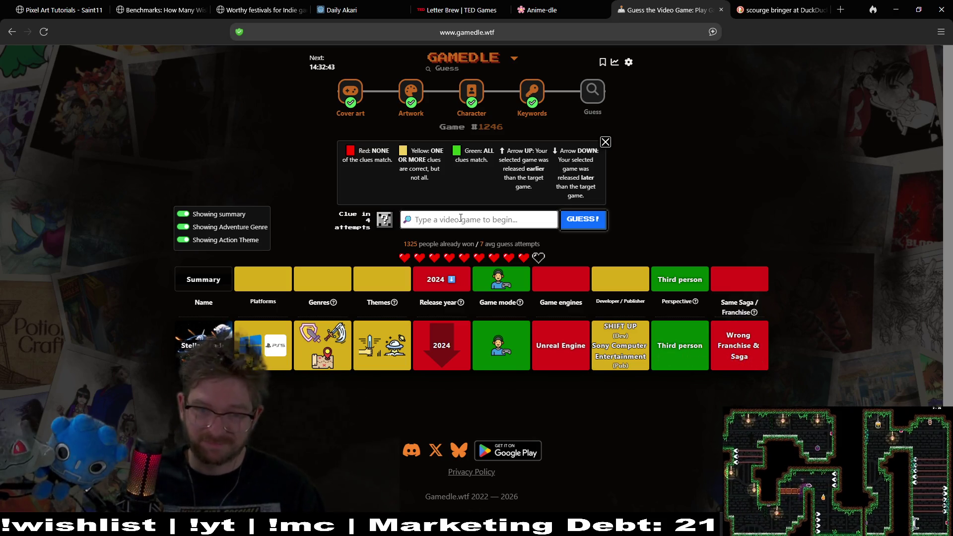
- Guess God of War, matching the 2018 release and in-house engine, then type 'hori'
{"action": "type", "text": "god of war"}
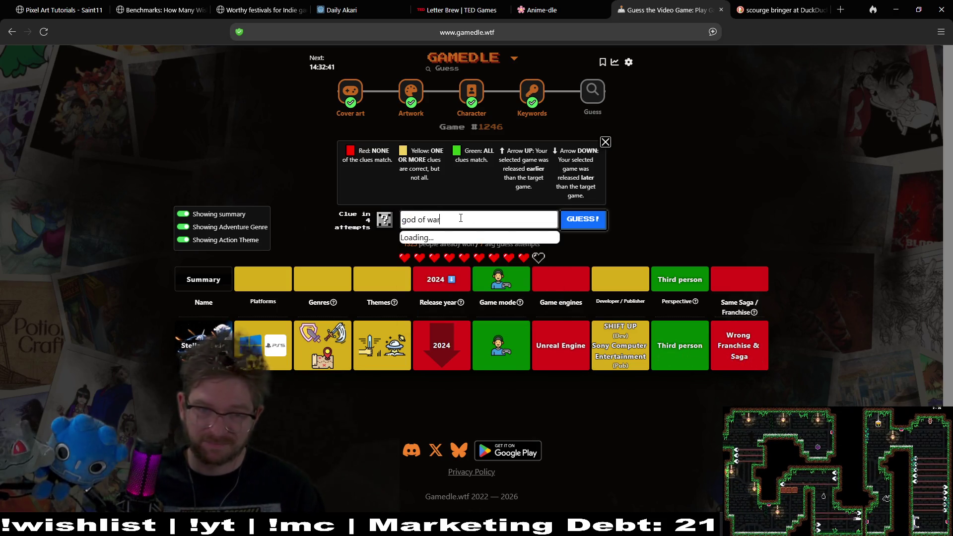
{"action": "left_click", "coordinate": [487, 274]}
{"action": "left_click", "coordinate": [584, 219]}
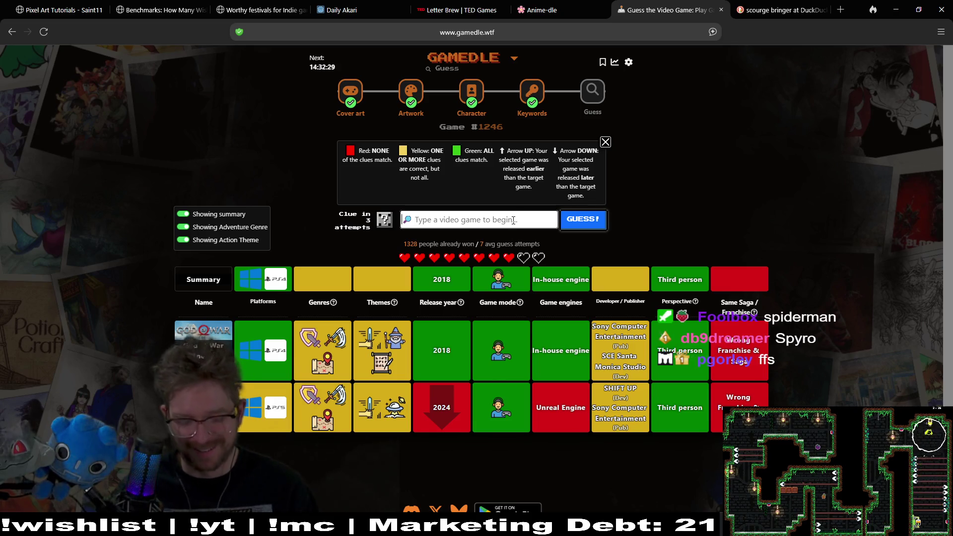
{"action": "type", "text": "hori"}
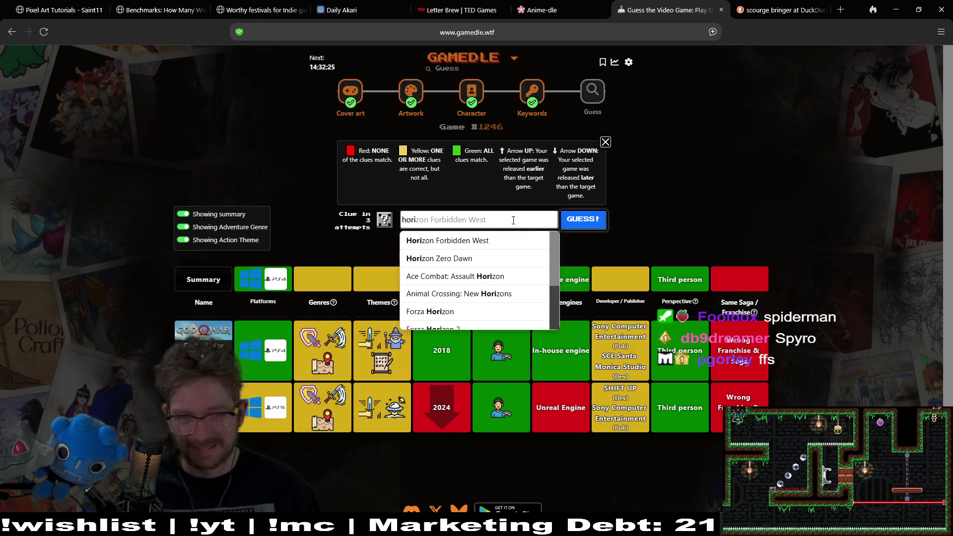
- Guess Horizon Zero Dawn (2017, Decima), then select Marvel's Spider-Man as the next guess
{"action": "left_click", "coordinate": [497, 258]}
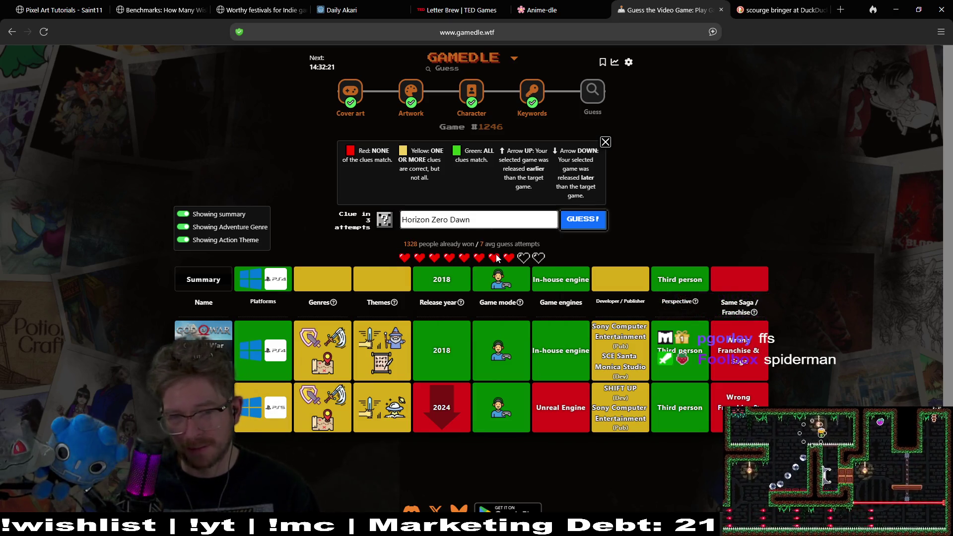
{"action": "left_click", "coordinate": [584, 229]}
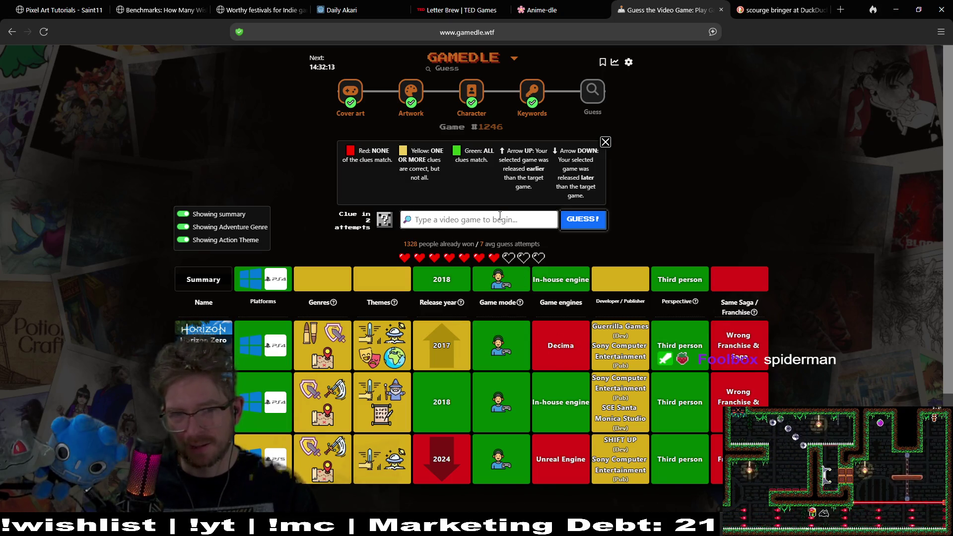
{"action": "type", "text": "spide"}
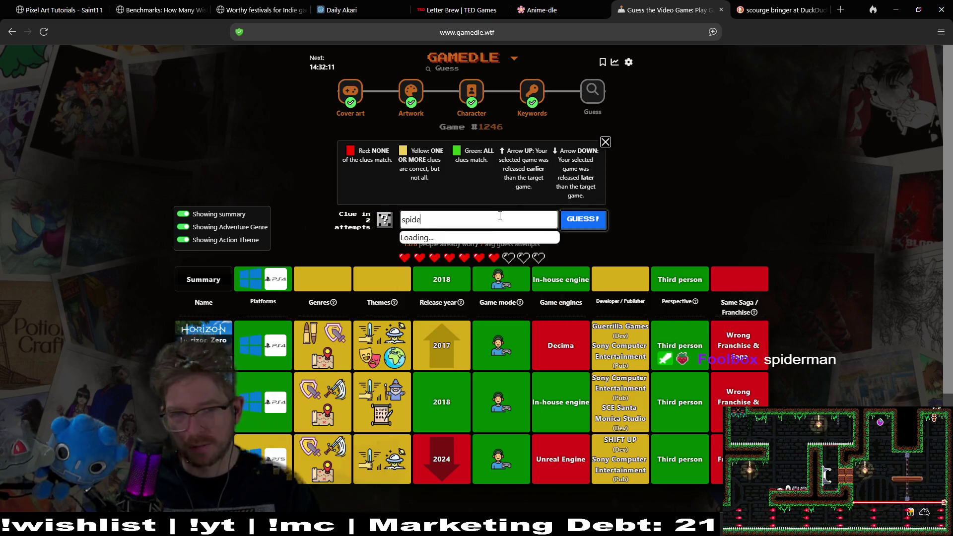
{"action": "type", "text": "r-man"}
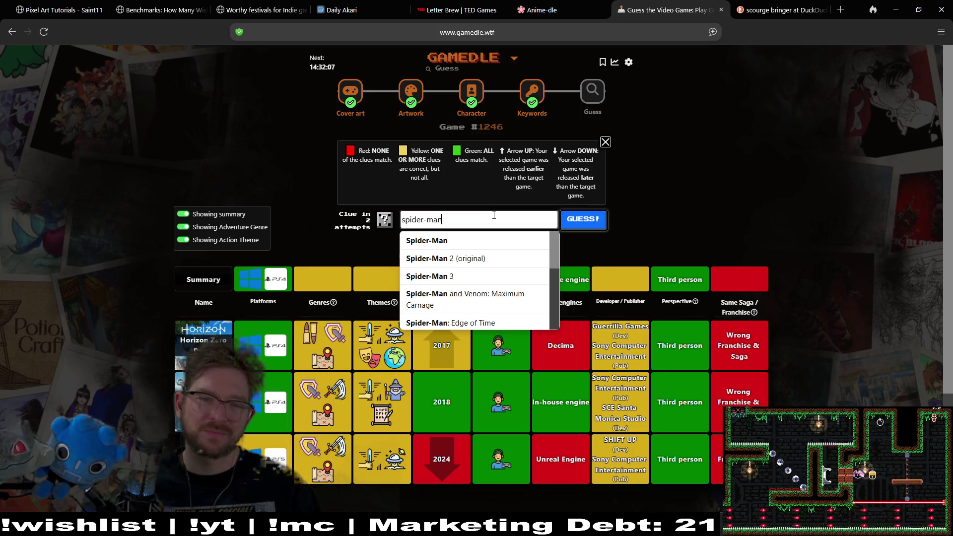
{"action": "scroll", "coordinate": [496, 307], "scroll_direction": "down", "scroll_amount": 3}
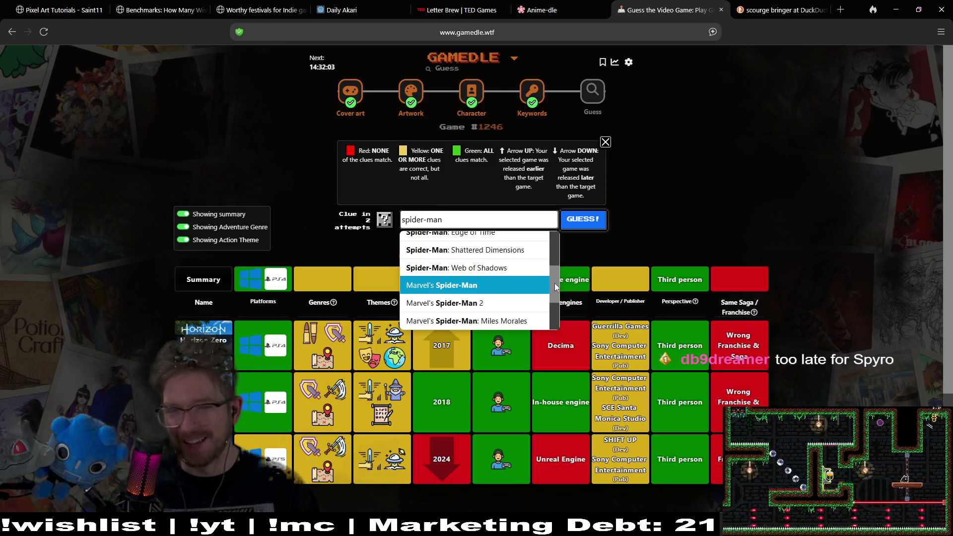
{"action": "scroll", "coordinate": [522, 288], "scroll_direction": "down", "scroll_amount": 3}
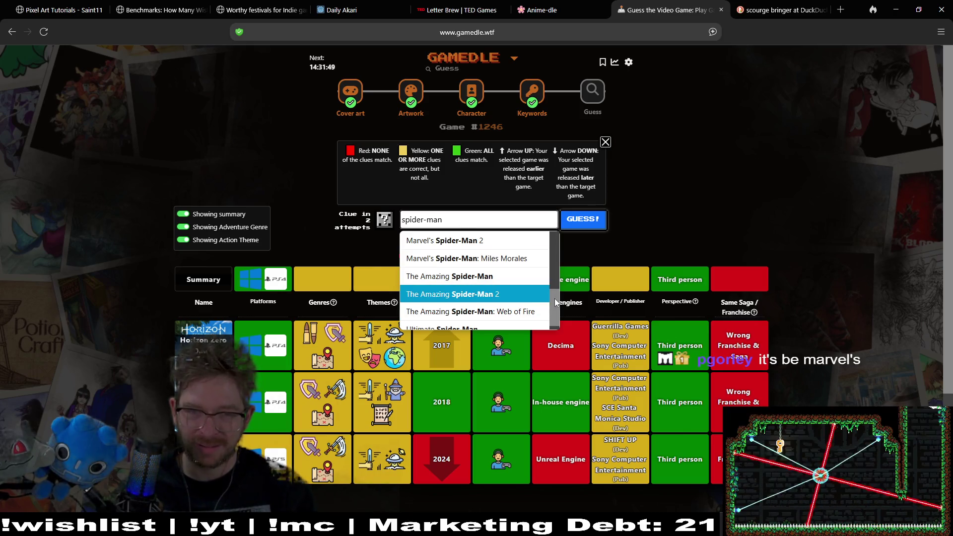
{"action": "scroll", "coordinate": [558, 301], "scroll_direction": "up", "scroll_amount": 2}
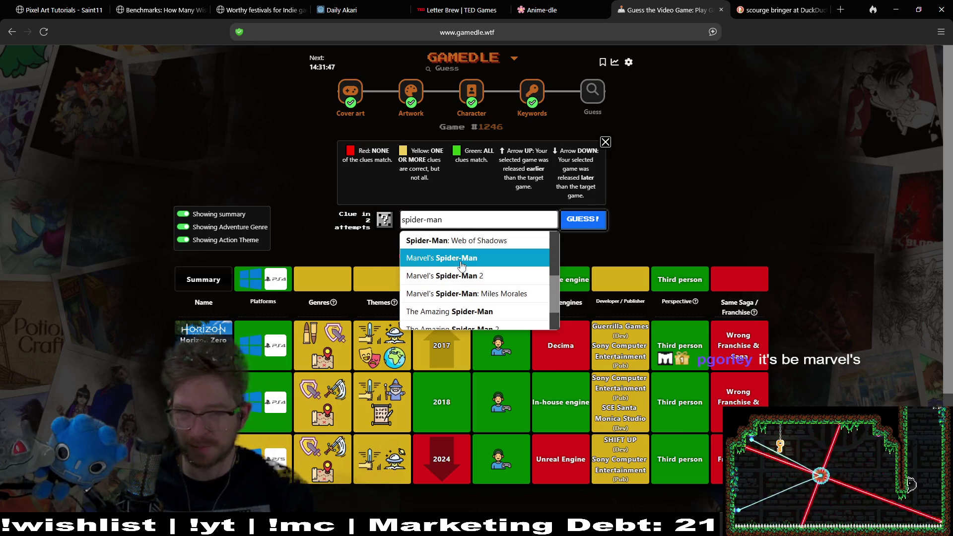
{"action": "left_click", "coordinate": [460, 258]}
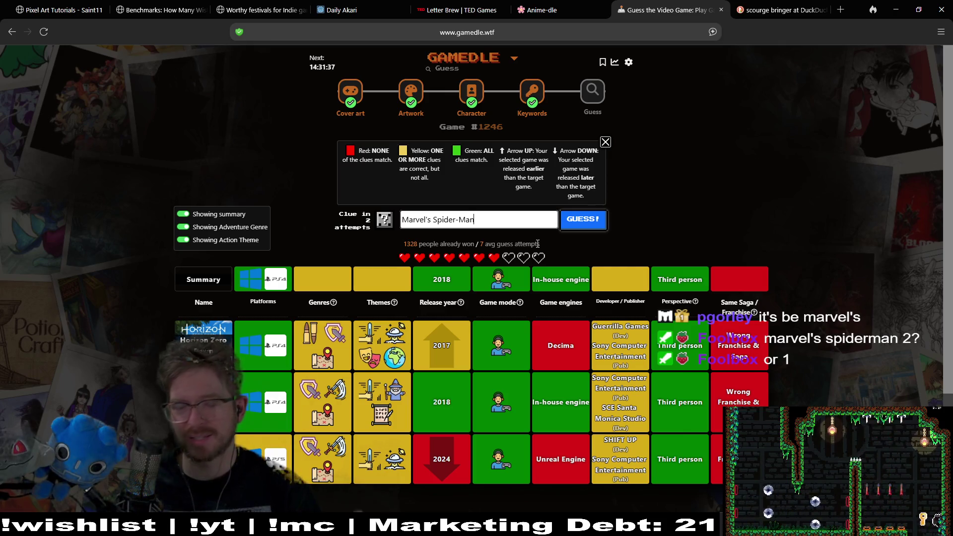
- Submit Marvel's Spider-Man (2018, Insomniac Engine), then guess Ghost of Tsushima
{"action": "left_click", "coordinate": [568, 226]}
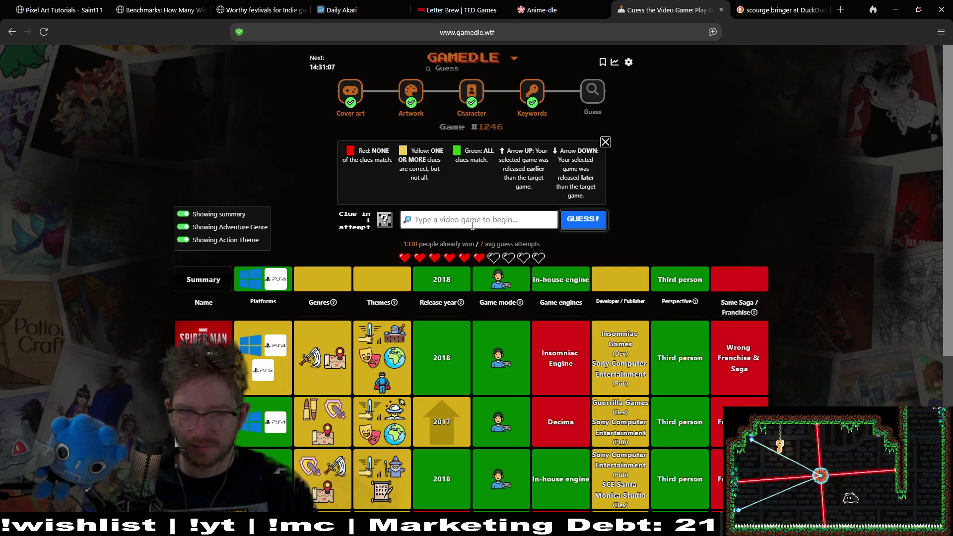
{"action": "type", "text": "ghost of"}
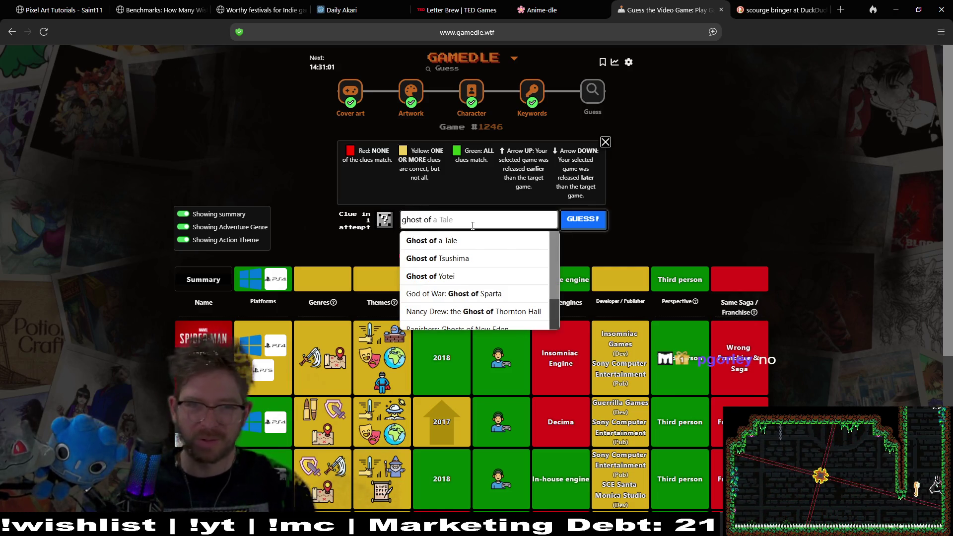
{"action": "left_click", "coordinate": [461, 261]}
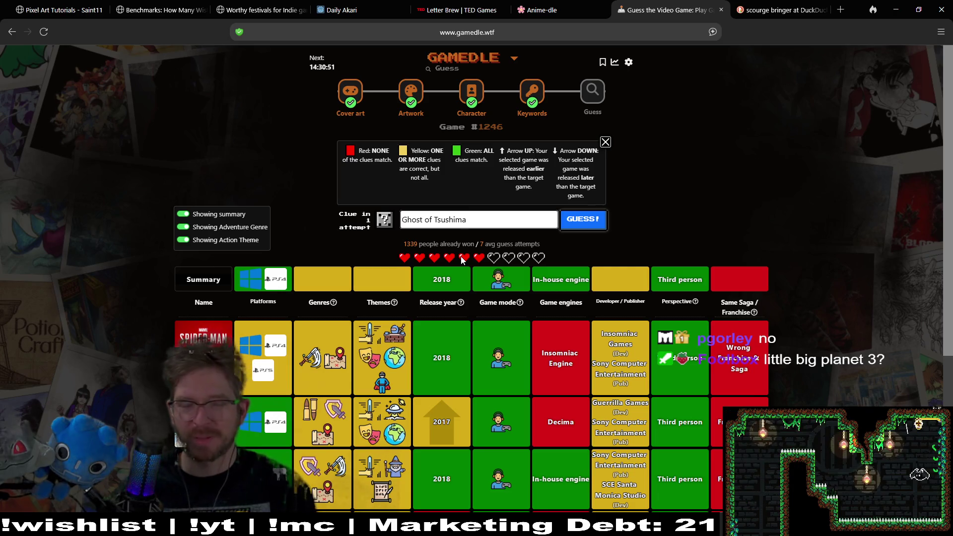
{"action": "mouse_move", "coordinate": [495, 290]}
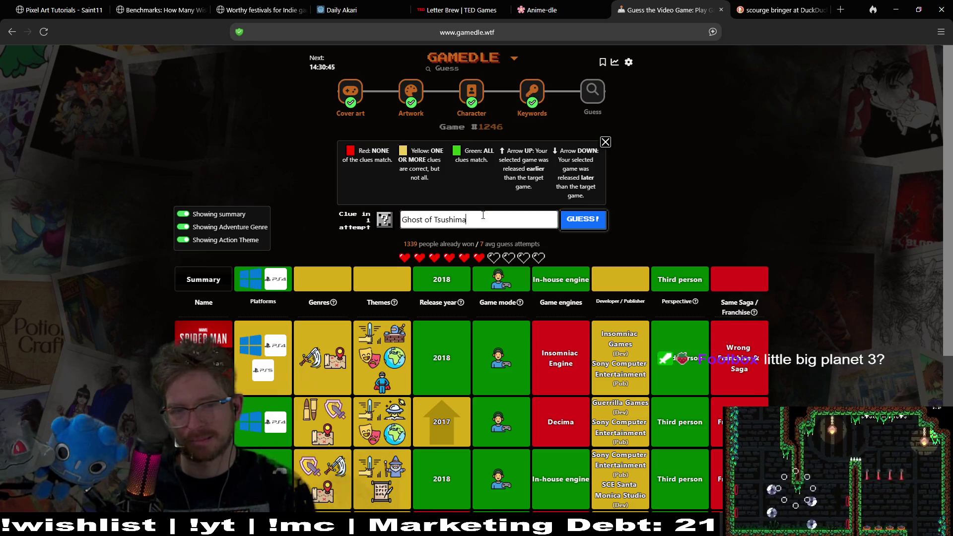
{"action": "mouse_move", "coordinate": [392, 402]}
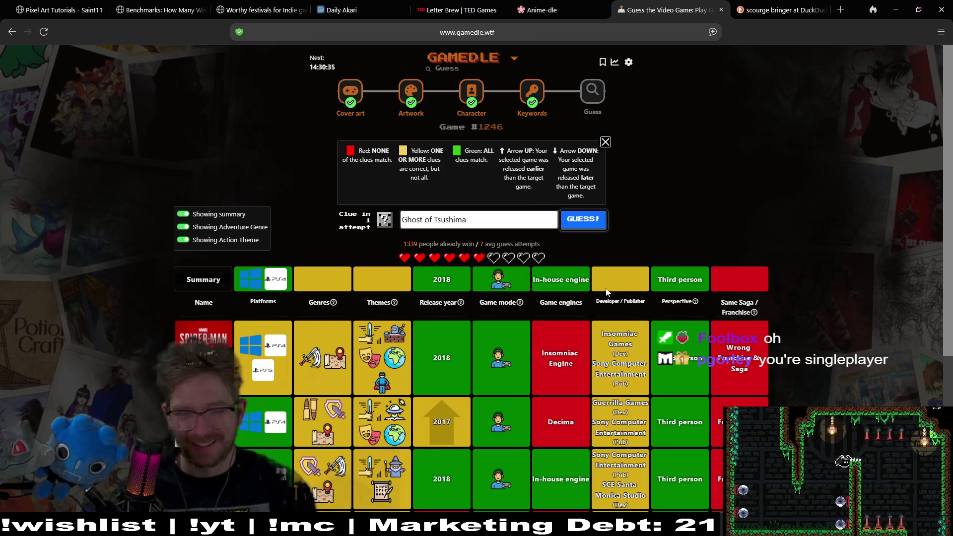
{"action": "left_click", "coordinate": [588, 221]}
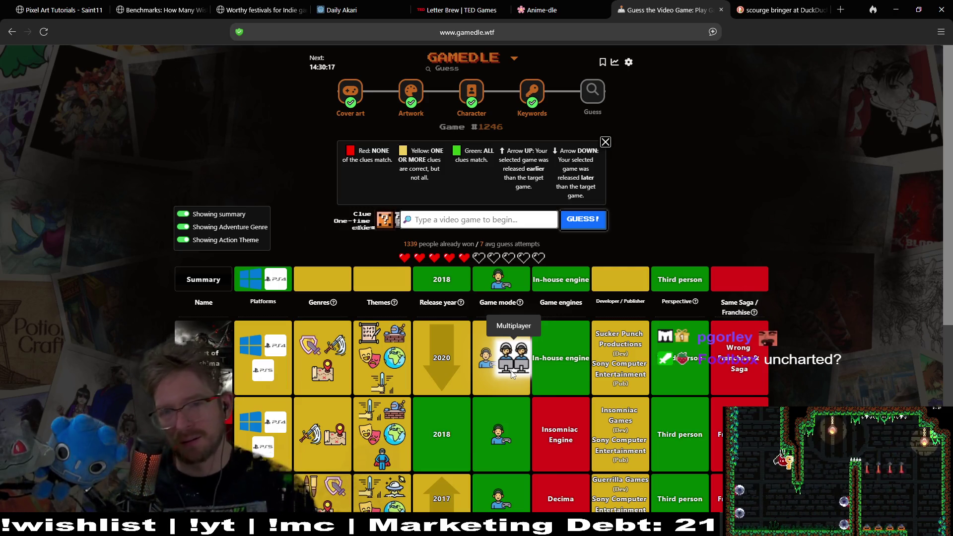
- Spend a heart on the one-time clue to add a row showing the target game's themes
{"action": "left_click", "coordinate": [383, 221]}
{"action": "left_click", "coordinate": [520, 330]}
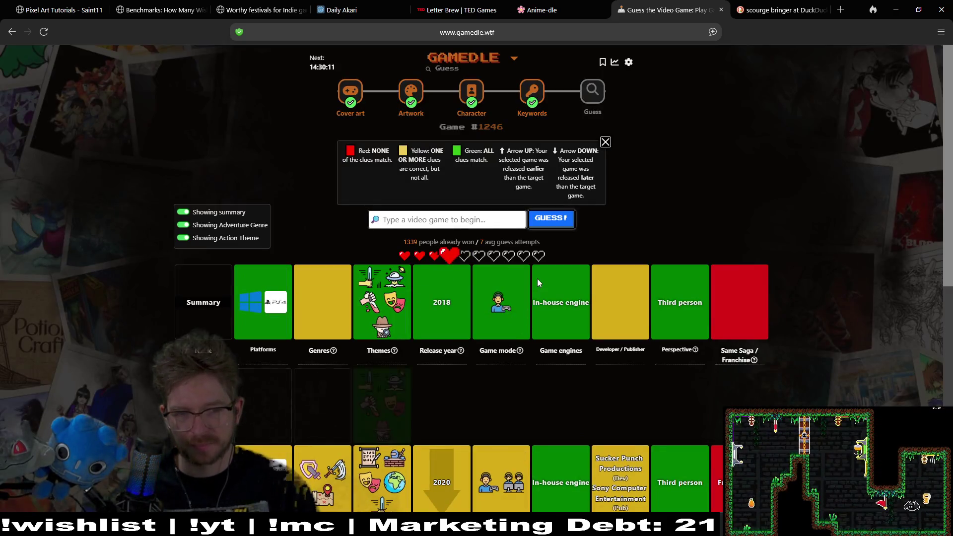
{"action": "mouse_move", "coordinate": [382, 326]}
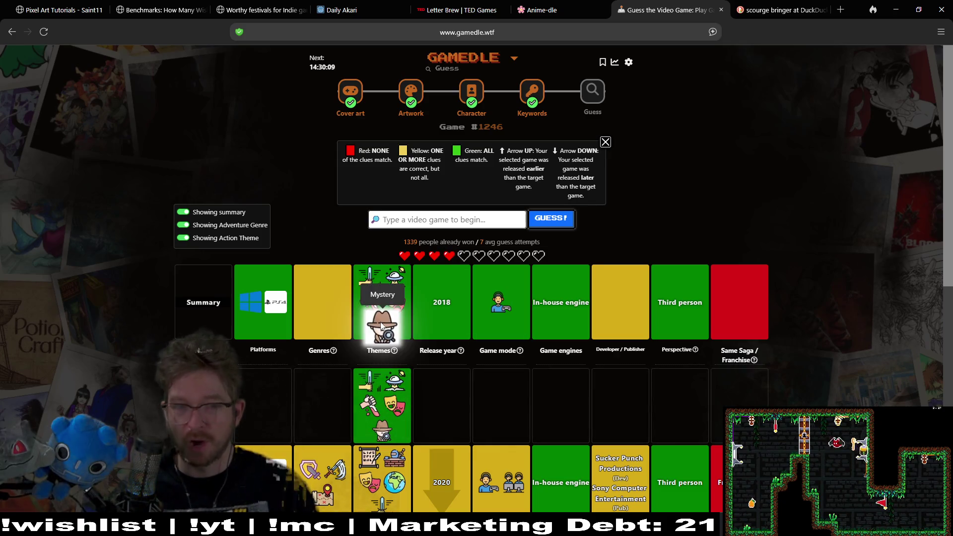
{"action": "mouse_move", "coordinate": [397, 285]}
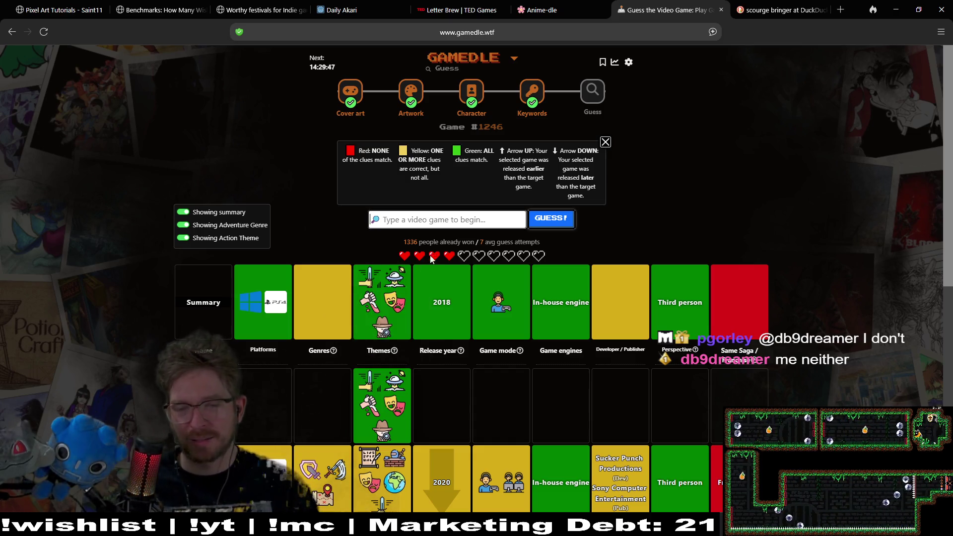
{"action": "left_click", "coordinate": [463, 219]}
{"action": "type", "text": "uncharte"}
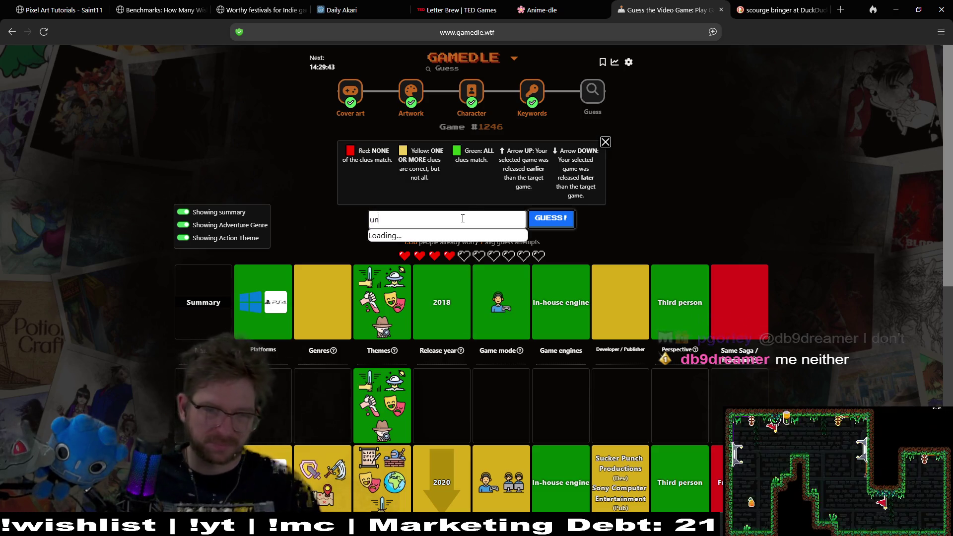
{"action": "type", "text": "d"}
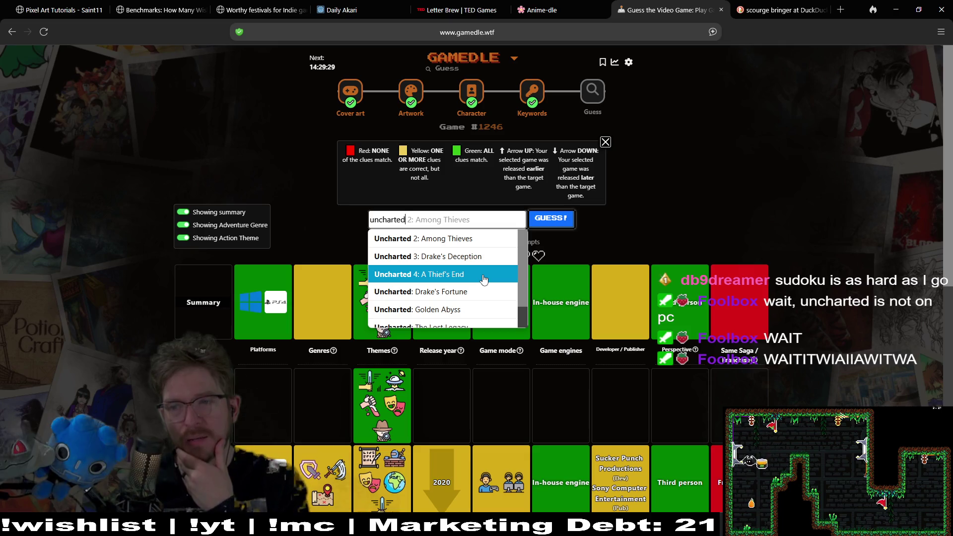
{"action": "left_click", "coordinate": [473, 217]}
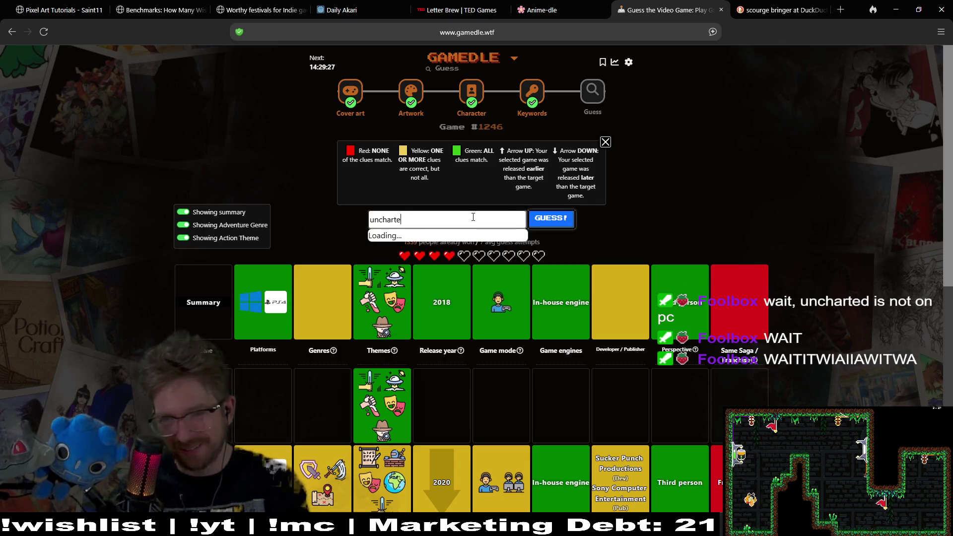
{"action": "key", "text": "BackSpace"}
{"action": "key", "text": "BackSpace"}
{"action": "key", "text": "BackSpace"}
{"action": "key", "text": "BackSpace"}
{"action": "key", "text": "BackSpace"}
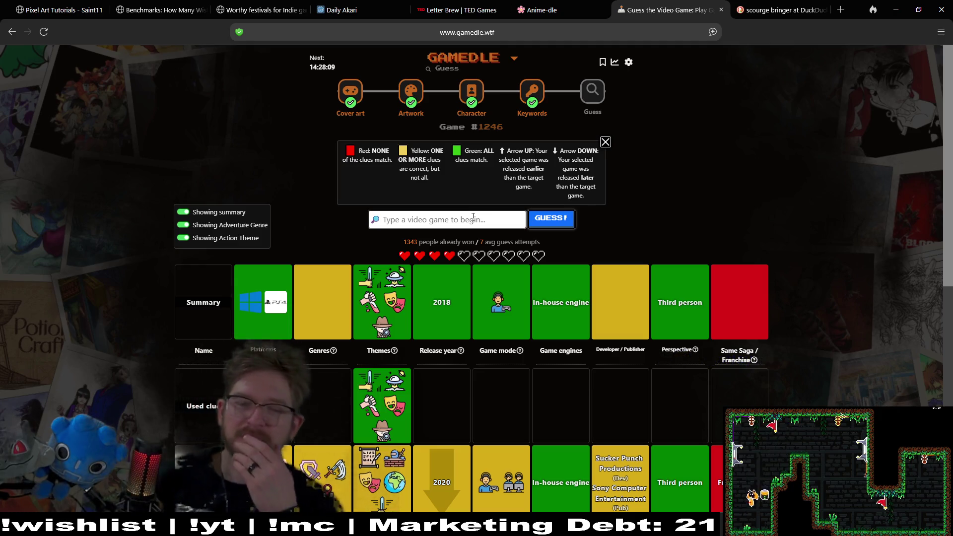
{"action": "scroll", "coordinate": [575, 204], "scroll_direction": "down", "scroll_amount": 8}
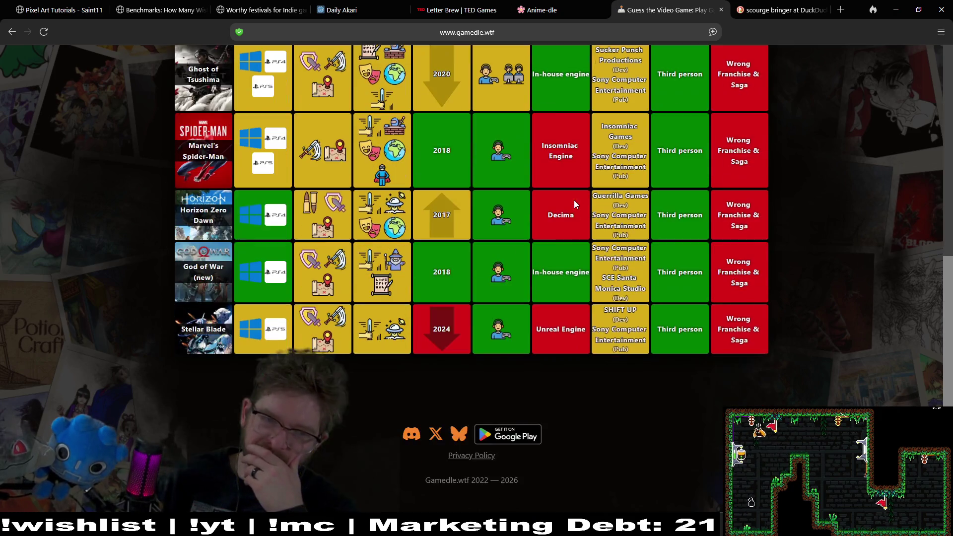
{"action": "scroll", "coordinate": [884, 227], "scroll_direction": "up", "scroll_amount": 2}
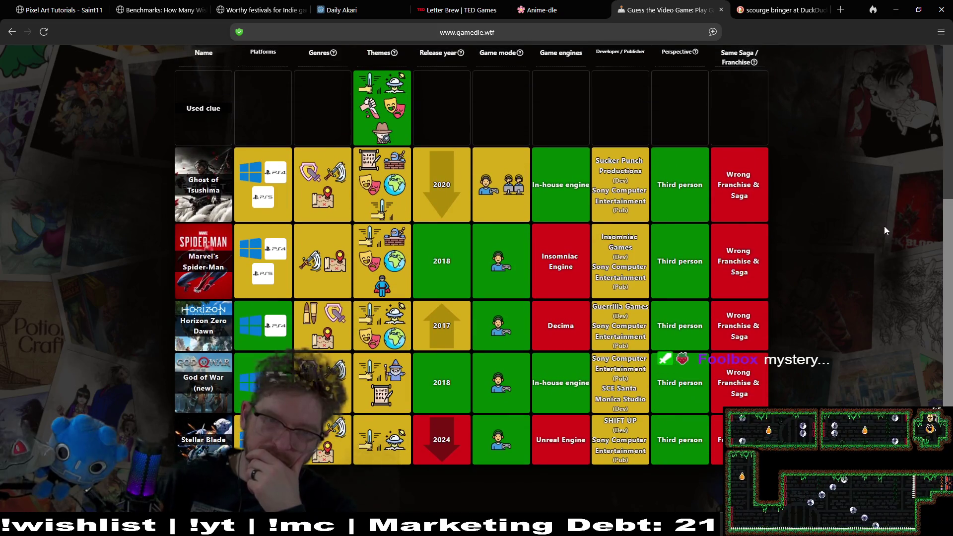
{"action": "mouse_move", "coordinate": [342, 172]}
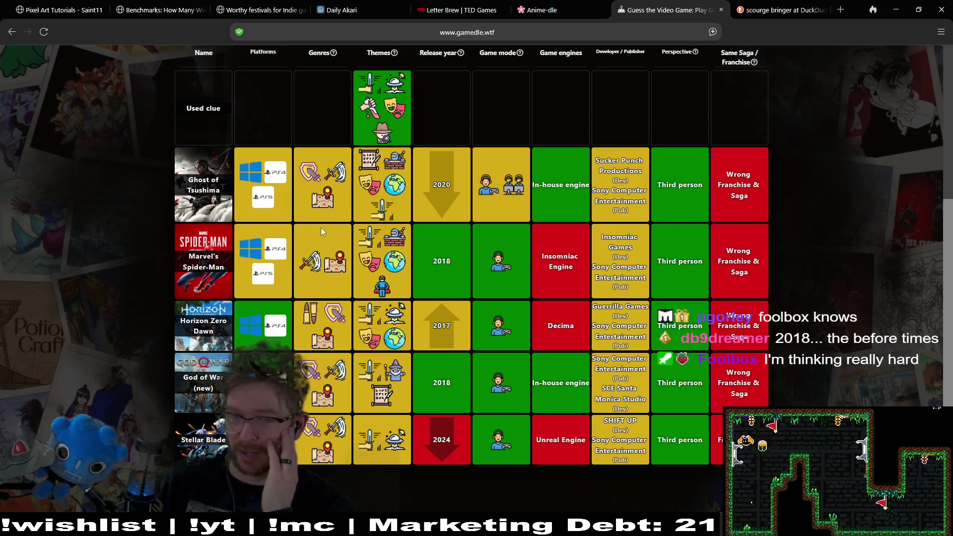
{"action": "scroll", "coordinate": [320, 231], "scroll_direction": "up", "scroll_amount": 5}
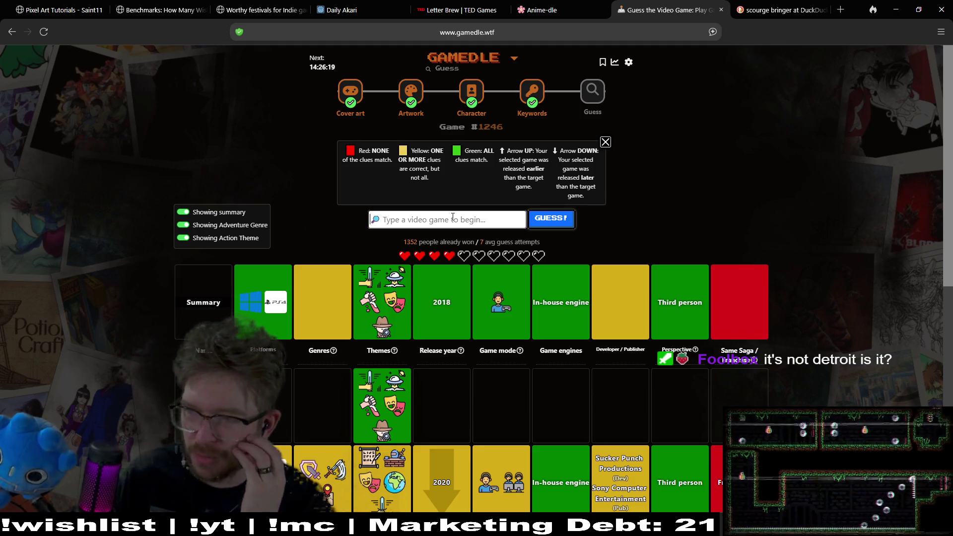
- Guess Detroit: Become Human, solving Gamedle Game #1246
{"action": "type", "text": "detroi"}
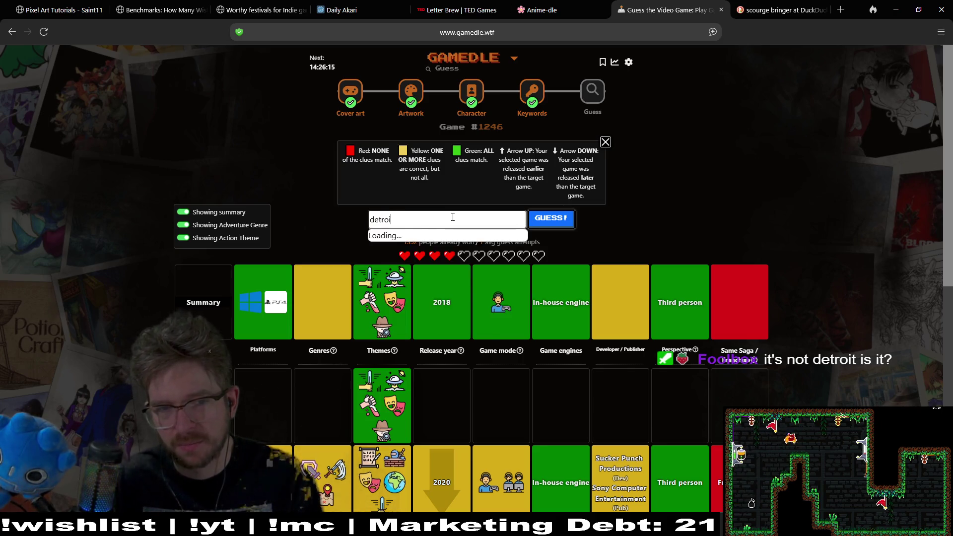
{"action": "left_click", "coordinate": [437, 239]}
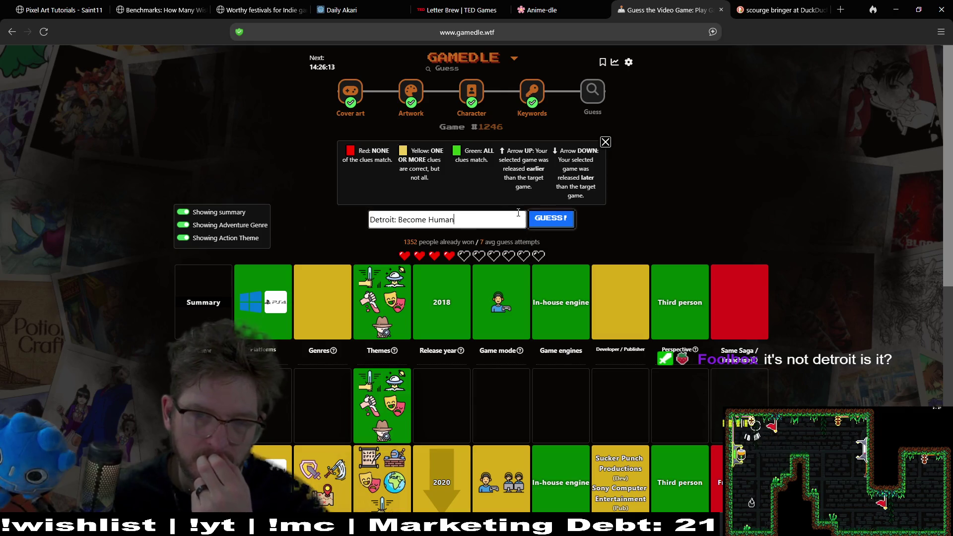
{"action": "left_click", "coordinate": [567, 222]}
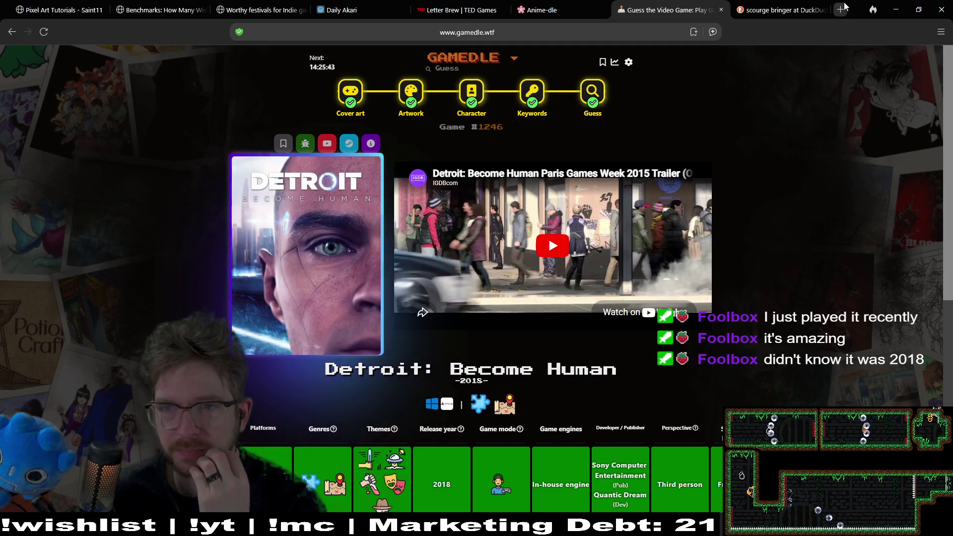
- Minimize the browser and zoom out to centre the whole frog sprite in Aseprite
{"action": "left_click", "coordinate": [896, 9]}
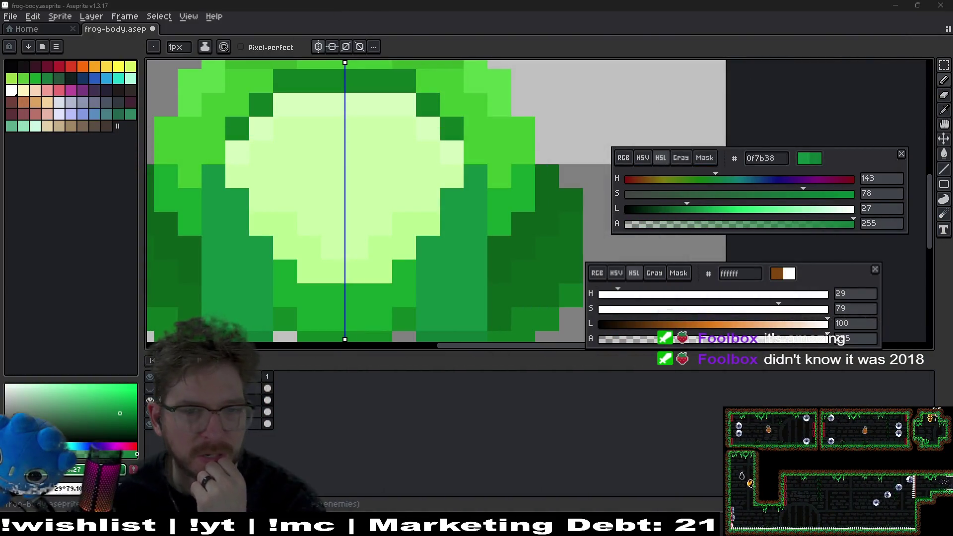
{"action": "scroll", "coordinate": [451, 258], "scroll_direction": "down", "scroll_amount": 2}
{"action": "left_click_drag", "start_coordinate": [454, 225], "coordinate": [510, 252]}
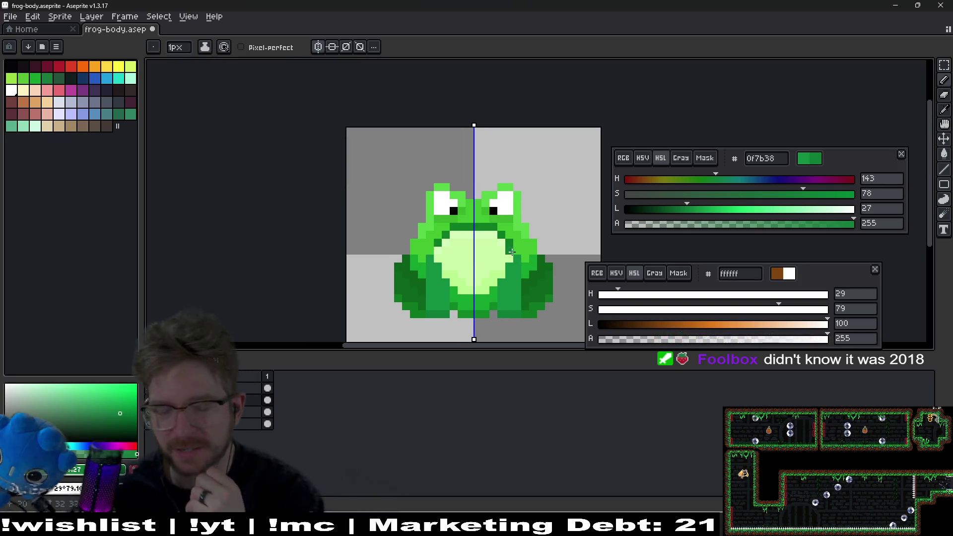
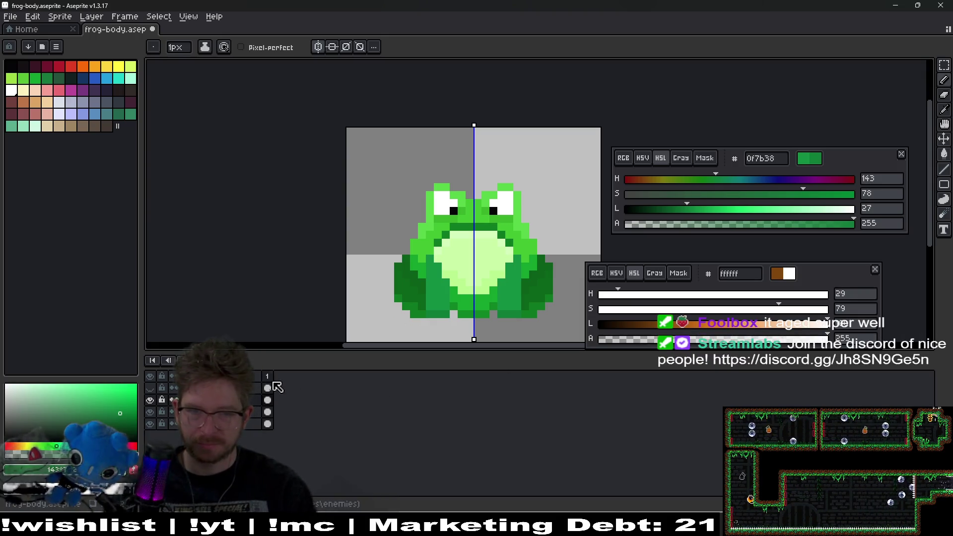
- Toggle the frog's black outline layer on and off to compare, then zoom out to the whole frog
{"action": "left_click", "coordinate": [152, 388]}
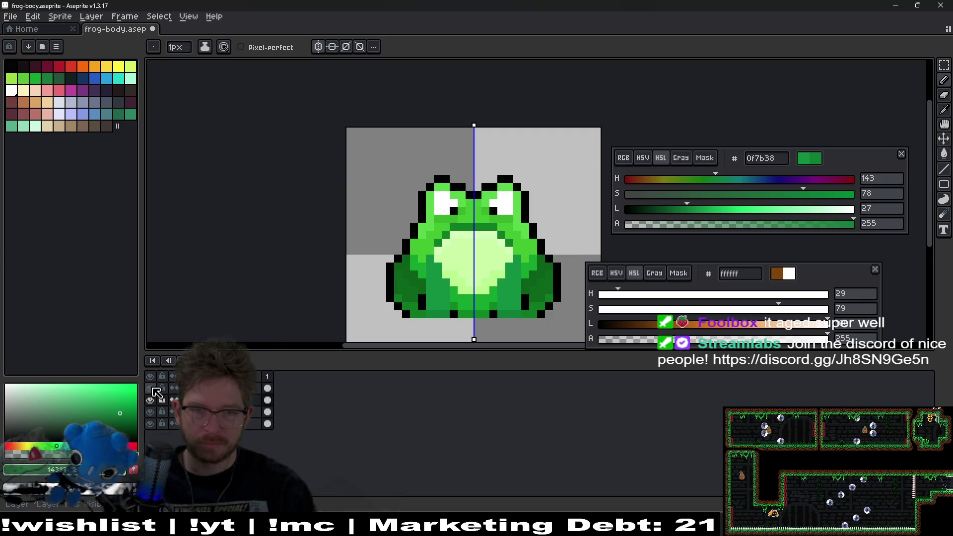
{"action": "left_click", "coordinate": [152, 389]}
{"action": "left_click", "coordinate": [151, 389]}
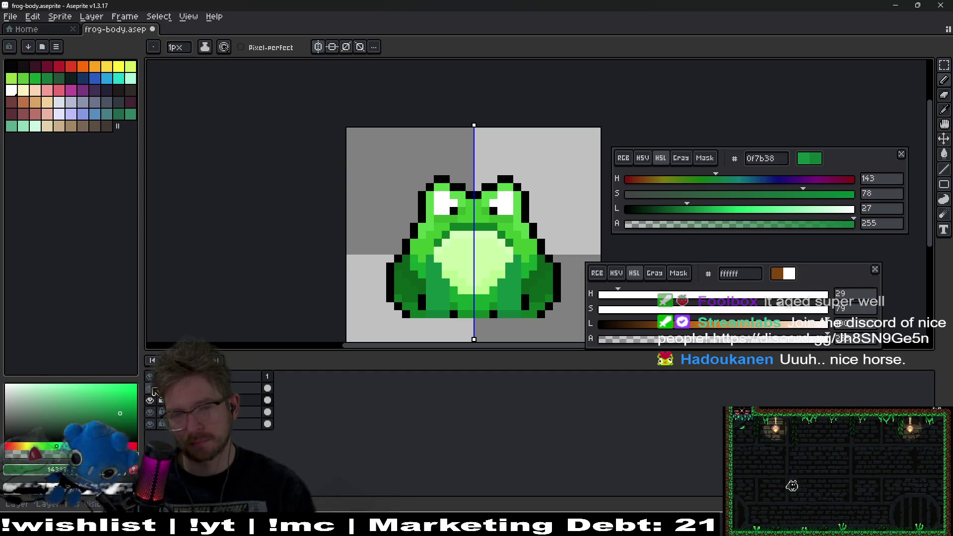
{"action": "left_click", "coordinate": [152, 389]}
{"action": "left_click", "coordinate": [151, 388]}
{"action": "left_click", "coordinate": [152, 389]}
{"action": "left_click", "coordinate": [151, 389]}
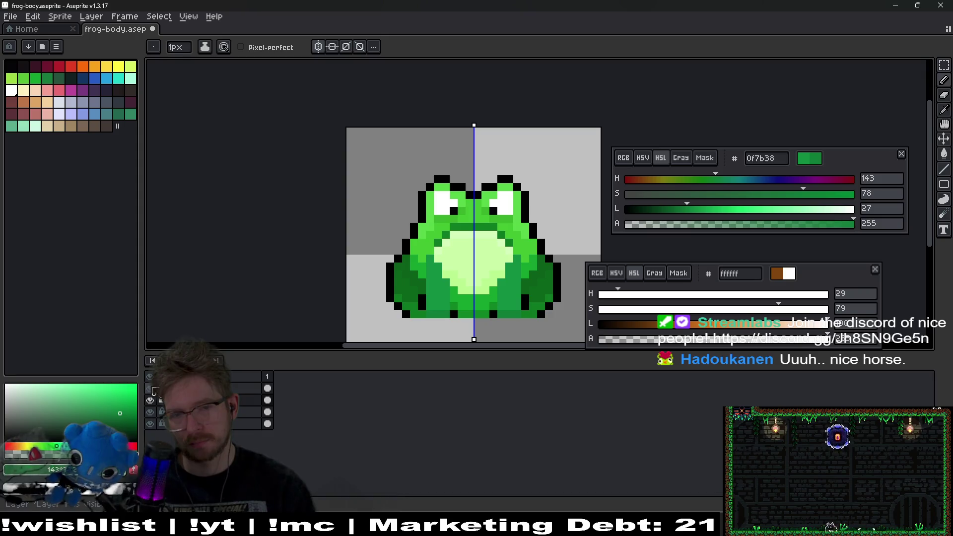
{"action": "scroll", "coordinate": [416, 298], "scroll_direction": "down", "scroll_amount": 2}
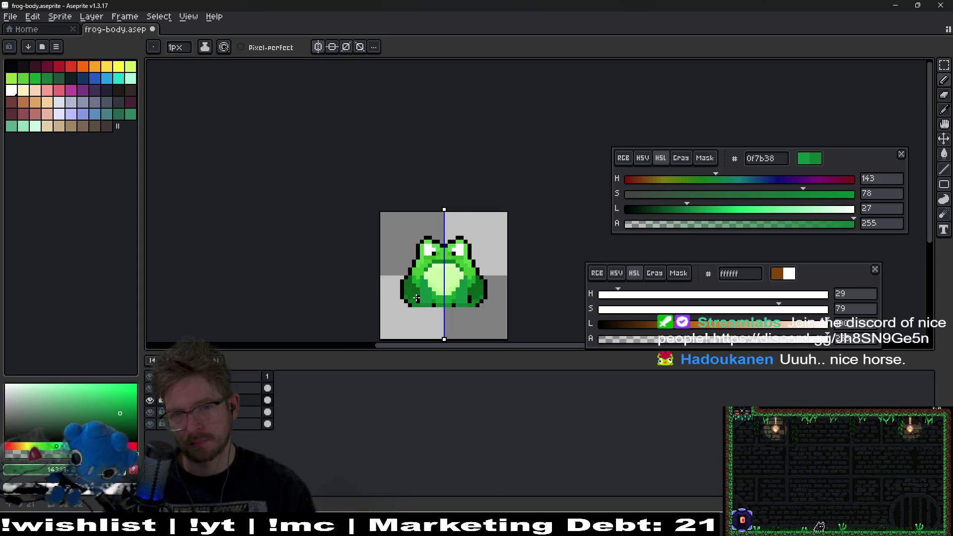
{"action": "scroll", "coordinate": [471, 292], "scroll_direction": "down", "scroll_amount": 1}
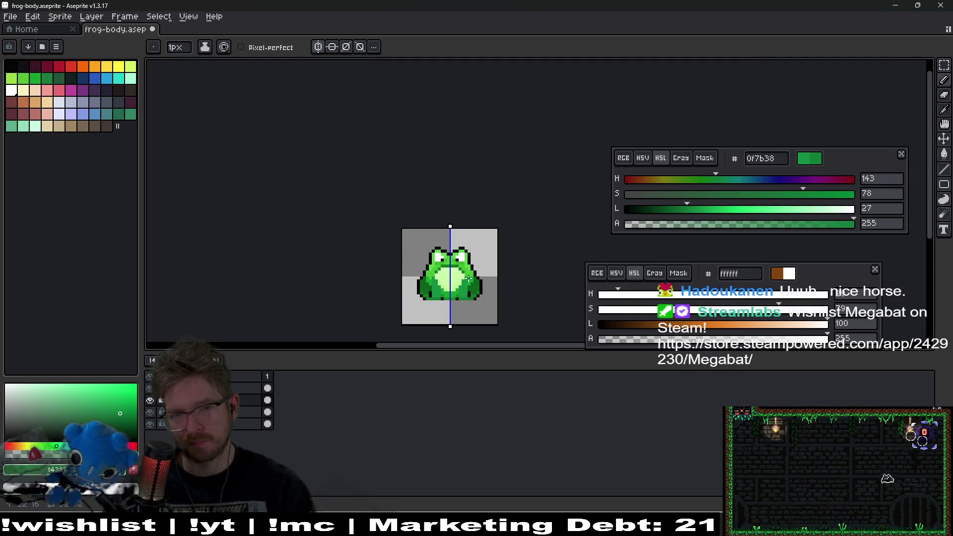
{"action": "scroll", "coordinate": [468, 278], "scroll_direction": "up", "scroll_amount": 4}
{"action": "scroll", "coordinate": [469, 278], "scroll_direction": "down", "scroll_amount": 4}
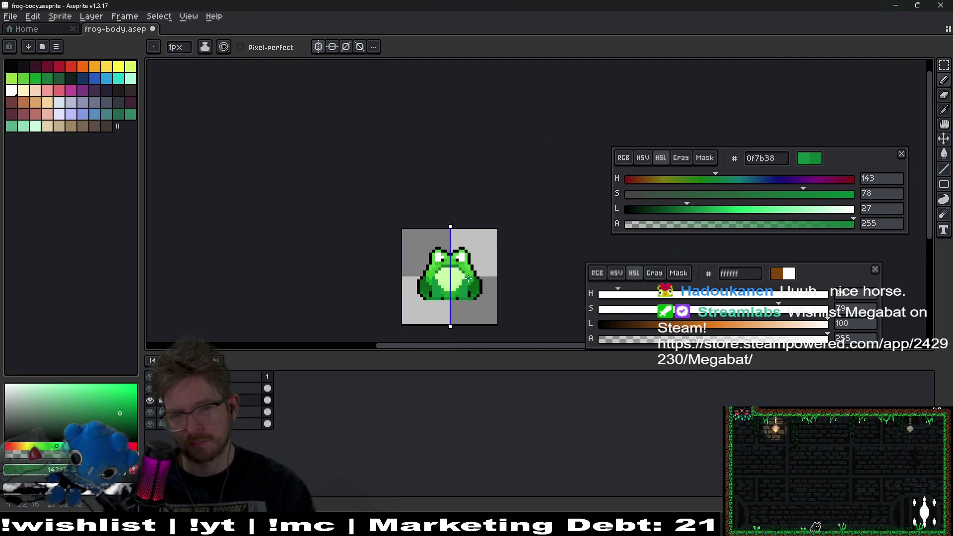
{"action": "scroll", "coordinate": [469, 278], "scroll_direction": "up", "scroll_amount": 7}
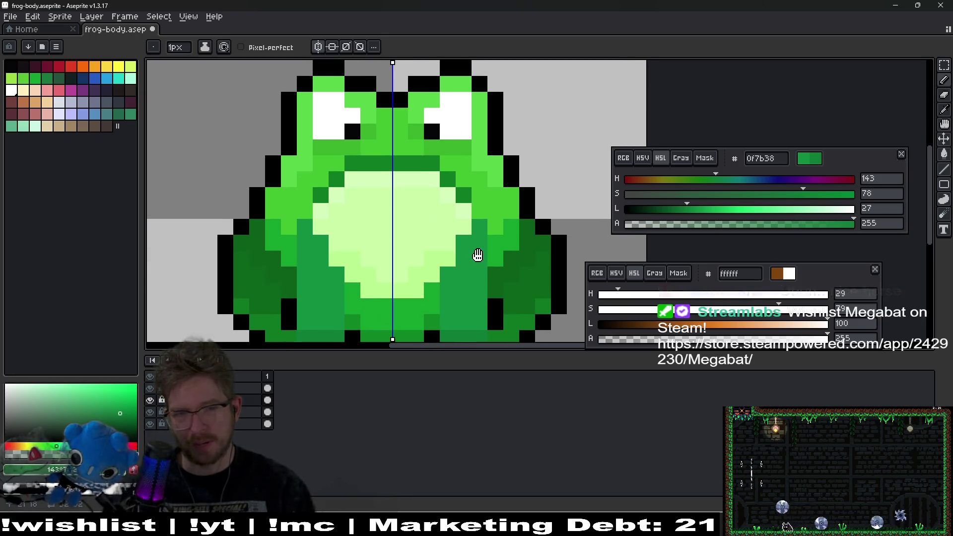
{"action": "scroll", "coordinate": [504, 270], "scroll_direction": "down", "scroll_amount": 2}
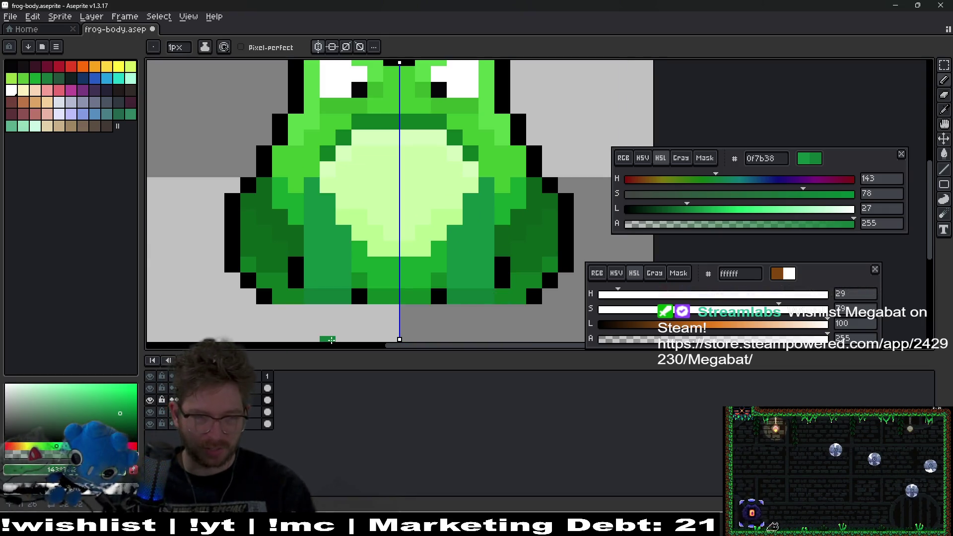
{"action": "key", "text": "minus"}
{"action": "key", "text": "minus"}
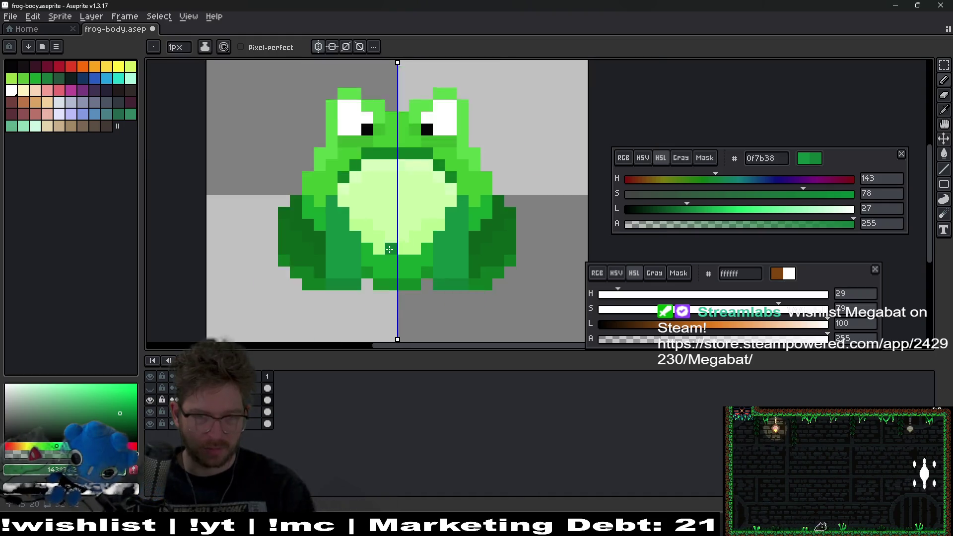
- Add a new empty layer to the frog sprite and name it 'outline'
{"action": "right_click", "coordinate": [233, 403]}
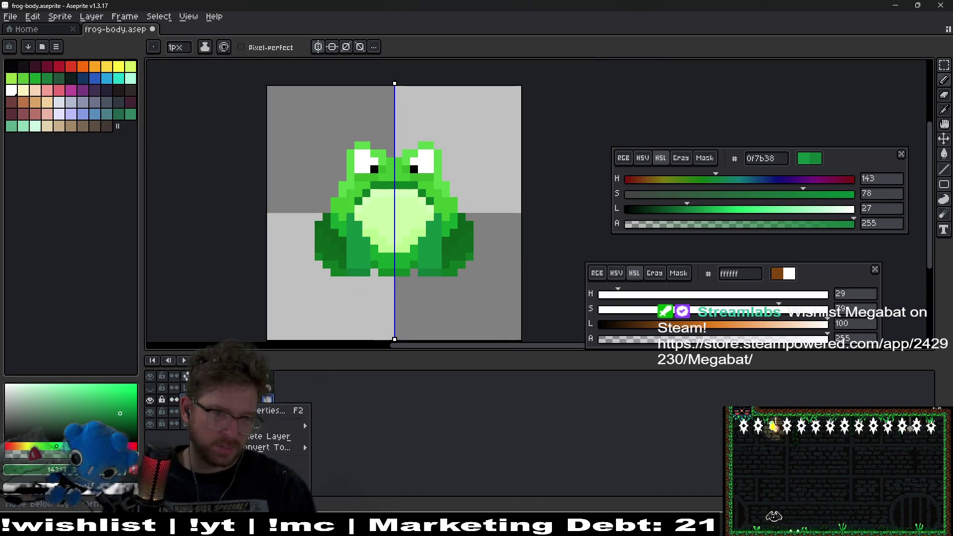
{"action": "mouse_move", "coordinate": [254, 425]}
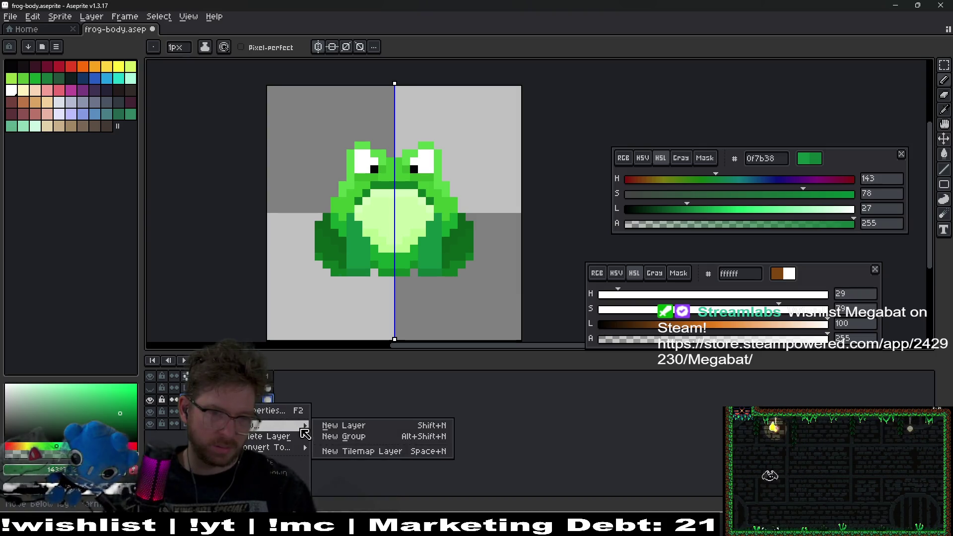
{"action": "left_click", "coordinate": [325, 426]}
{"action": "key", "text": "F2"}
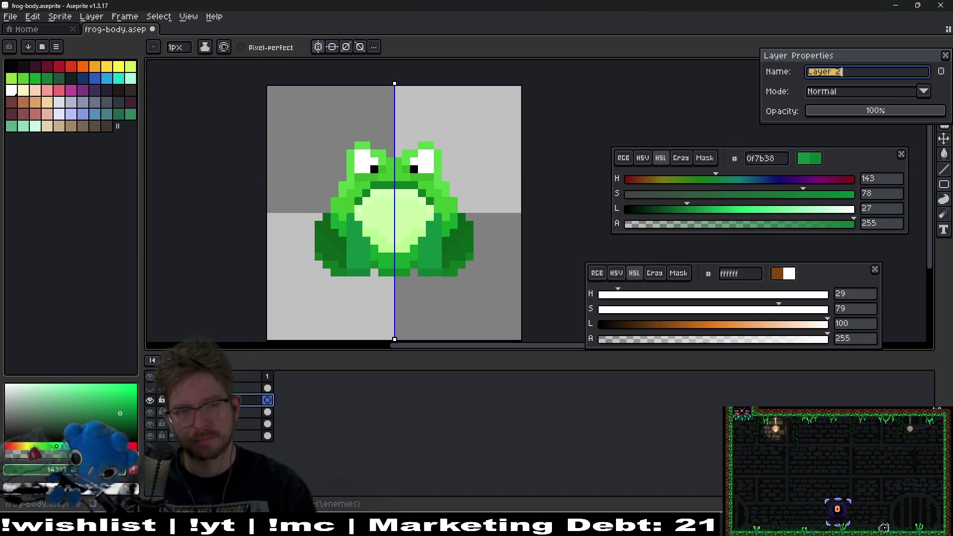
{"action": "key", "text": "Return"}
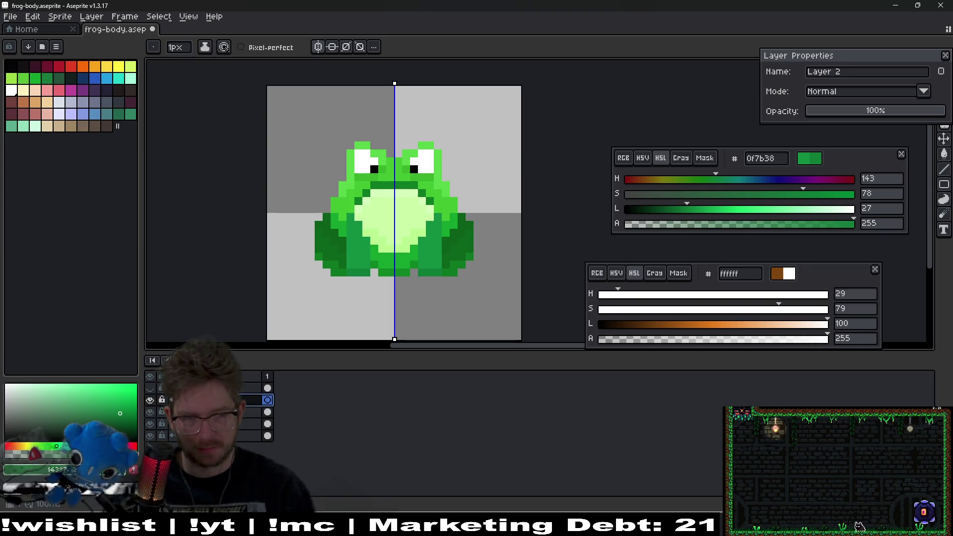
{"action": "double_click", "coordinate": [238, 388]}
{"action": "type", "text": "outline"}
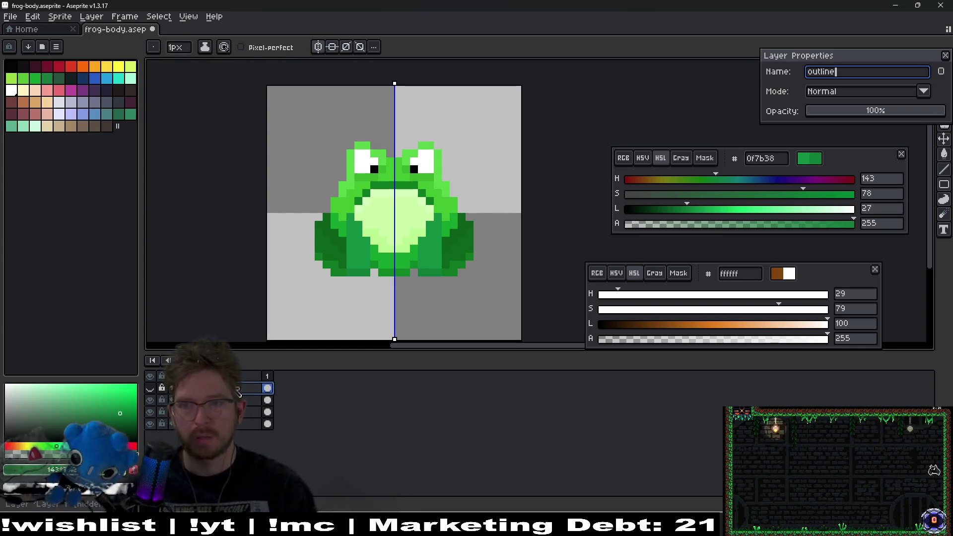
{"action": "key", "text": "Return"}
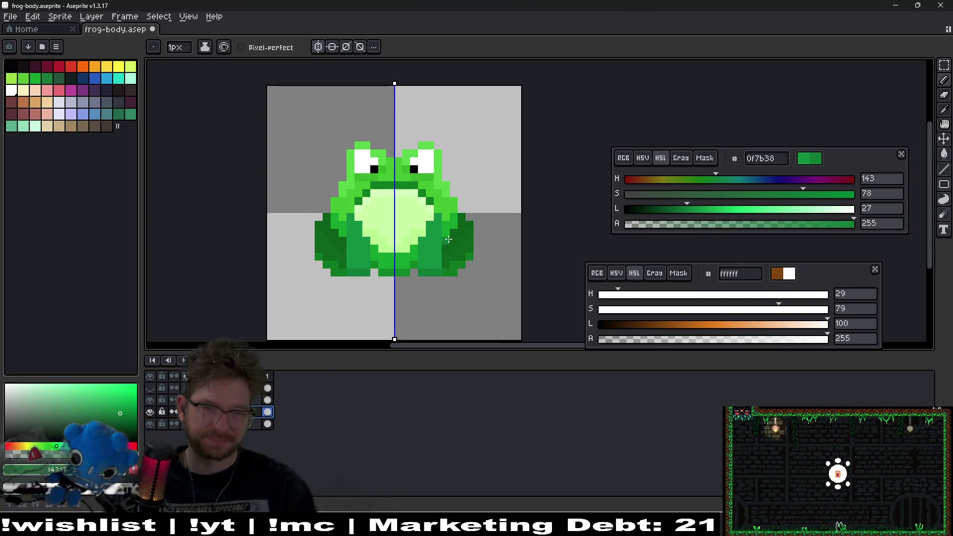
{"action": "left_click_drag", "start_coordinate": [448, 239], "coordinate": [419, 266]}
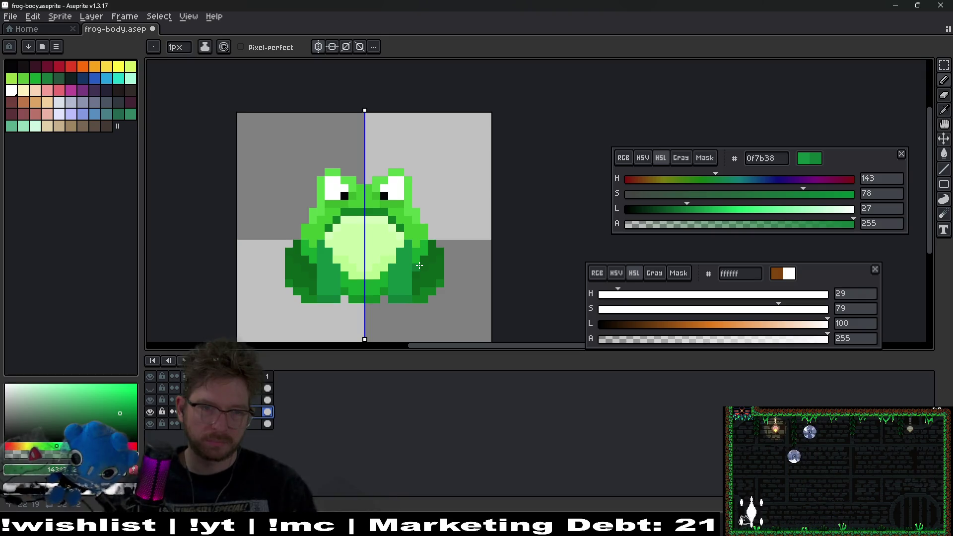
{"action": "key", "text": "alt+Tab"}
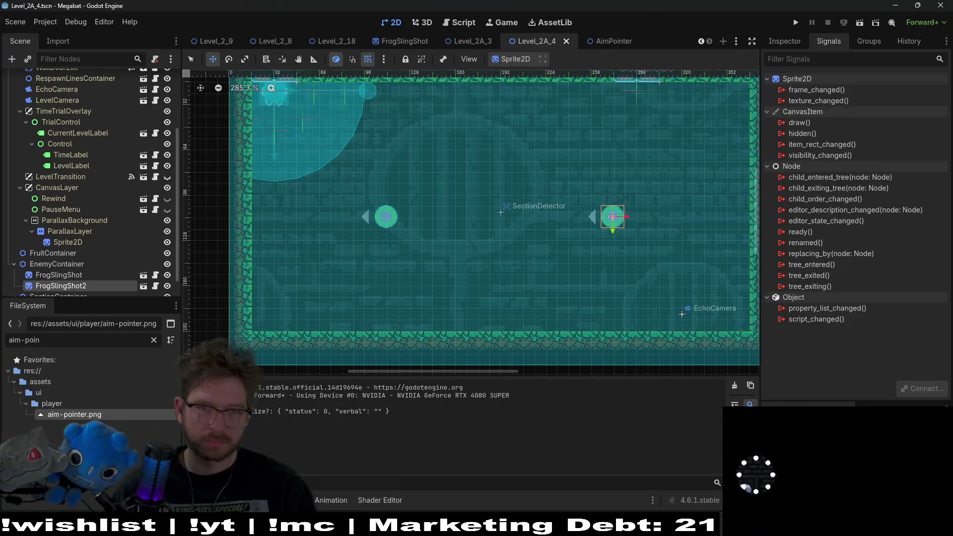
- Set the FrogSlingShot Line2D's width to 6 px
{"action": "left_click", "coordinate": [614, 41]}
{"action": "key", "text": "ctrl+w"}
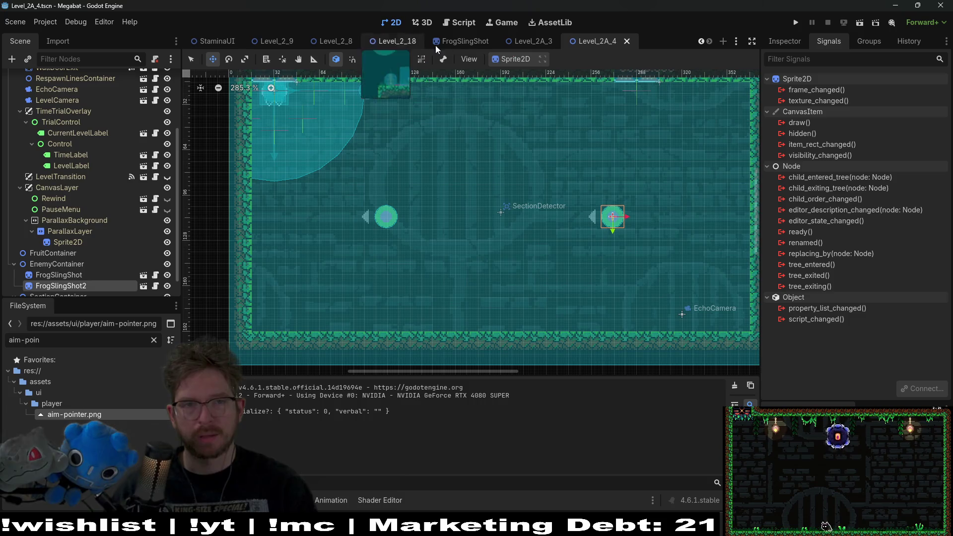
{"action": "left_click", "coordinate": [460, 41]}
{"action": "left_click", "coordinate": [40, 100]}
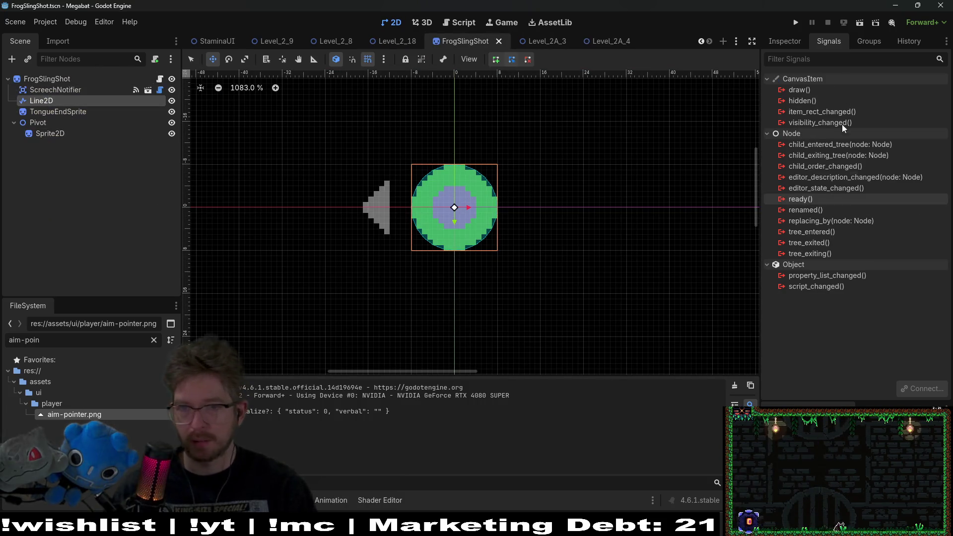
{"action": "left_click", "coordinate": [784, 40]}
{"action": "left_click", "coordinate": [889, 257]}
{"action": "type", "text": "6"}
{"action": "key", "text": "Return"}
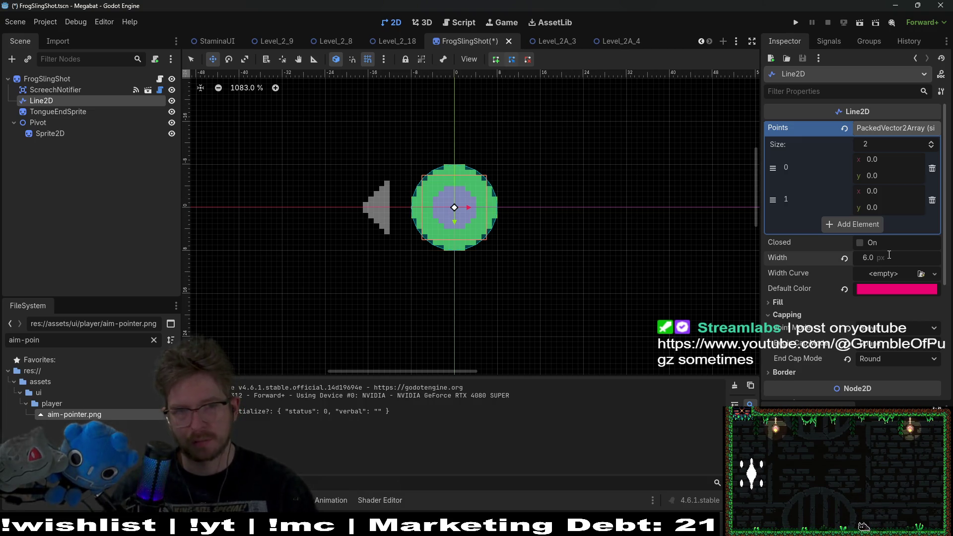
- Playtest the Level_2A_4 scene, then close the game and return to Aseprite
{"action": "left_click", "coordinate": [394, 41]}
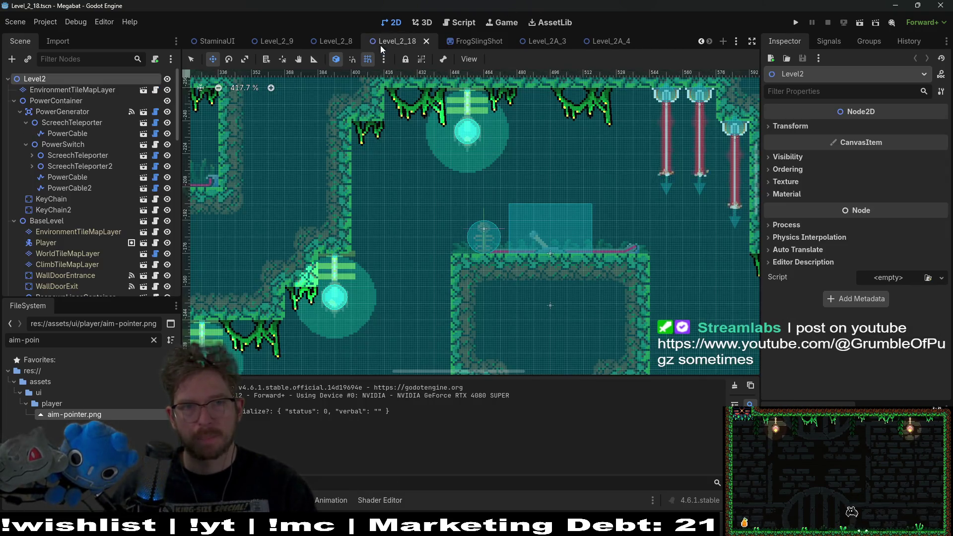
{"action": "left_click", "coordinate": [607, 40]}
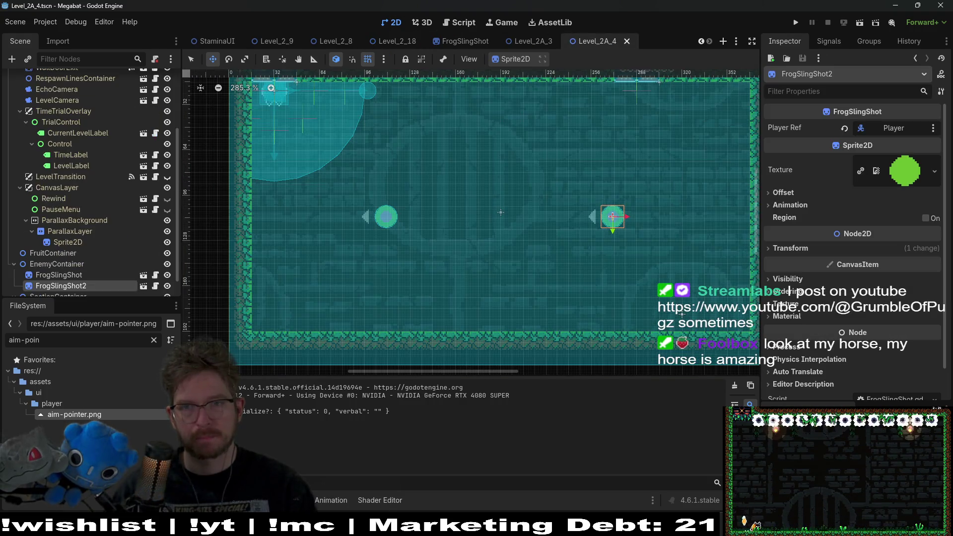
{"action": "left_click", "coordinate": [854, 24]}
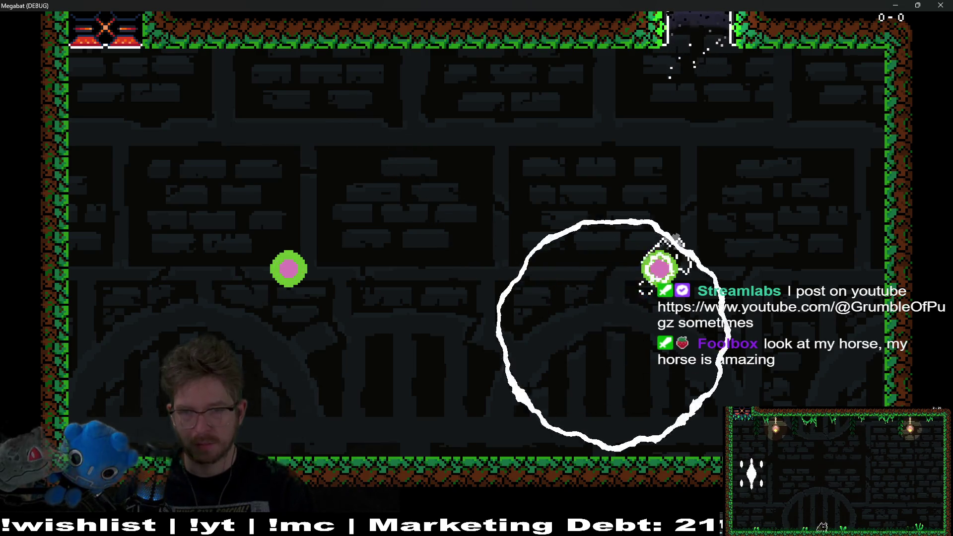
{"action": "left_click", "coordinate": [943, 5]}
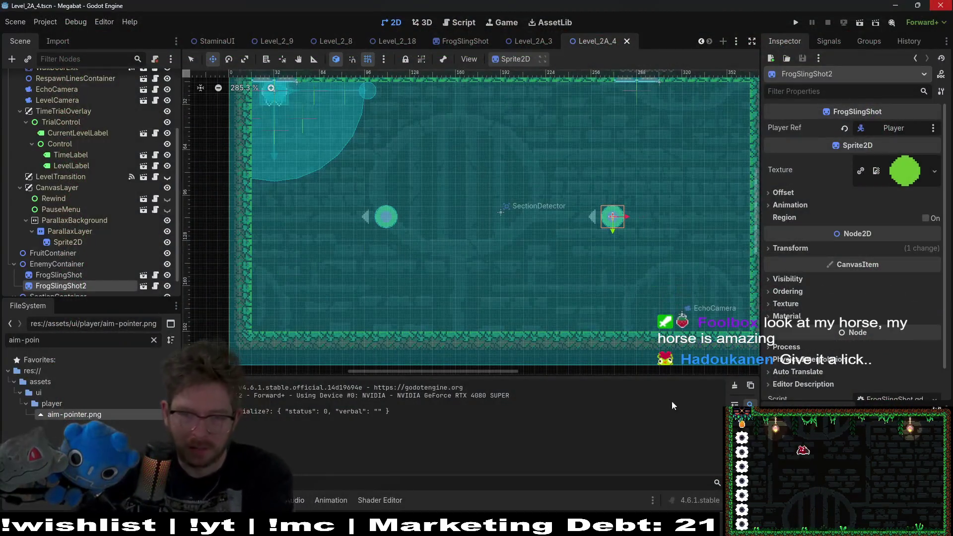
{"action": "left_click", "coordinate": [695, 471]}
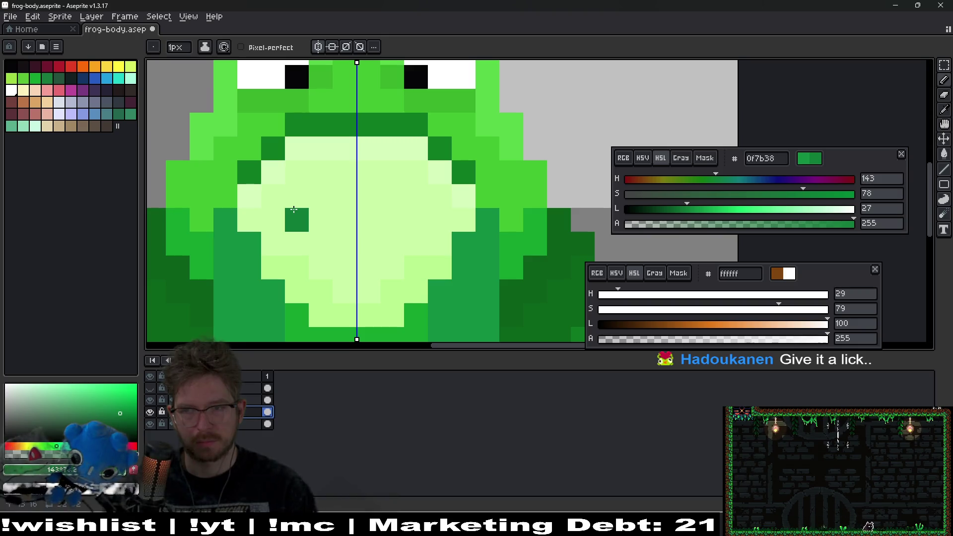
- Select frame 2's cel on the bottom layer of the frog sprite's timeline
{"action": "scroll", "coordinate": [417, 198], "scroll_direction": "down", "scroll_amount": 5}
{"action": "scroll", "coordinate": [446, 203], "scroll_direction": "up", "scroll_amount": 2}
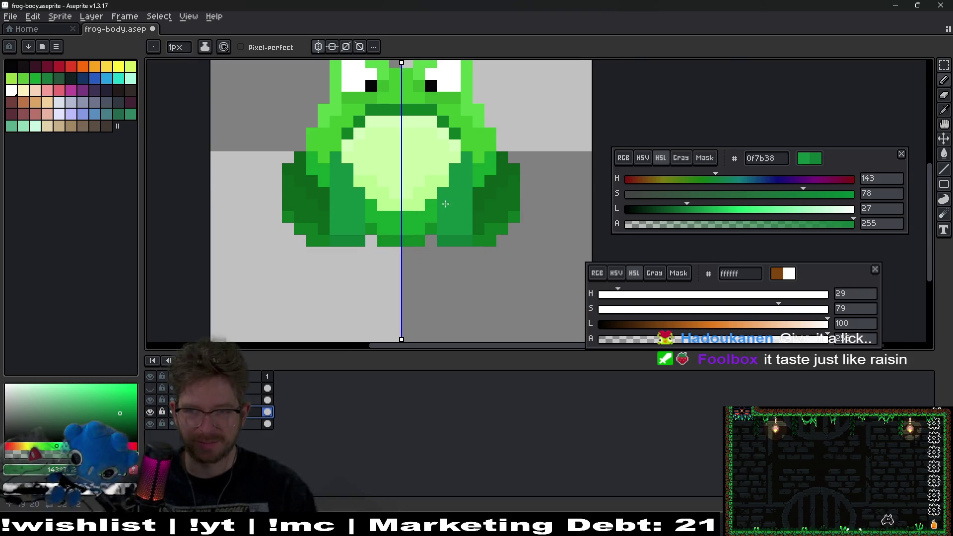
{"action": "scroll", "coordinate": [446, 203], "scroll_direction": "up", "scroll_amount": 2}
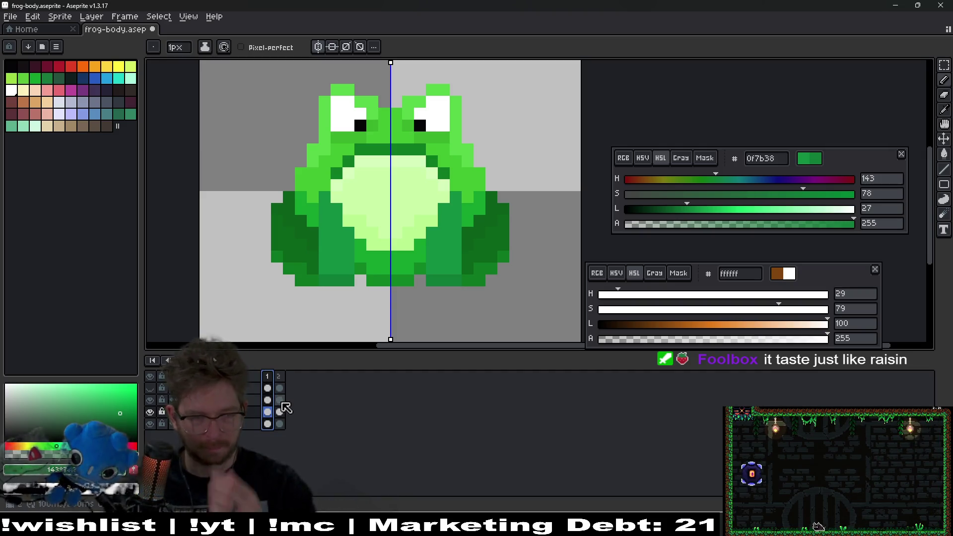
{"action": "left_click", "coordinate": [280, 424]}
{"action": "scroll", "coordinate": [387, 243], "scroll_direction": "up", "scroll_amount": 2}
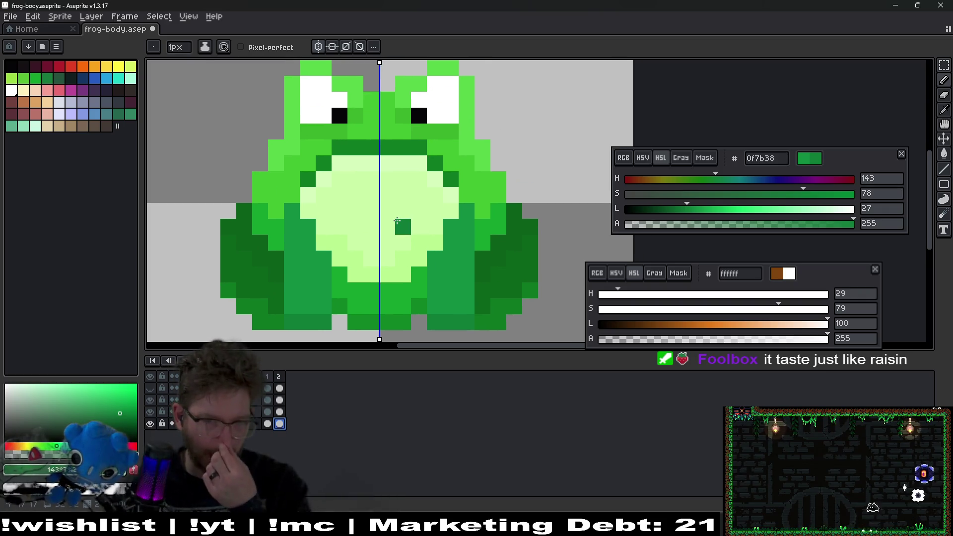
- Erase three rows of the frog's light-green chest to open a wide mouth
{"action": "key", "text": "m"}
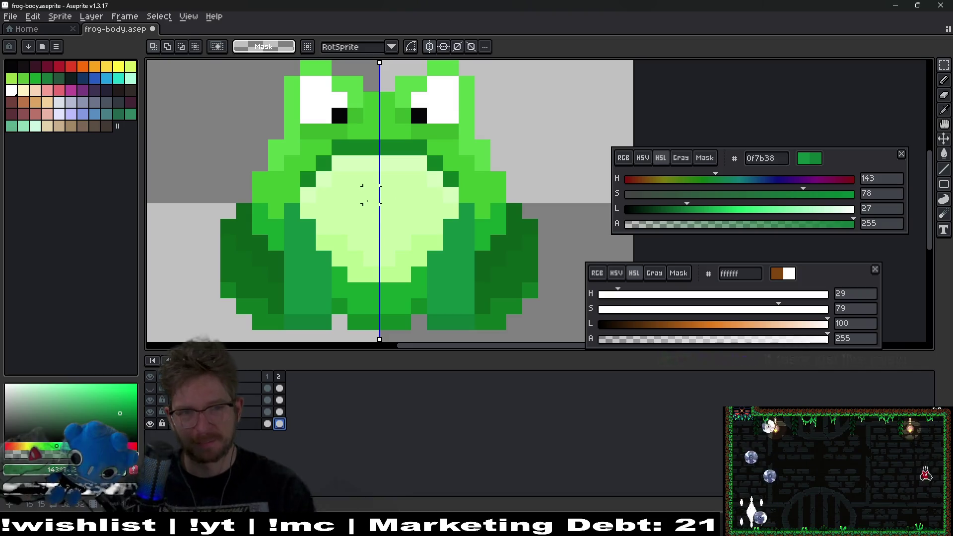
{"action": "key", "text": "e"}
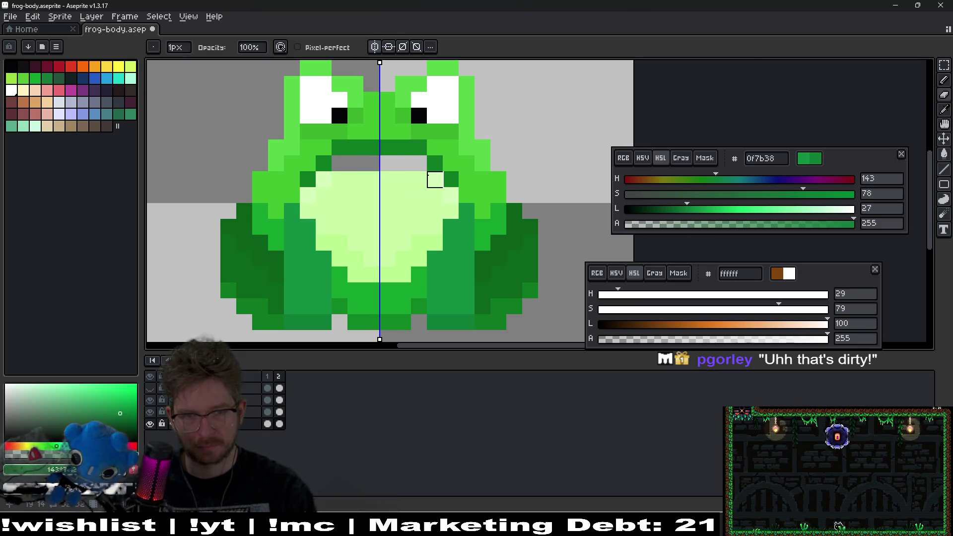
{"action": "mouse_move", "coordinate": [403, 179]}
{"action": "left_mouse_down"}
{"action": "mouse_move", "coordinate": [339, 180]}
{"action": "mouse_move", "coordinate": [434, 195]}
{"action": "mouse_move", "coordinate": [355, 196]}
{"action": "left_mouse_up"}
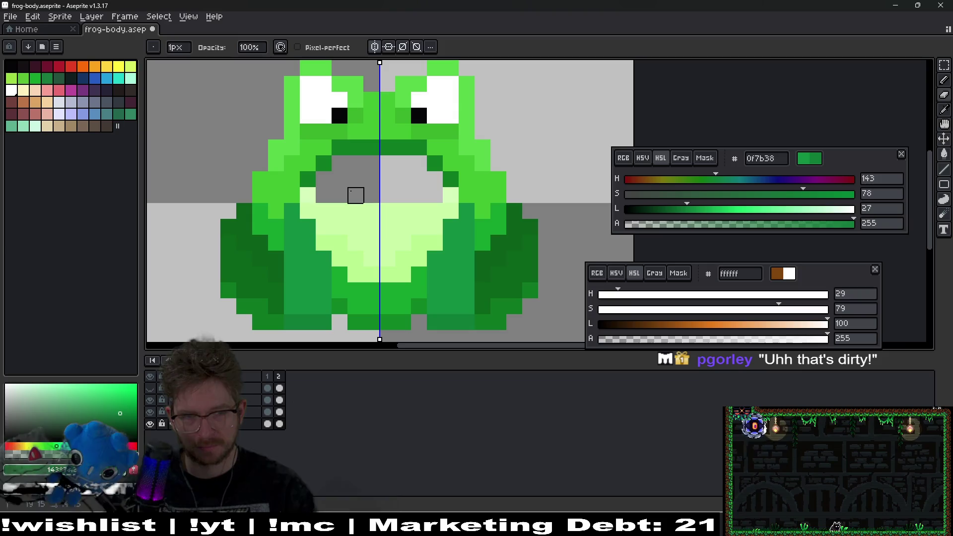
{"action": "mouse_move", "coordinate": [435, 211]}
{"action": "left_mouse_down"}
{"action": "mouse_move", "coordinate": [372, 211]}
{"action": "mouse_move", "coordinate": [355, 227]}
{"action": "left_mouse_up"}
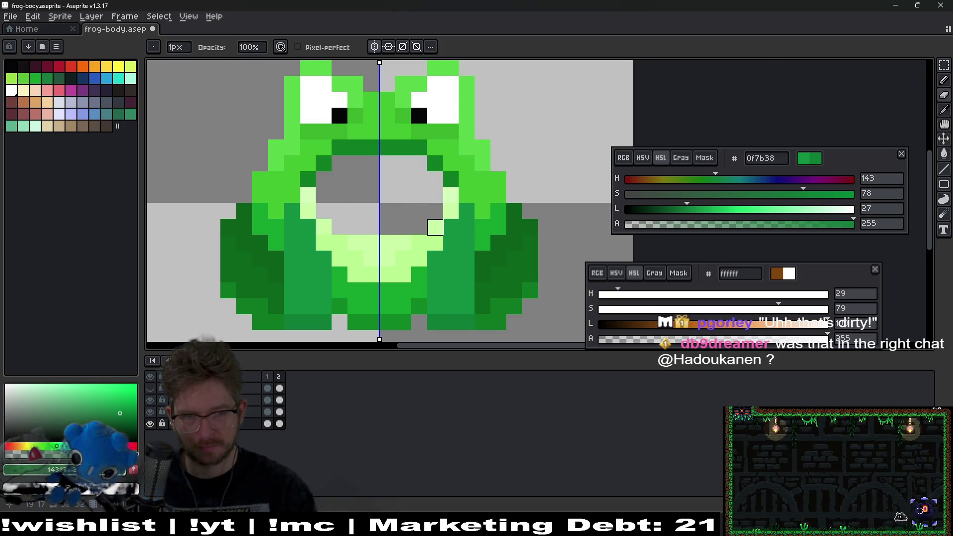
{"action": "left_click_drag", "start_coordinate": [419, 243], "coordinate": [387, 243]}
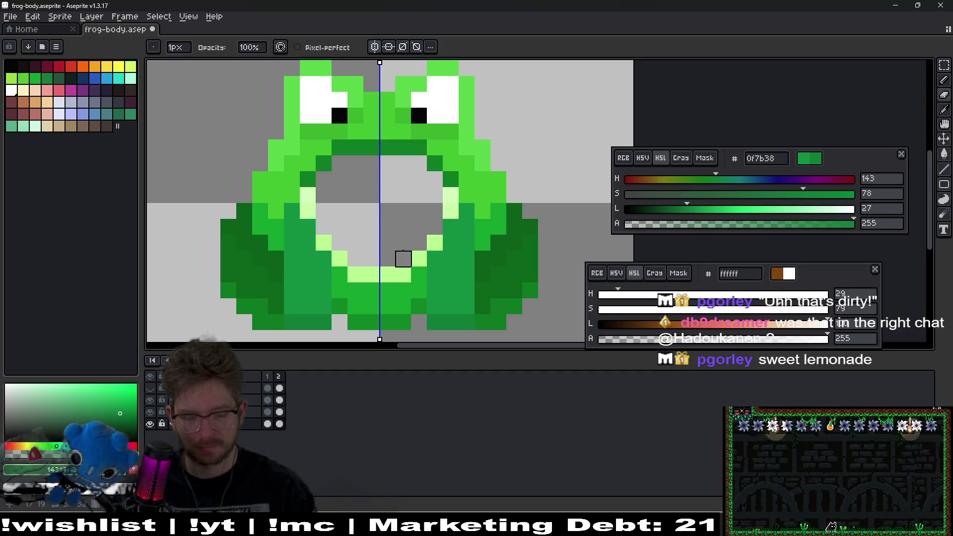
- Sample the frog's dark green and paint an edge pixel at the mouth's rim
{"action": "key", "text": "i"}
{"action": "left_click", "coordinate": [448, 176]}
{"action": "key", "text": "b"}
{"action": "left_click", "coordinate": [438, 204]}
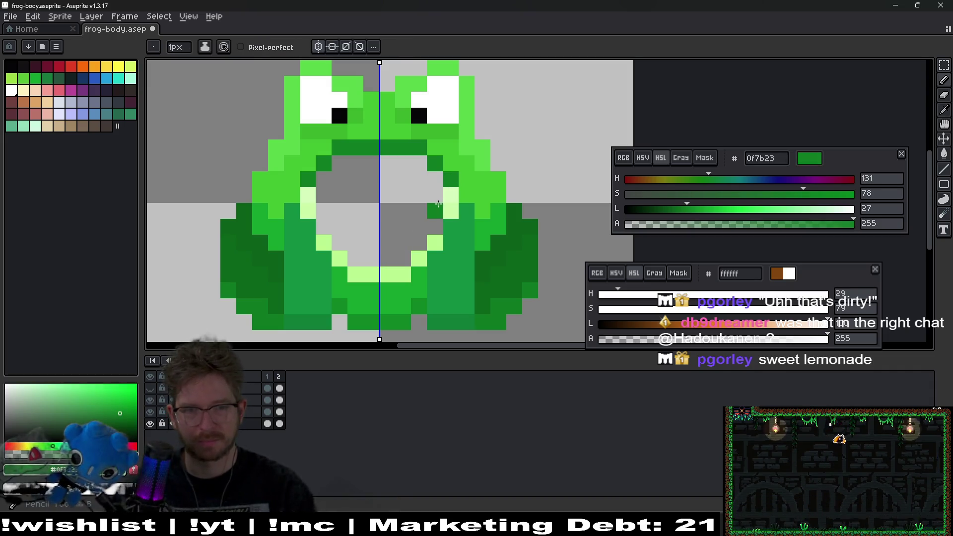
{"action": "scroll", "coordinate": [442, 198], "scroll_direction": "down", "scroll_amount": 5}
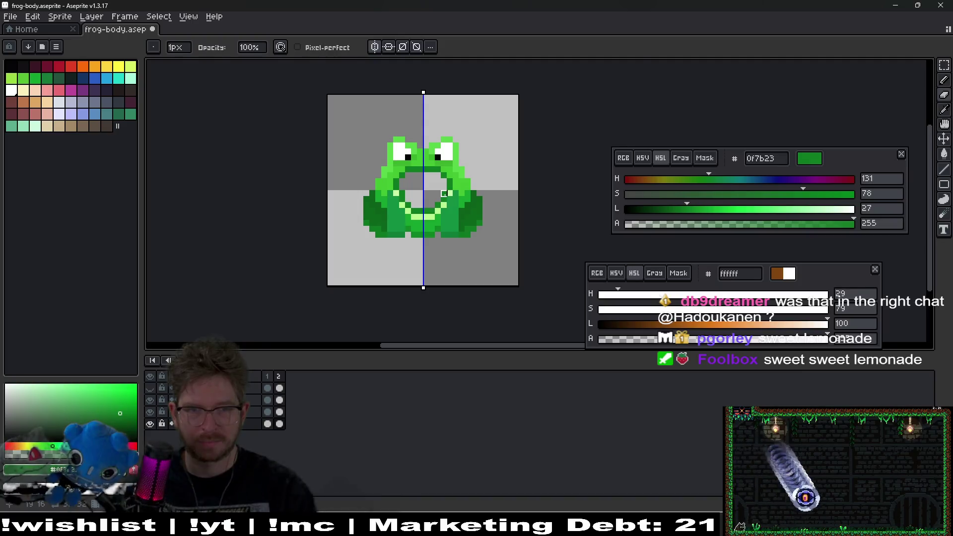
{"action": "scroll", "coordinate": [444, 193], "scroll_direction": "up", "scroll_amount": 4}
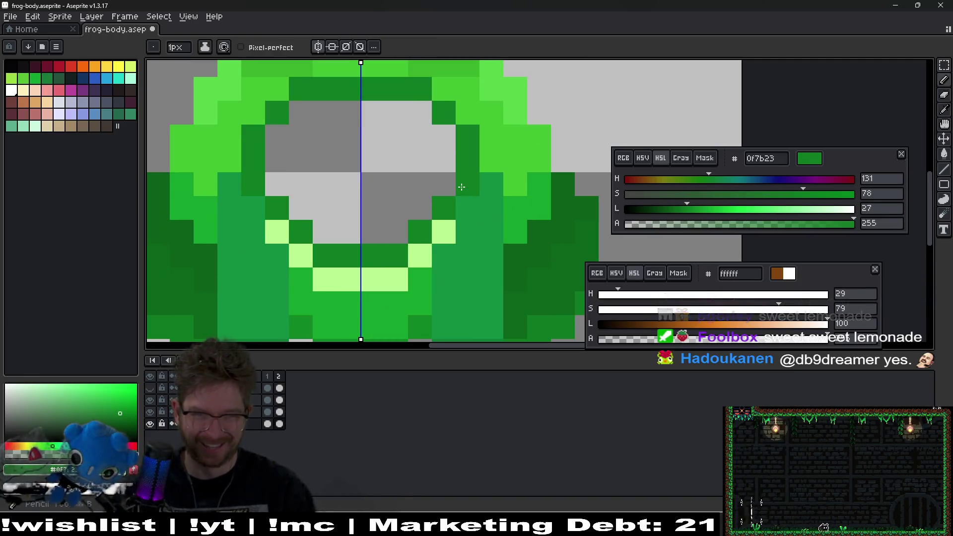
{"action": "scroll", "coordinate": [443, 211], "scroll_direction": "down", "scroll_amount": 5}
{"action": "scroll", "coordinate": [428, 180], "scroll_direction": "up", "scroll_amount": 4}
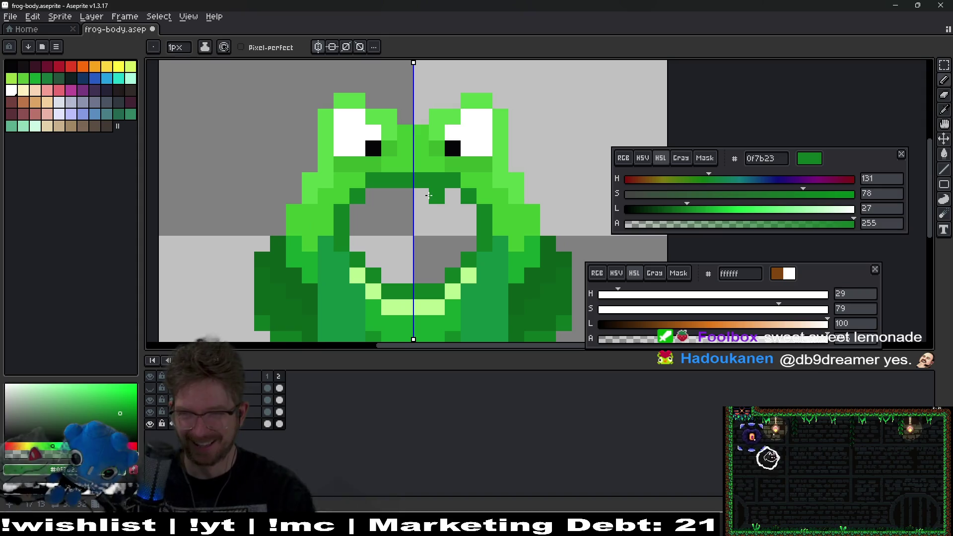
- Fill the frog's open mouth with magenta from the palette
{"action": "left_click", "coordinate": [78, 95]}
{"action": "key", "text": "g"}
{"action": "left_click", "coordinate": [381, 237]}
{"action": "scroll", "coordinate": [382, 237], "scroll_direction": "down", "scroll_amount": 4}
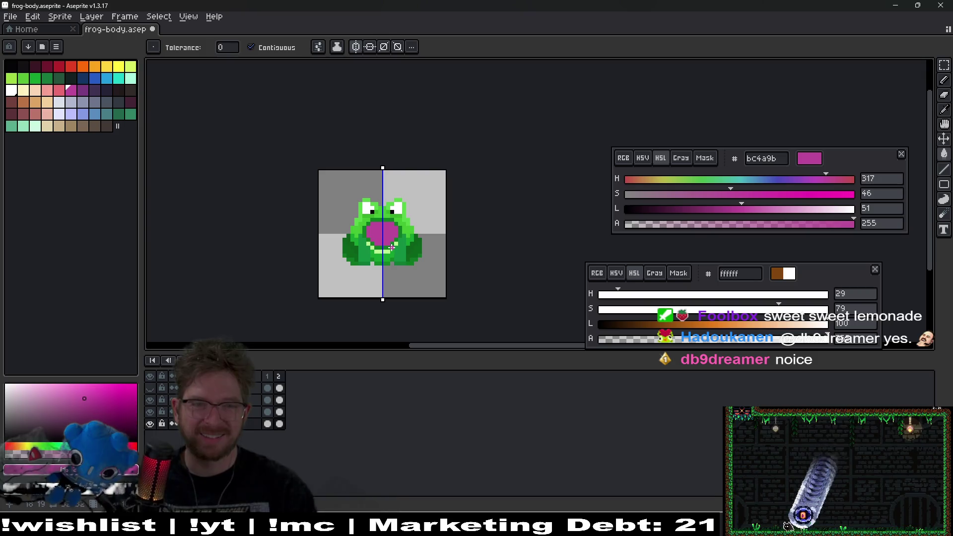
{"action": "scroll", "coordinate": [391, 247], "scroll_direction": "up", "scroll_amount": 3}
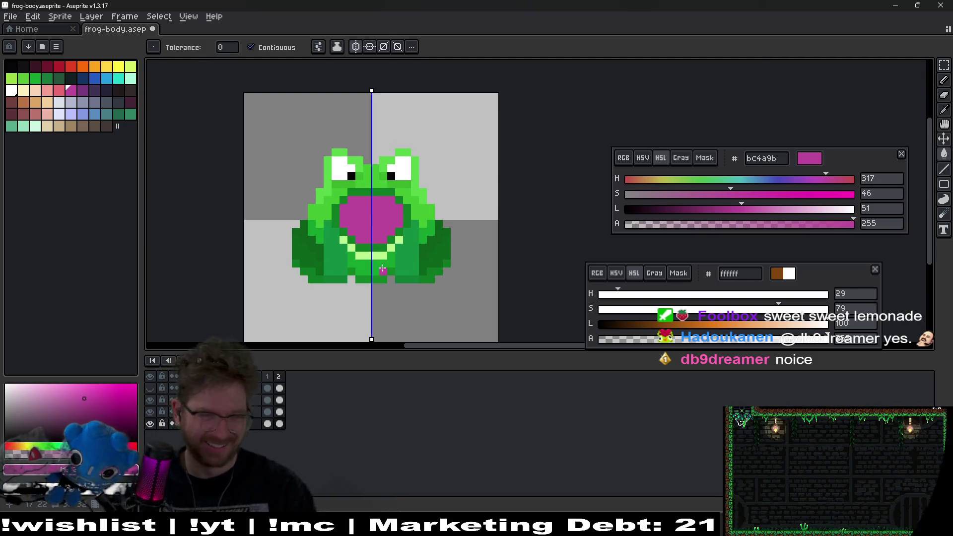
- Play the animation and compare the closed frame 1 with the magenta-mouth frame
{"action": "left_click", "coordinate": [268, 375]}
{"action": "key", "text": "Return"}
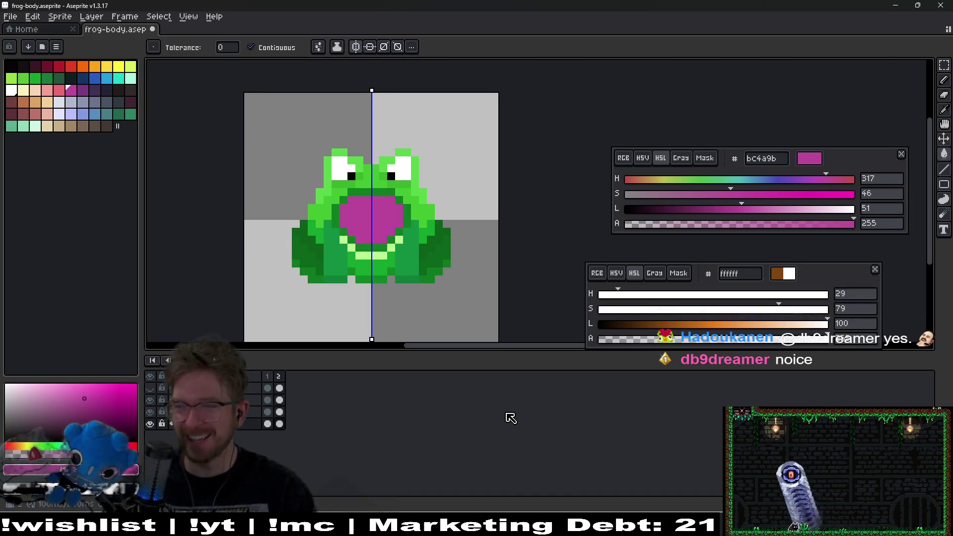
{"action": "left_click", "coordinate": [272, 378]}
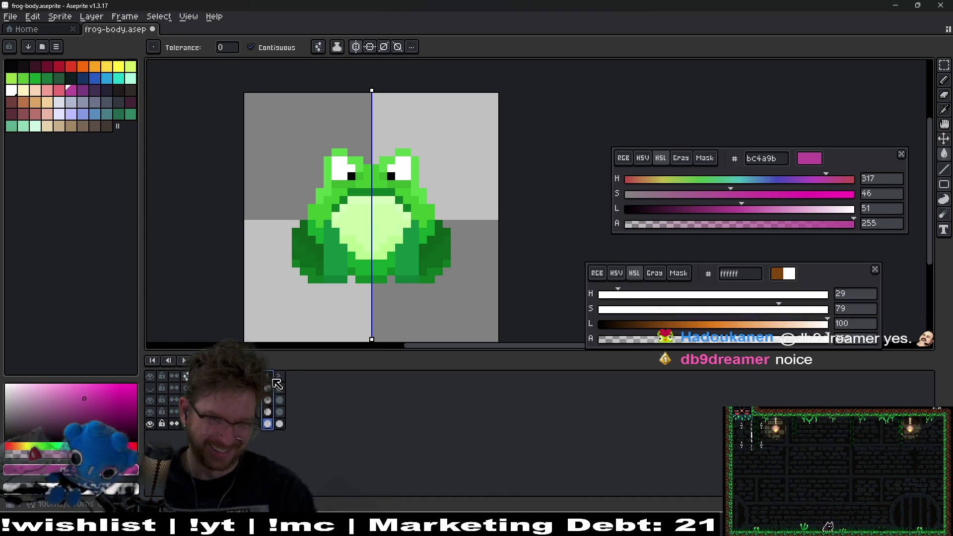
{"action": "left_click", "coordinate": [280, 376]}
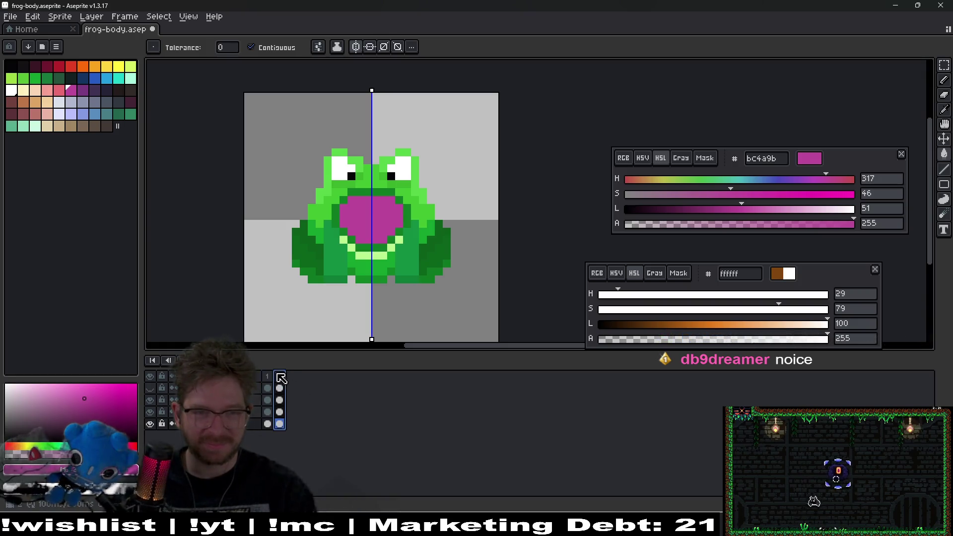
{"action": "scroll", "coordinate": [337, 236], "scroll_direction": "up", "scroll_amount": 3}
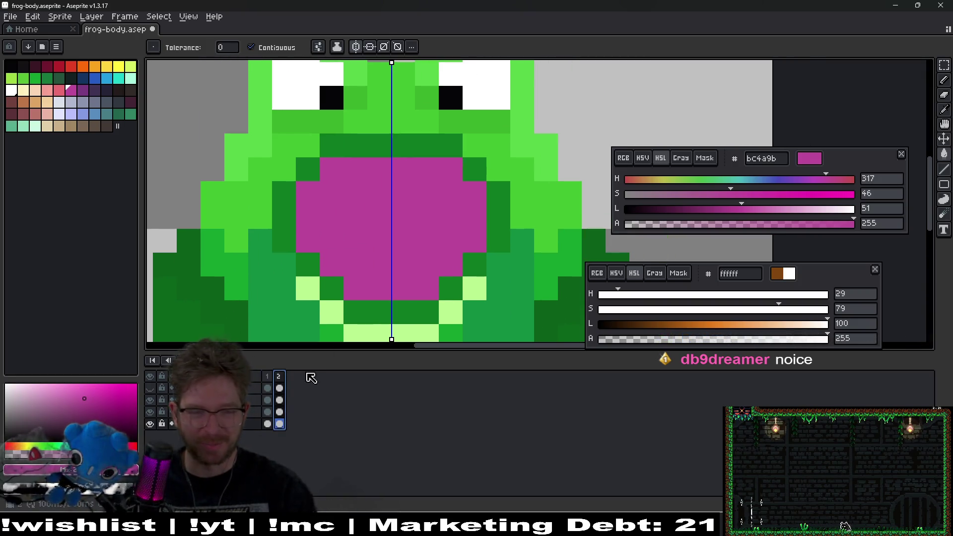
{"action": "left_click", "coordinate": [268, 378]}
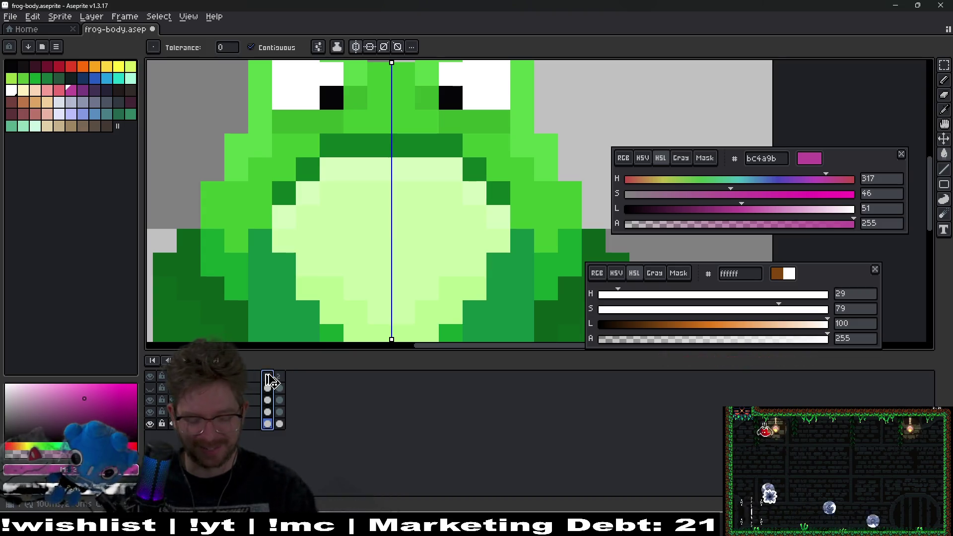
{"action": "left_click", "coordinate": [279, 377]}
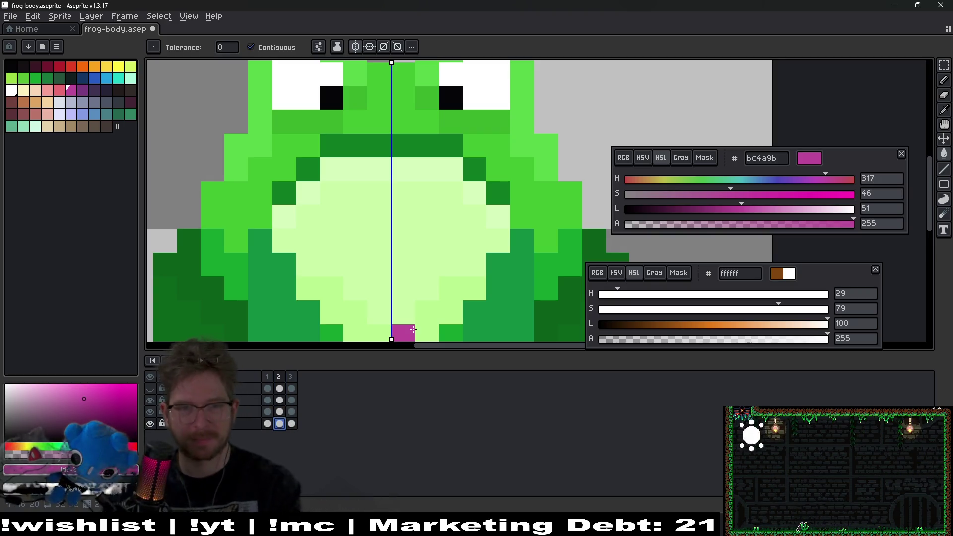
- On frame 2, draw a dark-green lip line across the mouth and erase the rows above it
{"action": "key", "text": "."}
{"action": "key", "text": "comma"}
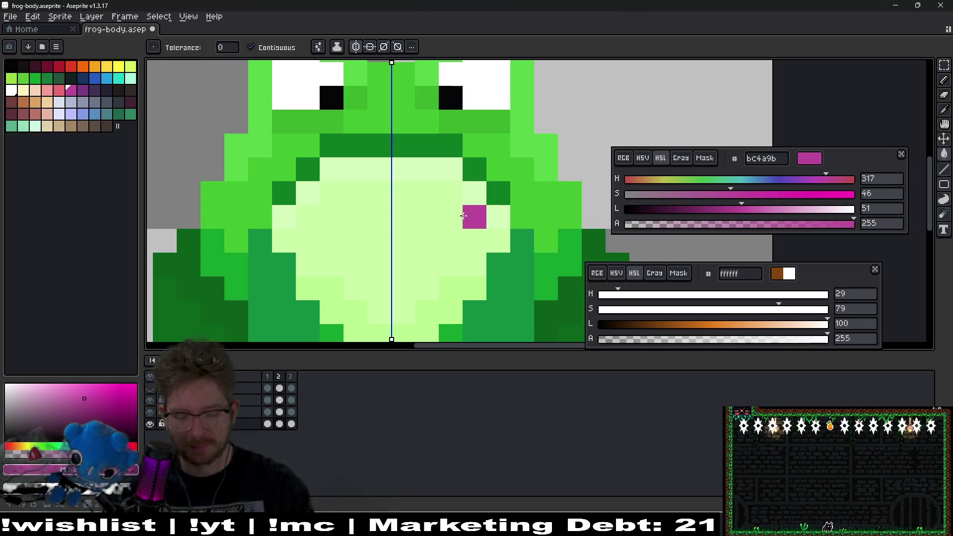
{"action": "key", "text": "b"}
{"action": "left_click", "coordinate": [493, 216], "text": "alt"}
{"action": "left_click", "coordinate": [473, 214]}
{"action": "left_click_drag", "start_coordinate": [473, 214], "coordinate": [385, 219]}
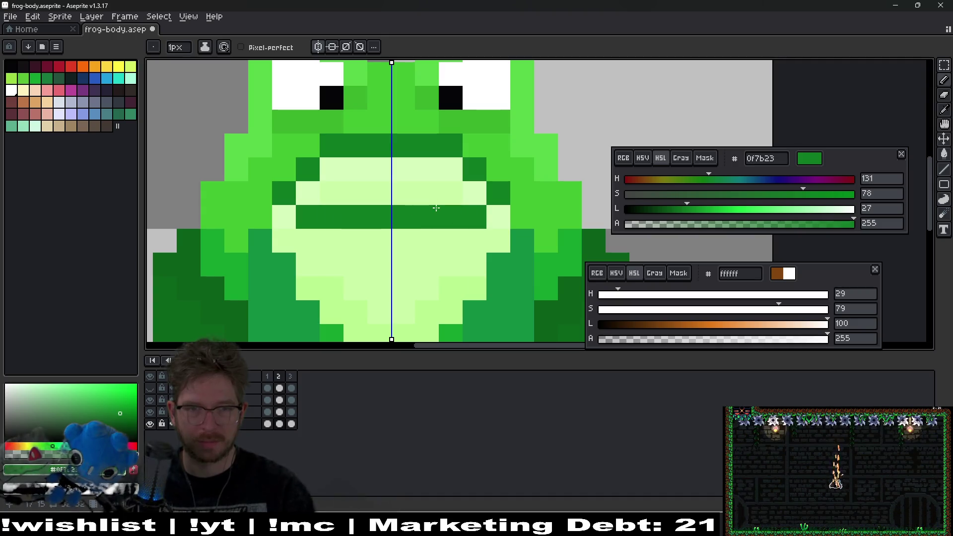
{"action": "key", "text": "e"}
{"action": "mouse_move", "coordinate": [468, 195]}
{"action": "left_mouse_down"}
{"action": "mouse_move", "coordinate": [452, 170]}
{"action": "mouse_move", "coordinate": [421, 170]}
{"action": "left_mouse_up"}
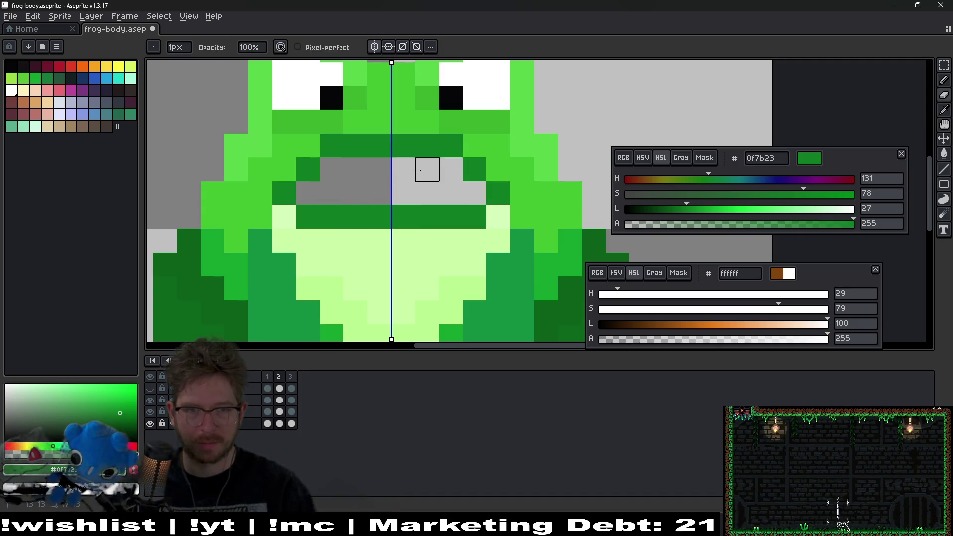
{"action": "key", "text": "b"}
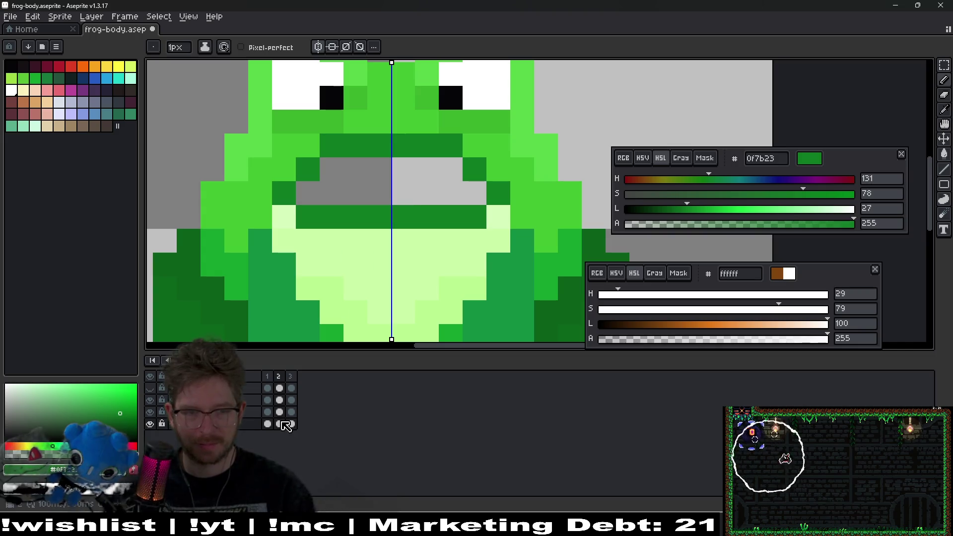
- Fill frame 2's opened mouth gap with magenta sampled from frame 3, undoing stray fills
{"action": "left_click", "coordinate": [292, 415]}
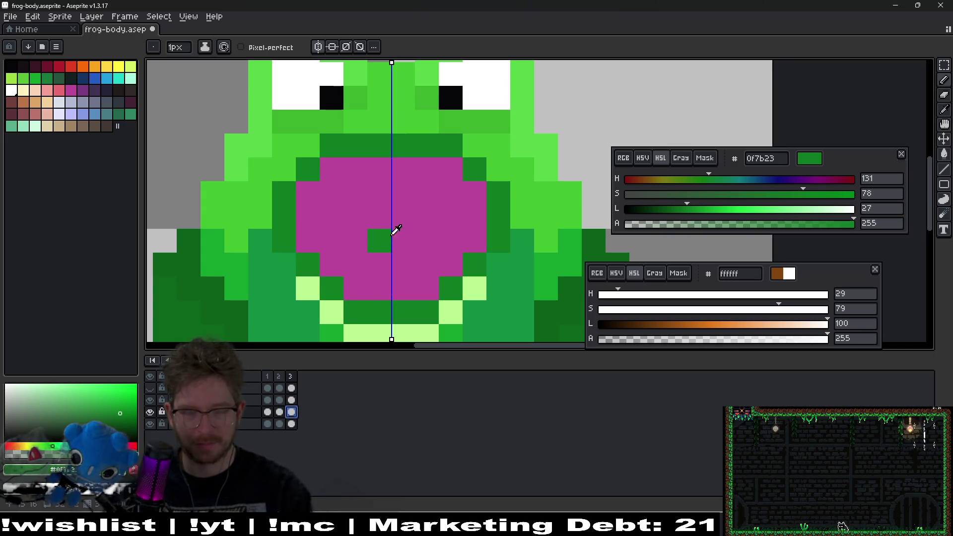
{"action": "left_click", "coordinate": [394, 234], "text": "alt"}
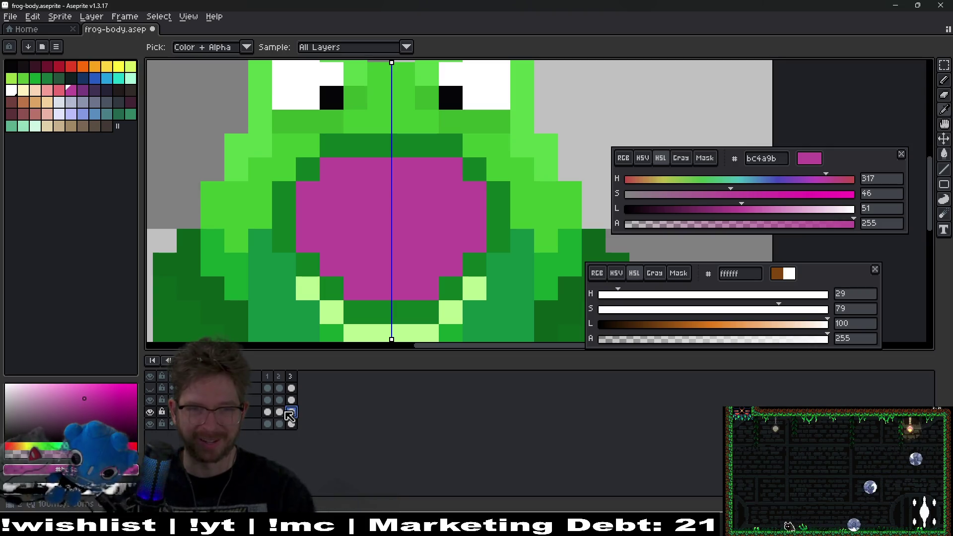
{"action": "key", "text": "Left"}
{"action": "key", "text": "g"}
{"action": "left_click", "coordinate": [415, 198]}
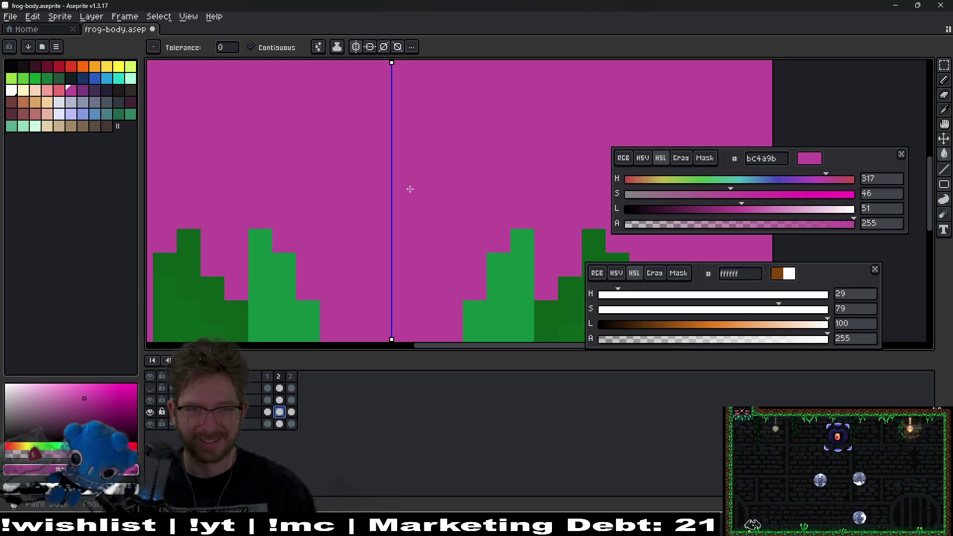
{"action": "key", "text": "ctrl+z"}
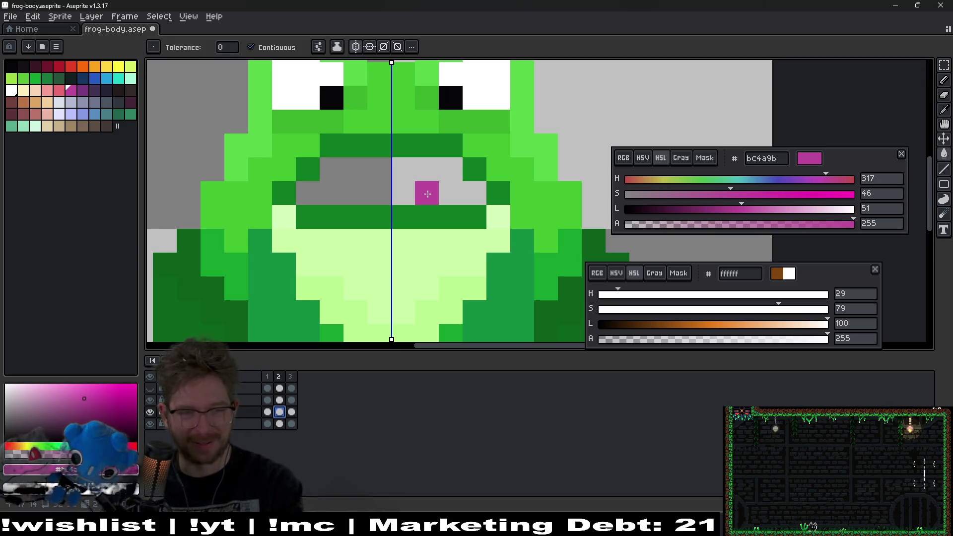
{"action": "left_click", "coordinate": [428, 194]}
{"action": "left_click", "coordinate": [410, 238]}
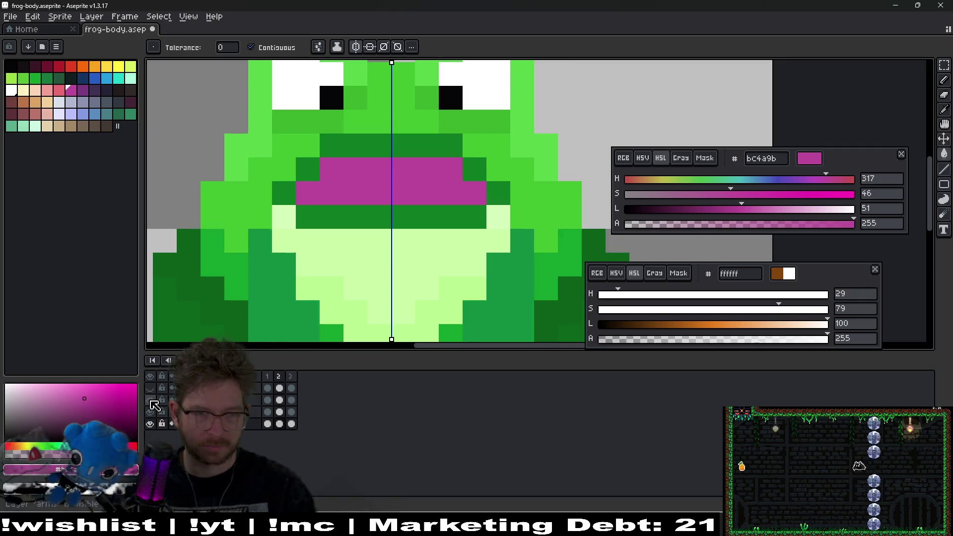
{"action": "left_click", "coordinate": [279, 423]}
{"action": "left_click", "coordinate": [407, 217]}
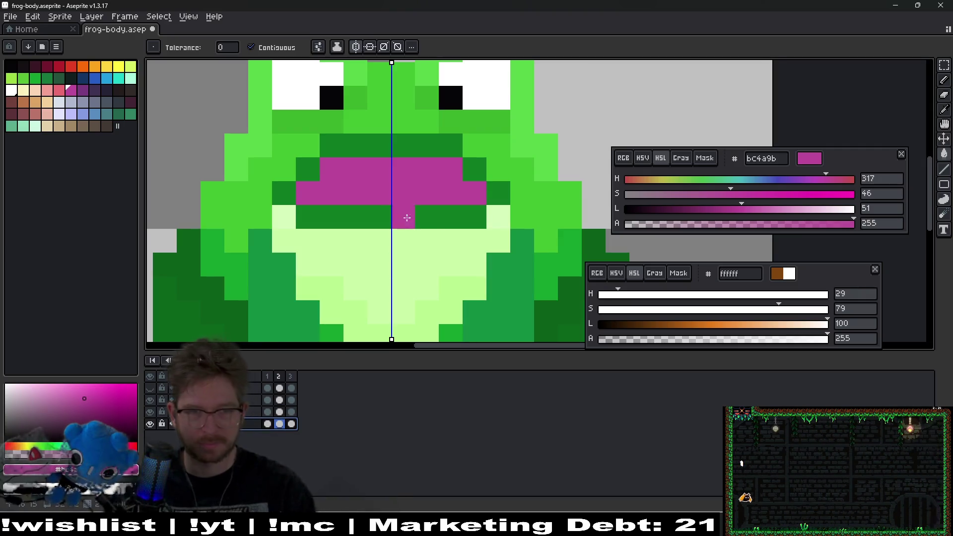
{"action": "key", "text": "ctrl+z"}
- Compare the half-open frame 2 against the closed frame 1
{"action": "scroll", "coordinate": [407, 217], "scroll_direction": "down", "scroll_amount": 3}
{"action": "scroll", "coordinate": [321, 229], "scroll_direction": "up", "scroll_amount": 3}
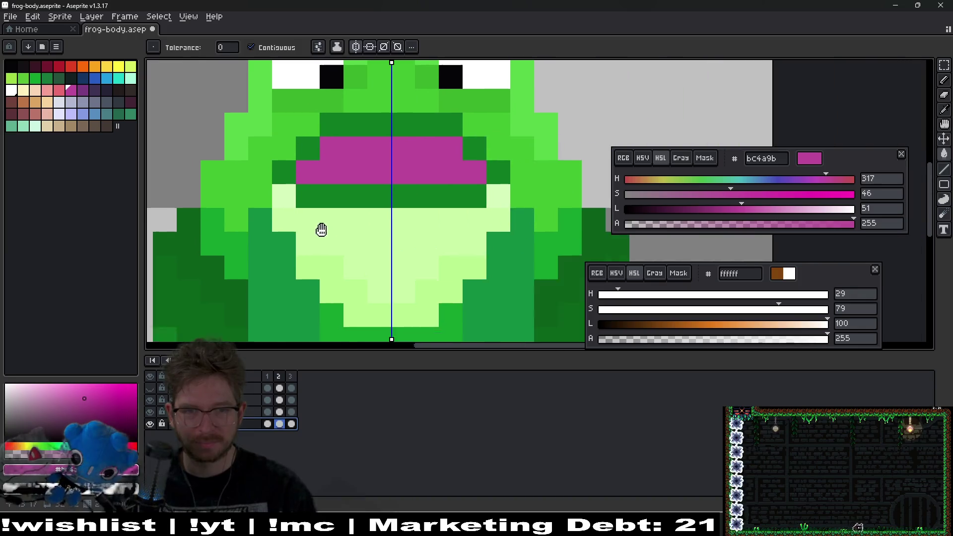
{"action": "left_click_drag", "start_coordinate": [322, 229], "coordinate": [282, 221]}
{"action": "left_click", "coordinate": [331, 289]}
{"action": "left_click", "coordinate": [273, 377]}
{"action": "left_click", "coordinate": [279, 377]}
{"action": "scroll", "coordinate": [430, 237], "scroll_direction": "down", "scroll_amount": 3}
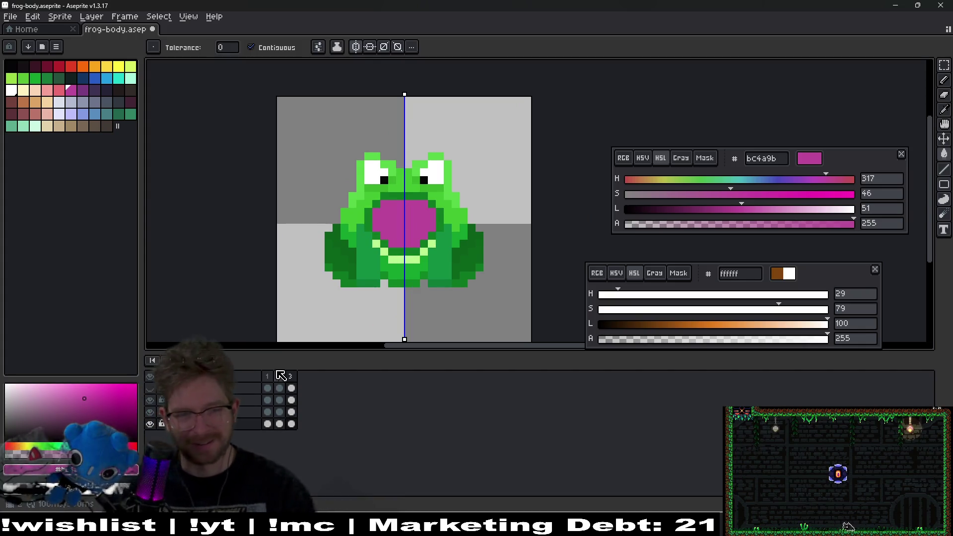
- Export the sprite sheet as frog-body-Sheet.png, split by tags and opened after export
{"action": "key", "text": "ctrl+e"}
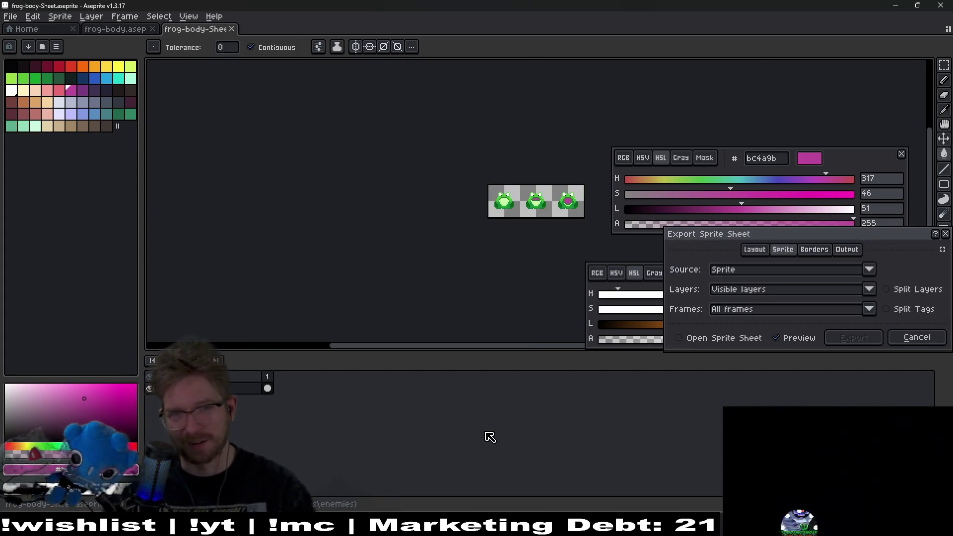
{"action": "left_click", "coordinate": [707, 340]}
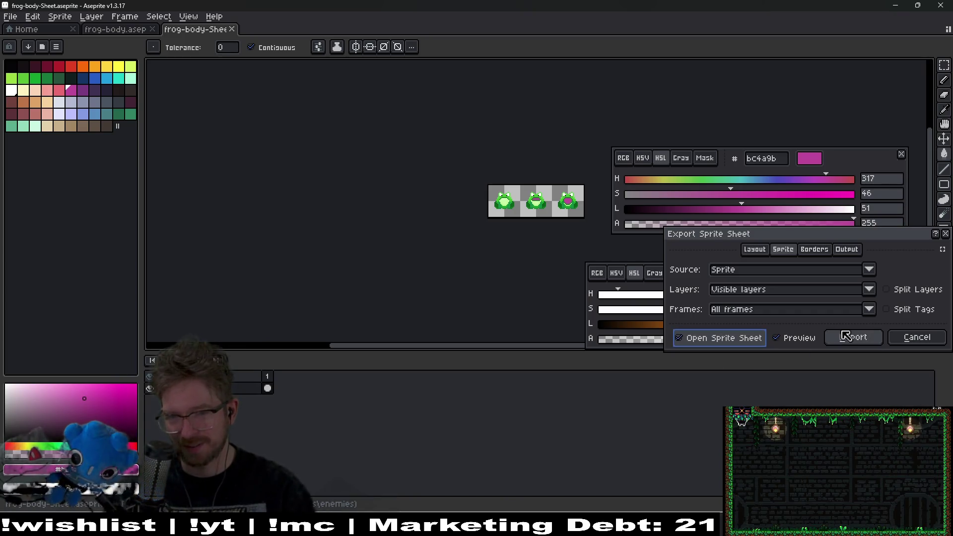
{"action": "left_click", "coordinate": [918, 310]}
{"action": "left_click", "coordinate": [854, 338]}
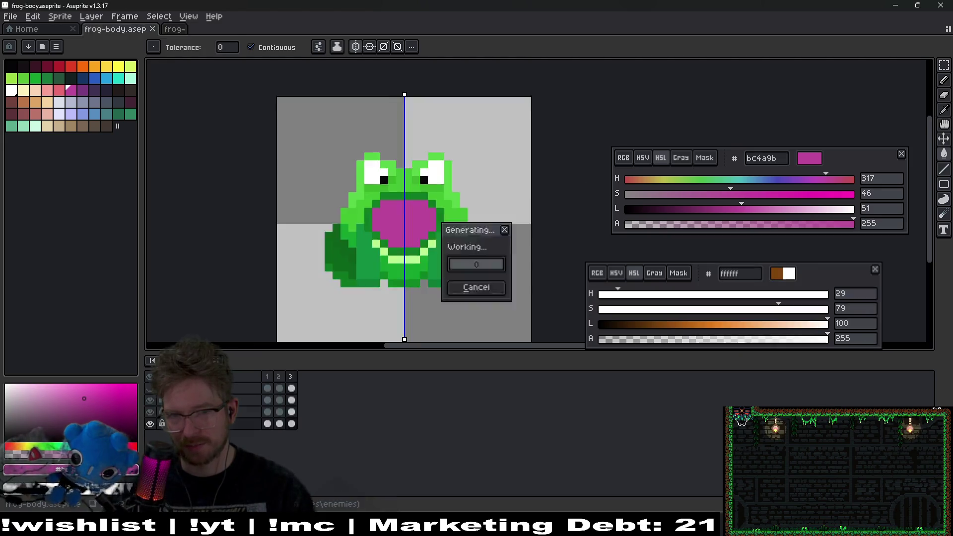
{"action": "key", "text": "ctrl+alt+shift+s"}
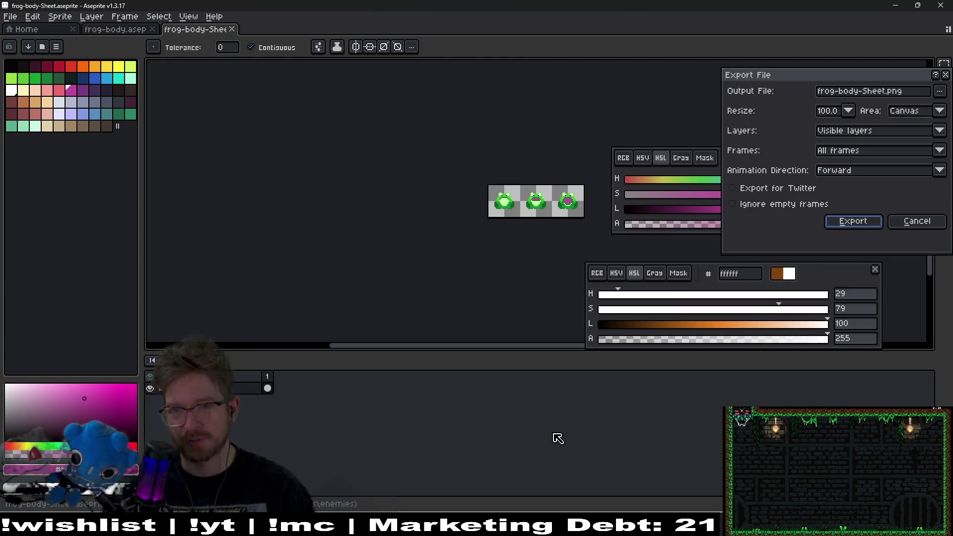
{"action": "key", "text": "Return"}
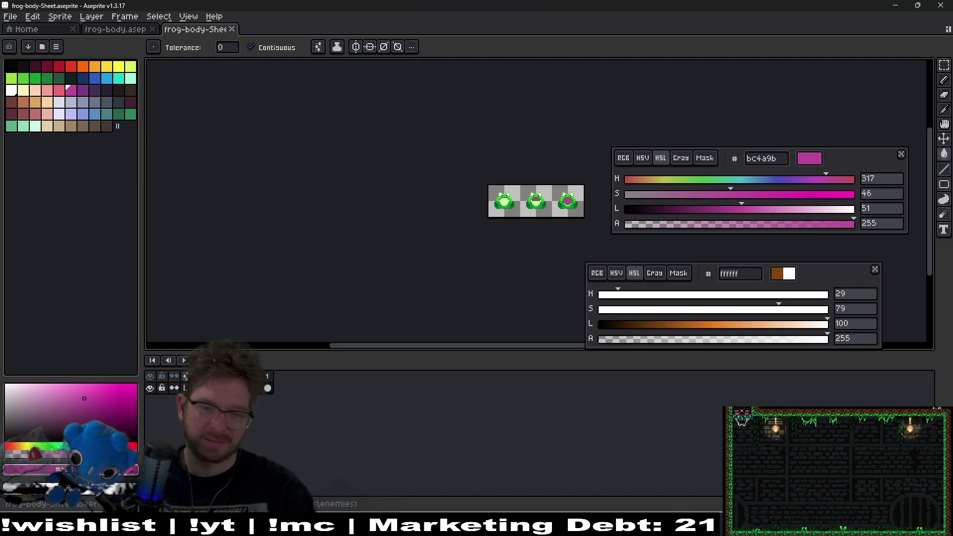
{"action": "key", "text": "alt+Tab"}
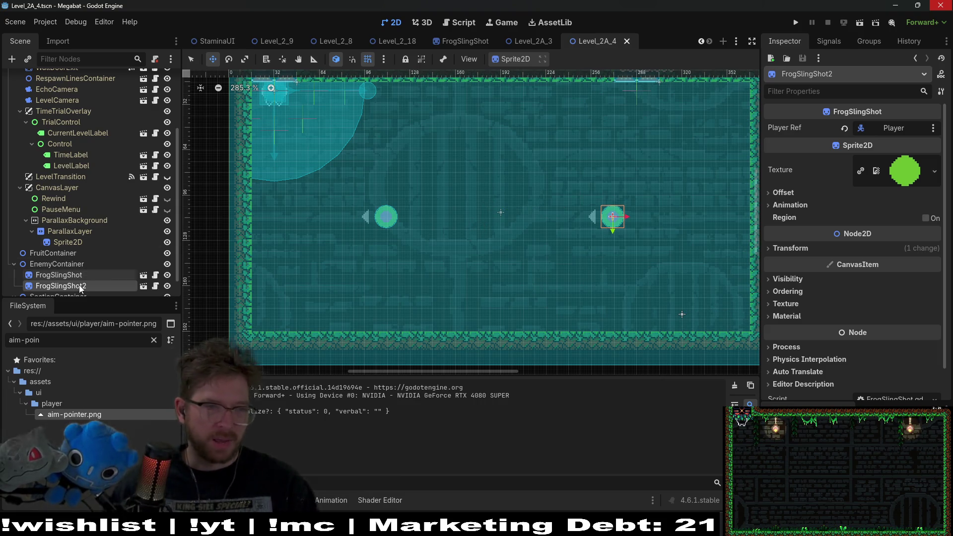
- Open FrogSlingShot and add an AnimationPlayer as the root's first child
{"action": "left_click", "coordinate": [147, 275]}
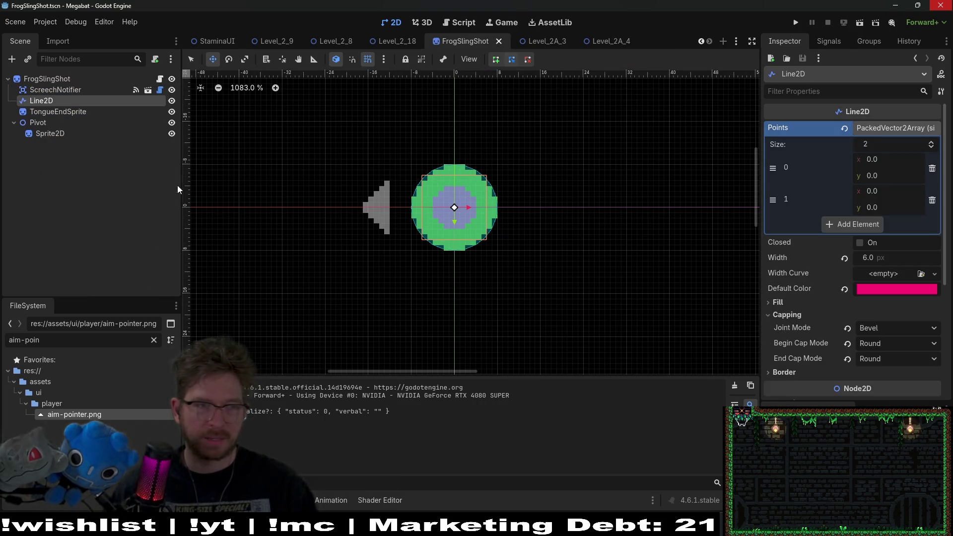
{"action": "left_click", "coordinate": [67, 78]}
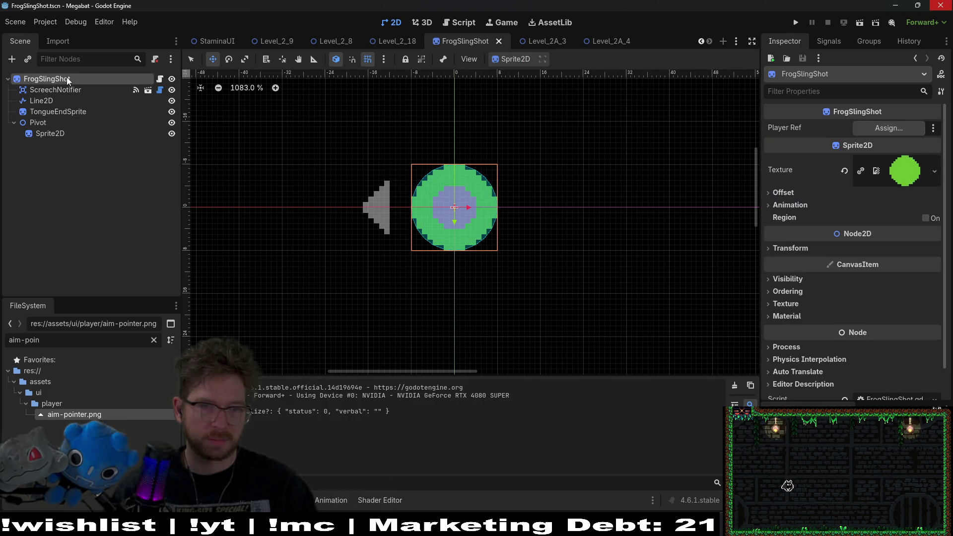
{"action": "right_click", "coordinate": [66, 77]}
{"action": "left_click", "coordinate": [108, 102]}
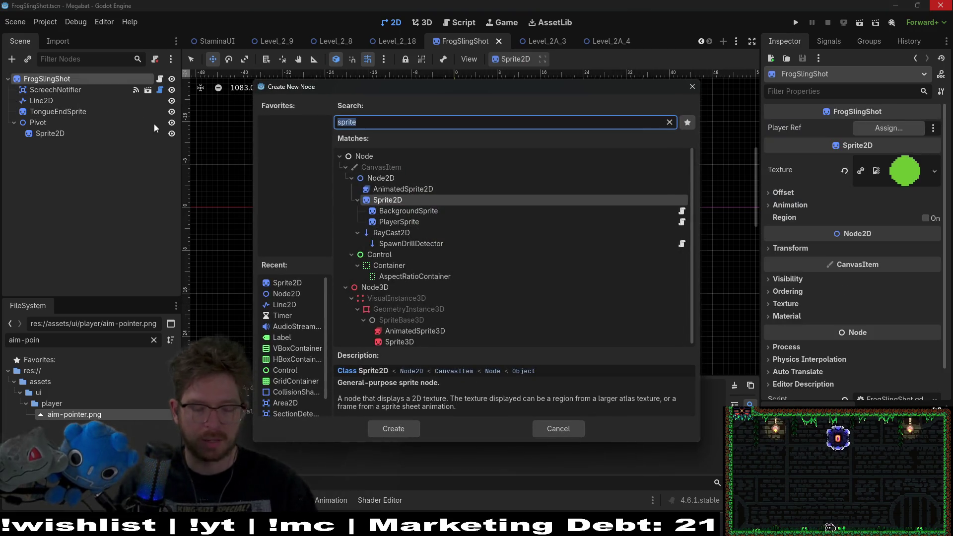
{"action": "type", "text": "animation"}
{"action": "key", "text": "Up"}
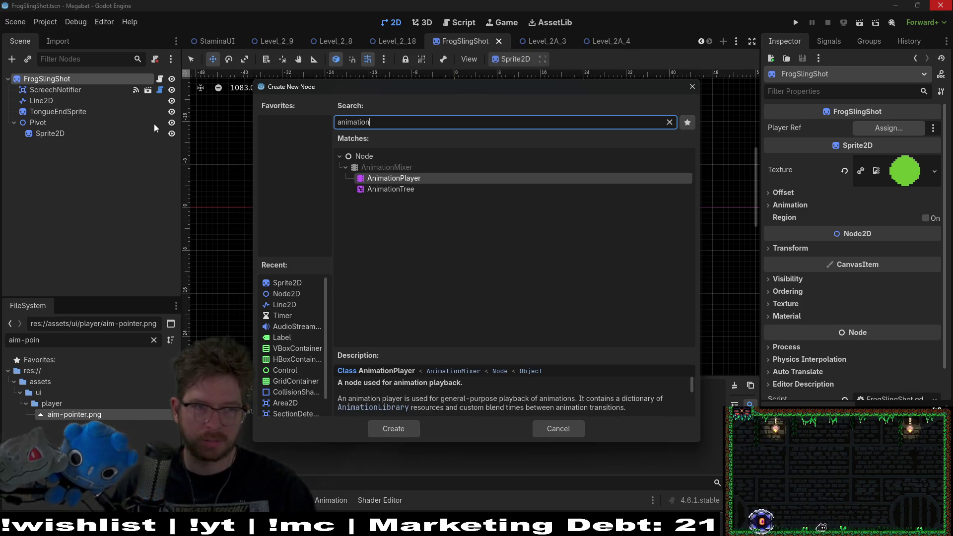
{"action": "key", "text": "Return"}
{"action": "left_click_drag", "start_coordinate": [67, 147], "coordinate": [49, 84]}
- Add an AnimationTree below the AnimationPlayer and set its Anim Player to that node
{"action": "right_click", "coordinate": [54, 79]}
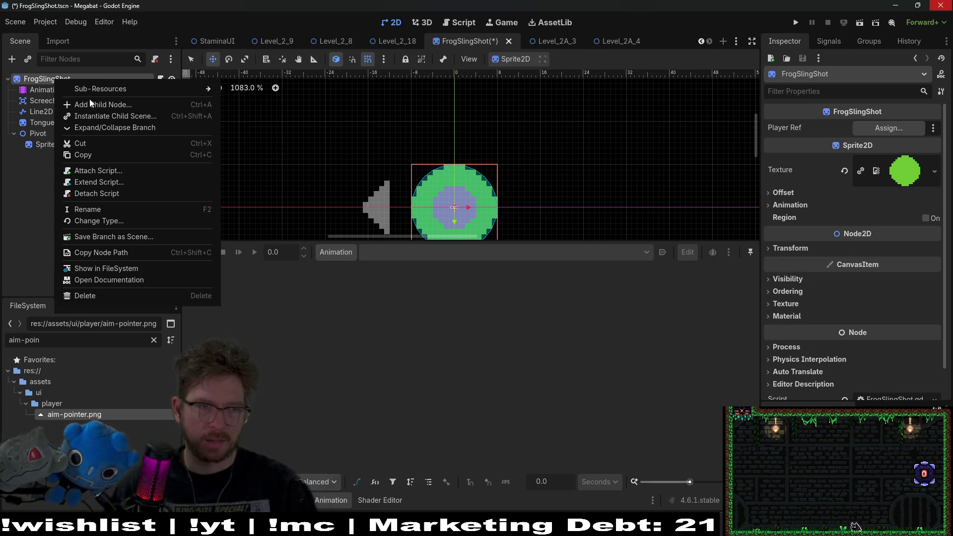
{"action": "left_click", "coordinate": [97, 104]}
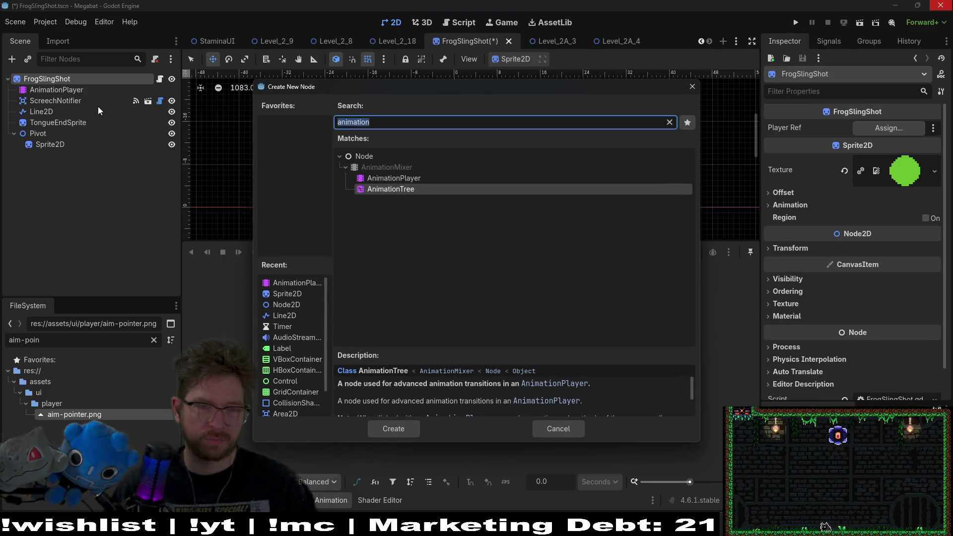
{"action": "double_click", "coordinate": [413, 189]}
{"action": "mouse_move", "coordinate": [112, 157]}
{"action": "left_mouse_down"}
{"action": "mouse_move", "coordinate": [74, 145]}
{"action": "mouse_move", "coordinate": [66, 94]}
{"action": "left_mouse_up"}
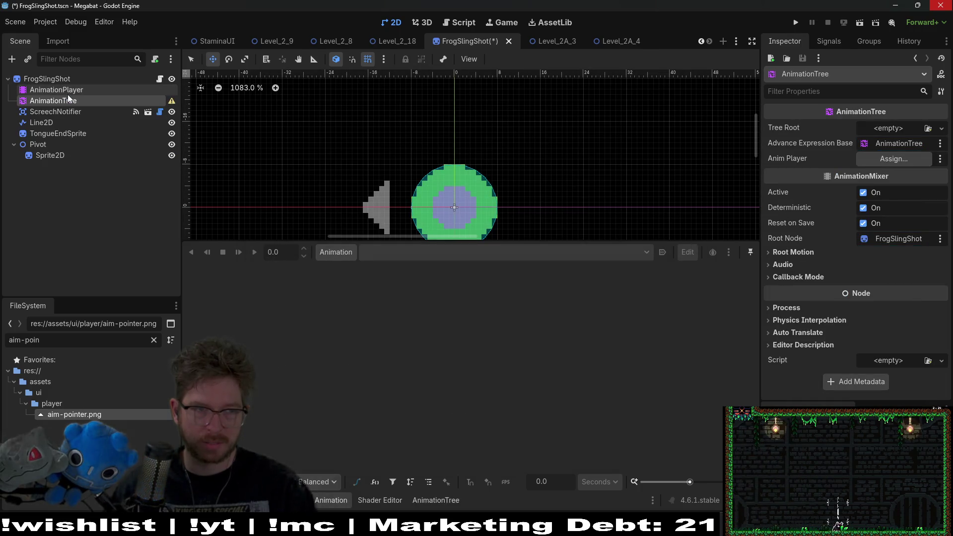
{"action": "left_click", "coordinate": [896, 159]}
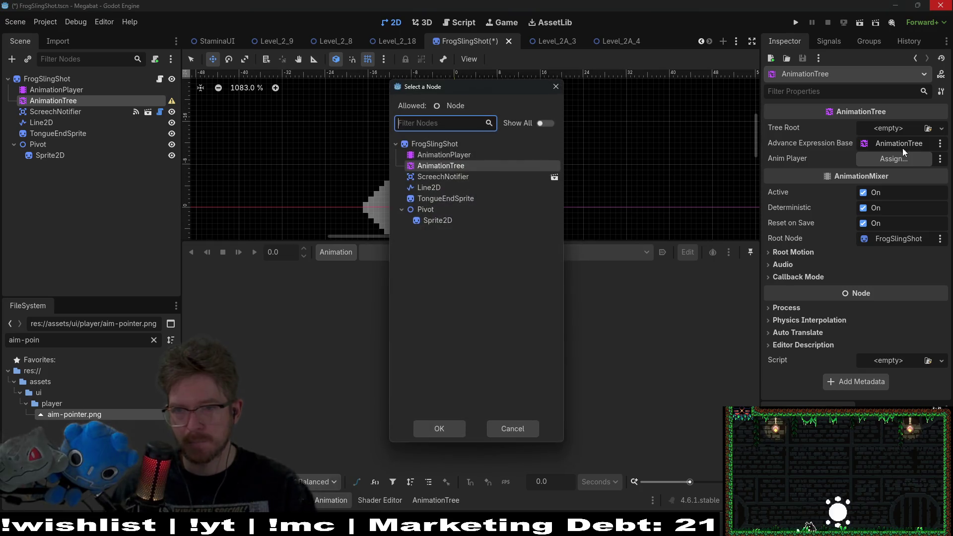
{"action": "double_click", "coordinate": [479, 155]}
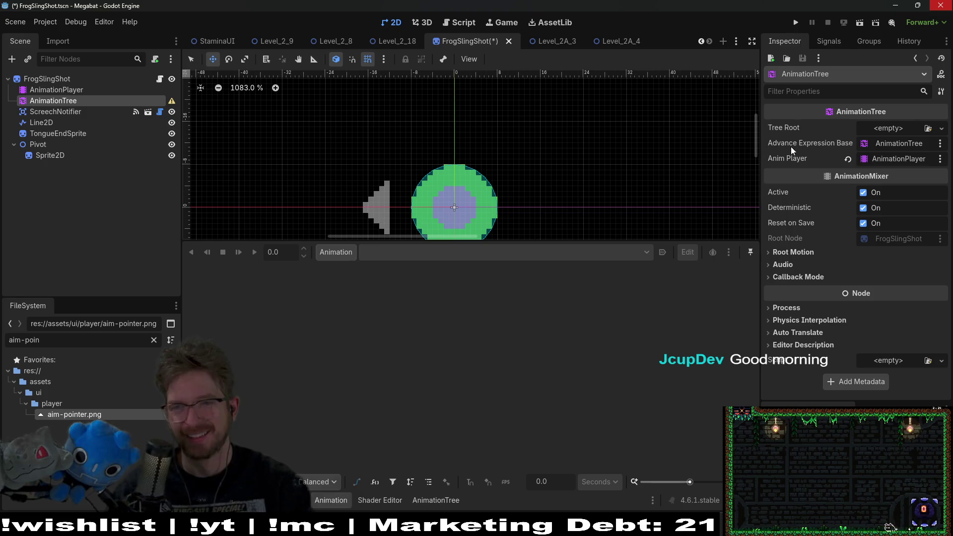
- Set the AnimationTree's Tree Root to a new AnimationNodeStateMachine
{"action": "left_click", "coordinate": [929, 129]}
{"action": "key", "text": "Escape"}
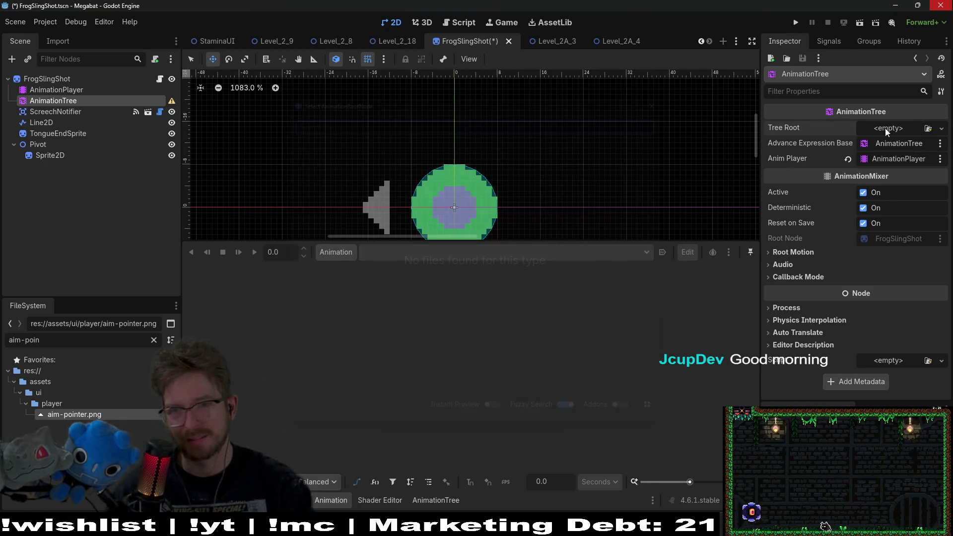
{"action": "left_click", "coordinate": [885, 129]}
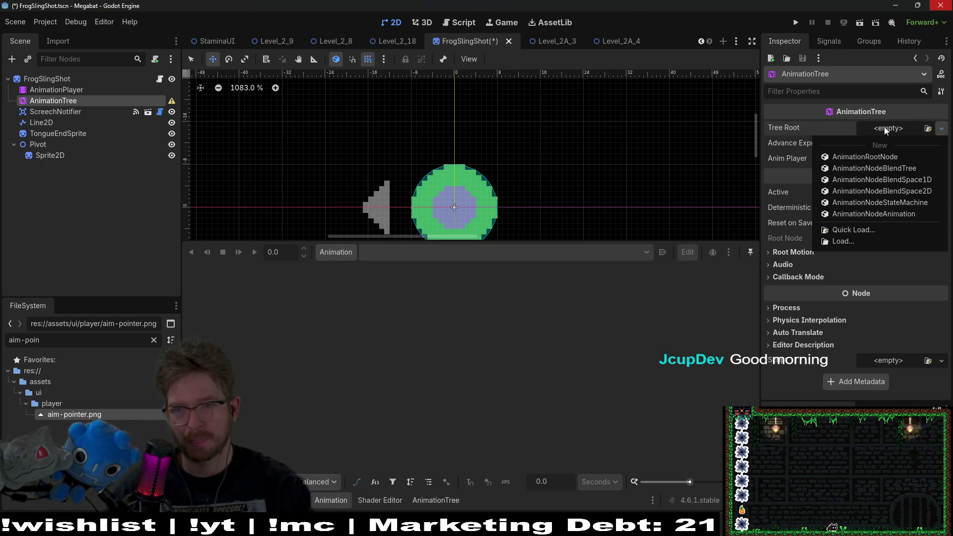
{"action": "left_click", "coordinate": [915, 206]}
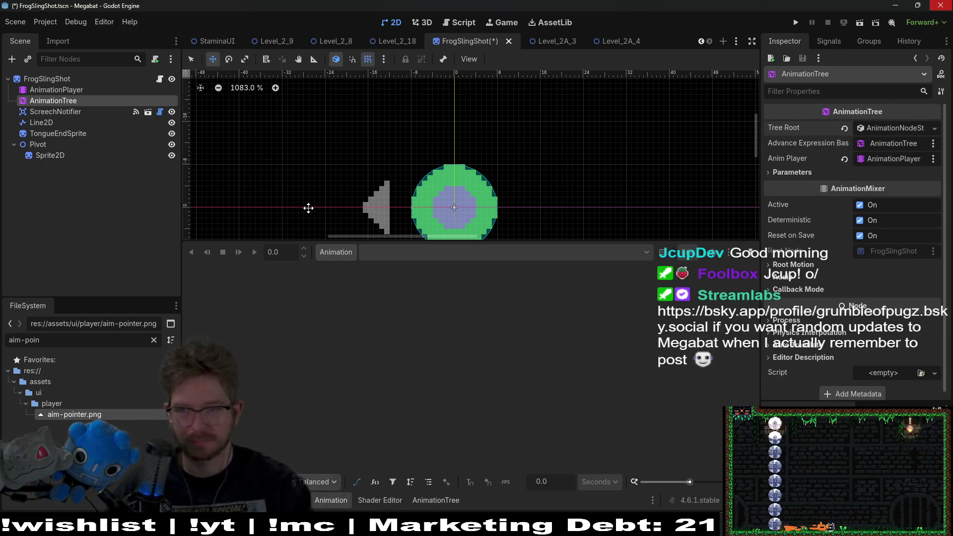
- Inspect the AnimationPlayer and root nodes and enlarge the 2D scene view
{"action": "left_click", "coordinate": [65, 90]}
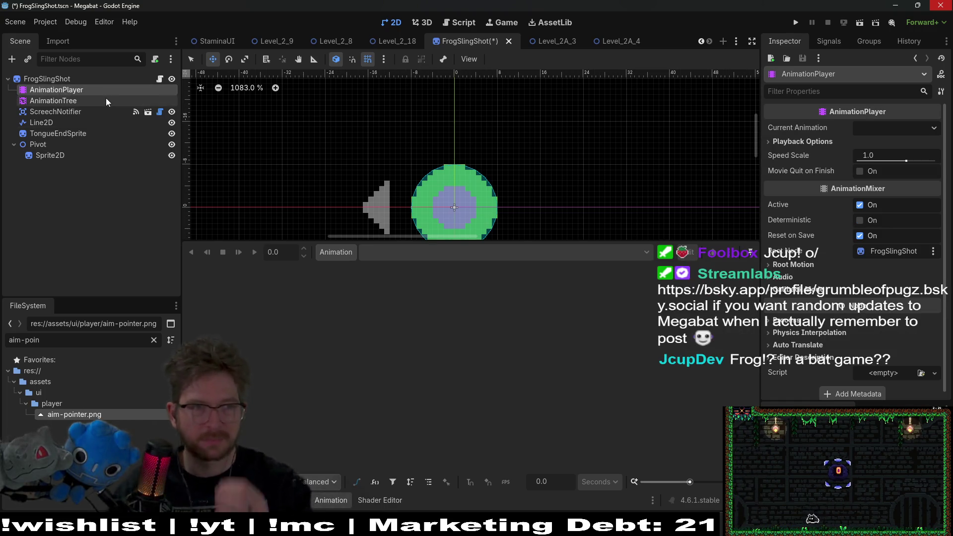
{"action": "left_click", "coordinate": [57, 80]}
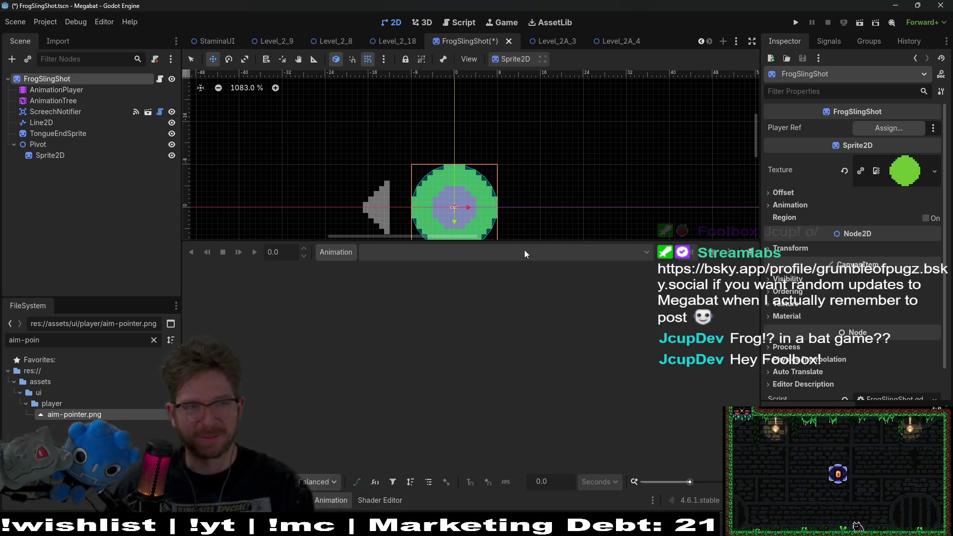
{"action": "left_click", "coordinate": [79, 91]}
{"action": "left_click", "coordinate": [58, 78]}
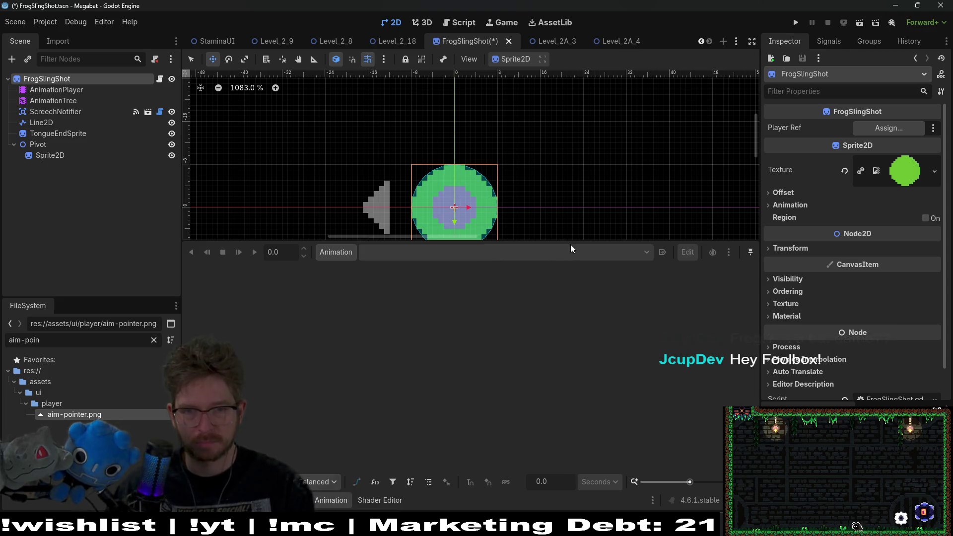
{"action": "left_click_drag", "start_coordinate": [579, 239], "coordinate": [579, 365]}
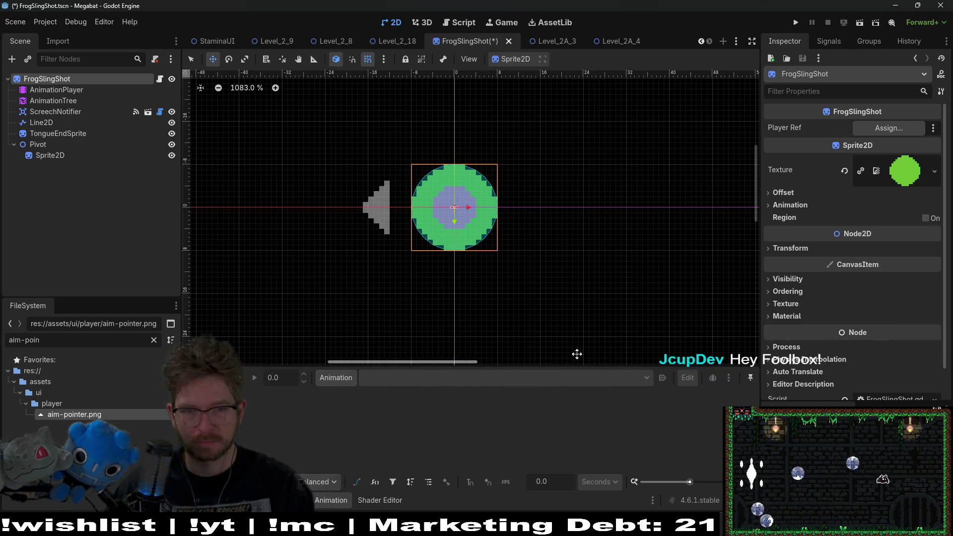
{"action": "left_click", "coordinate": [79, 93]}
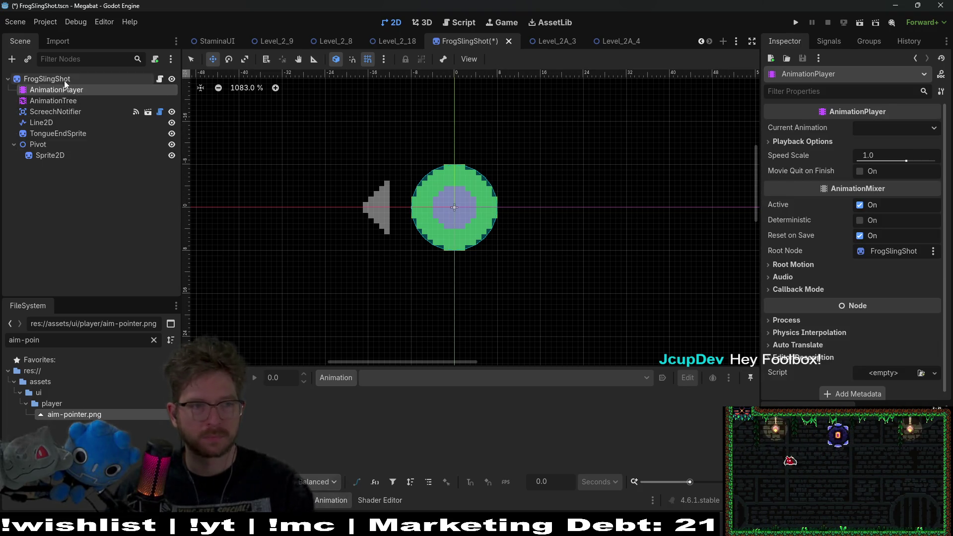
{"action": "left_click", "coordinate": [64, 80]}
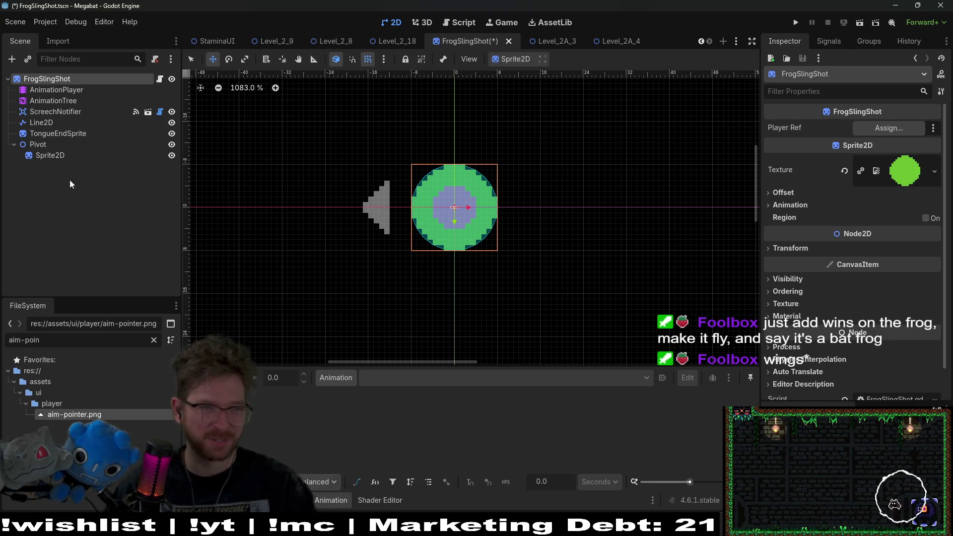
- Assign frog-body-Sheet.png as the frog sprite's texture with 3 horizontal frames
{"action": "key", "text": "ctrl+f"}
{"action": "type", "text": "frog"}
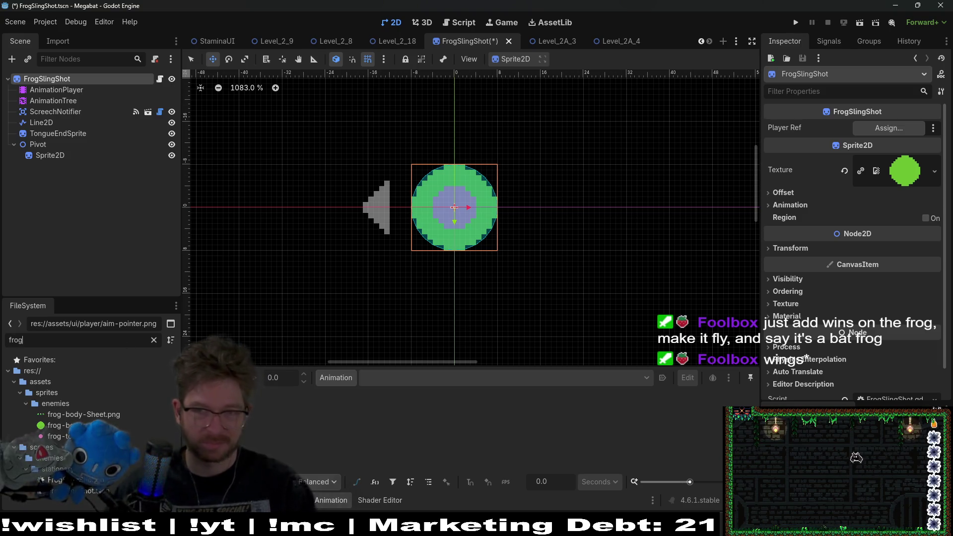
{"action": "mouse_move", "coordinate": [74, 414]}
{"action": "left_mouse_down"}
{"action": "mouse_move", "coordinate": [162, 412]}
{"action": "mouse_move", "coordinate": [898, 171]}
{"action": "left_mouse_up"}
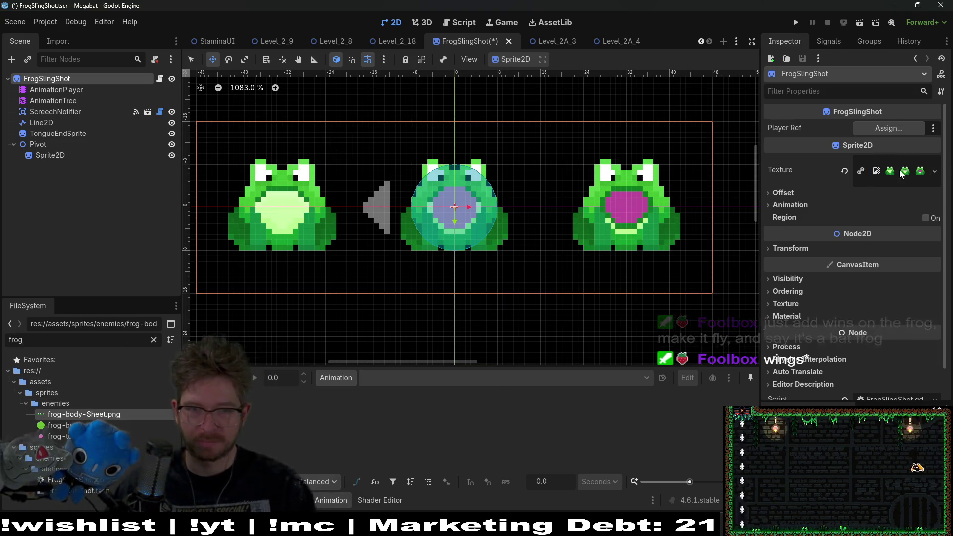
{"action": "left_click", "coordinate": [788, 205]}
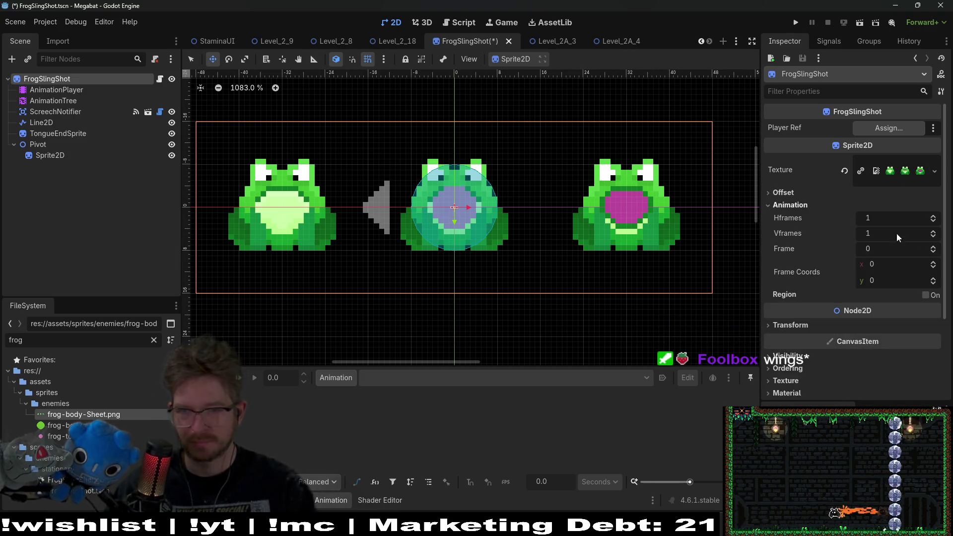
{"action": "left_click", "coordinate": [934, 218]}
{"action": "left_click", "coordinate": [934, 218]}
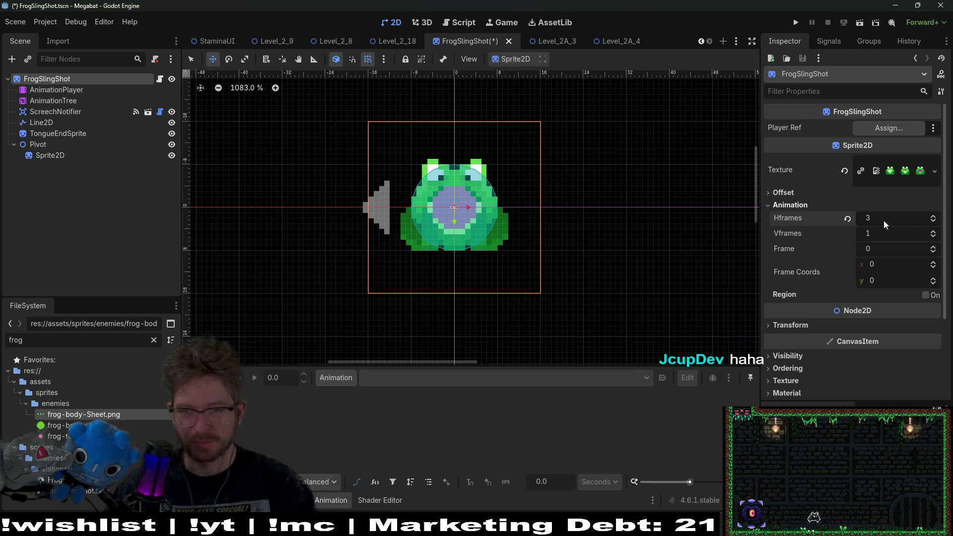
{"action": "left_click", "coordinate": [915, 250]}
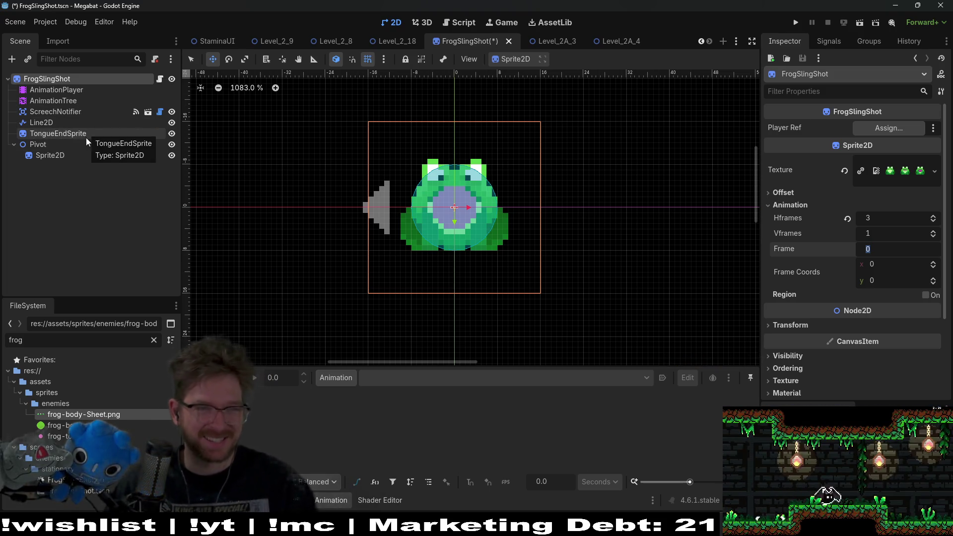
- Delete the TongueEndSprite node from the FrogSlingShot scene
{"action": "left_click", "coordinate": [58, 122]}
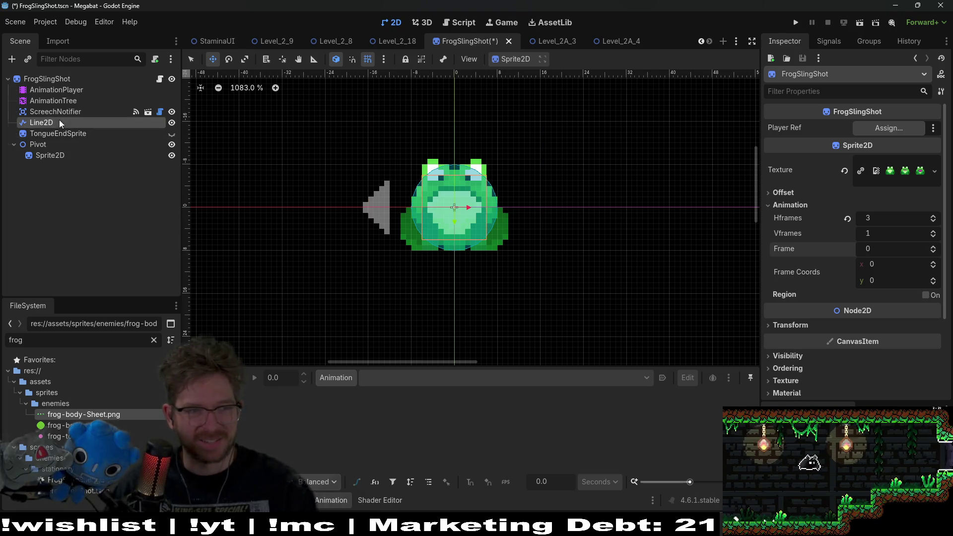
{"action": "left_click", "coordinate": [58, 133]}
{"action": "key", "text": "Delete"}
{"action": "key", "text": "Return"}
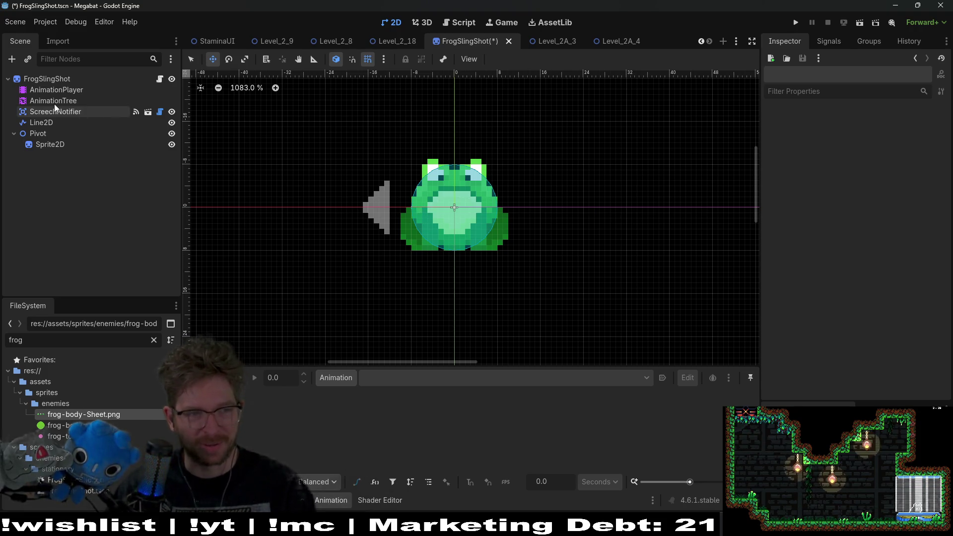
- Create a new animation named 'idle' on the AnimationPlayer
{"action": "left_click", "coordinate": [56, 89]}
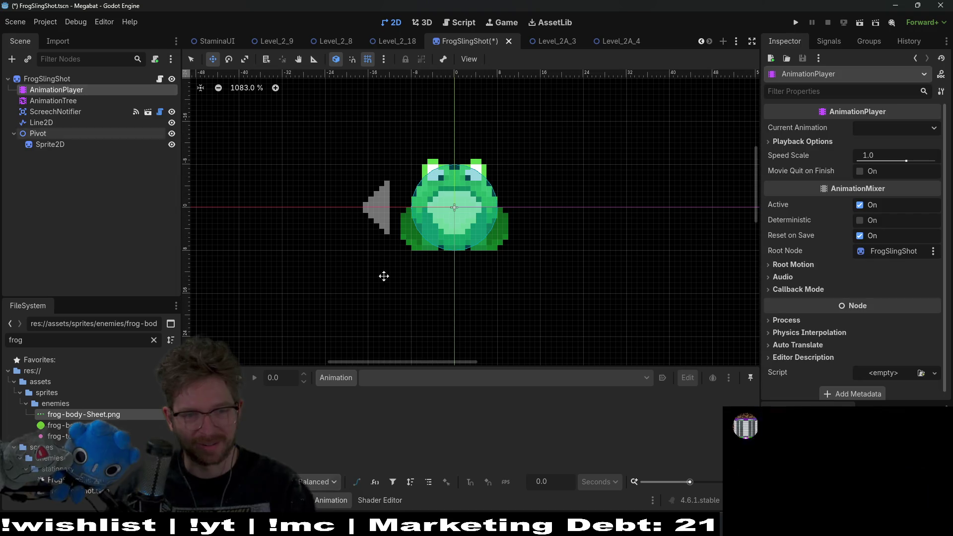
{"action": "left_click", "coordinate": [336, 378]}
{"action": "left_click", "coordinate": [397, 396]}
{"action": "type", "text": "idle"}
{"action": "key", "text": "Return"}
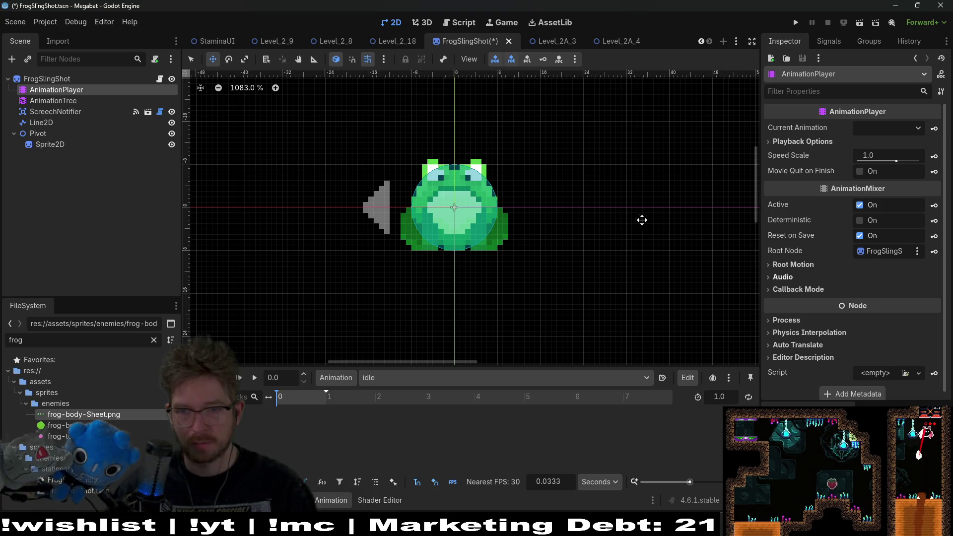
- Select FrogSlingShot and key its Sprite2D Frame property, creating the Frame track
{"action": "left_click", "coordinate": [48, 78]}
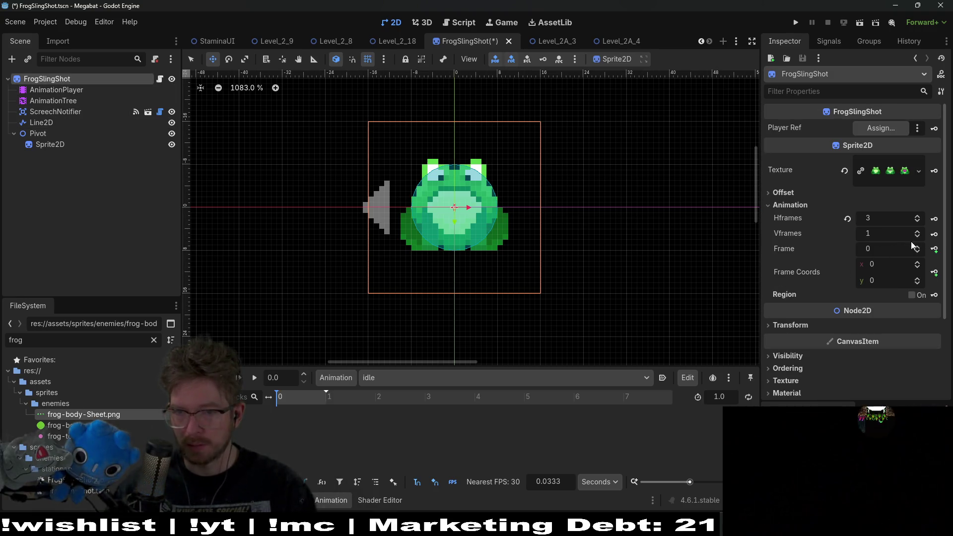
{"action": "left_click", "coordinate": [935, 249]}
{"action": "left_click", "coordinate": [435, 298]}
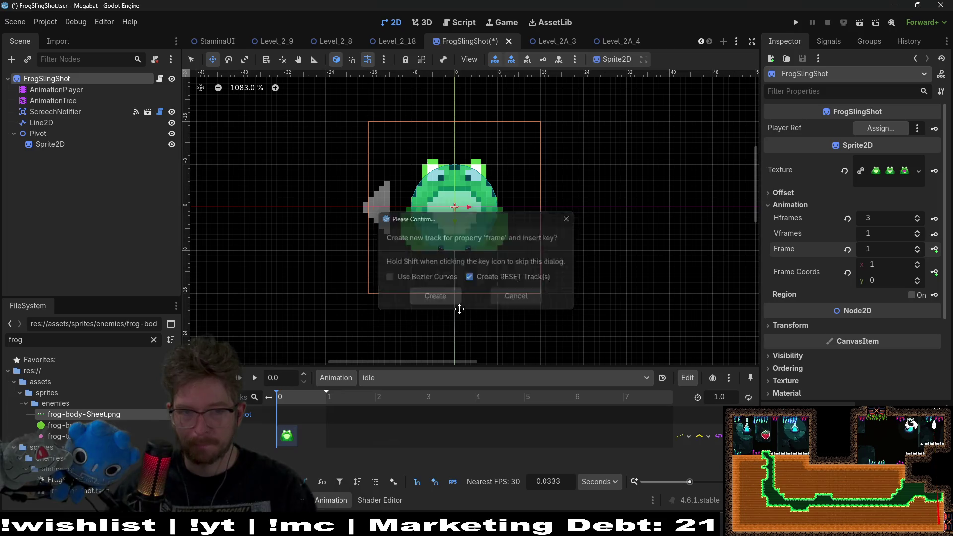
- Create a new animation named mouth_open
{"action": "left_click", "coordinate": [335, 378]}
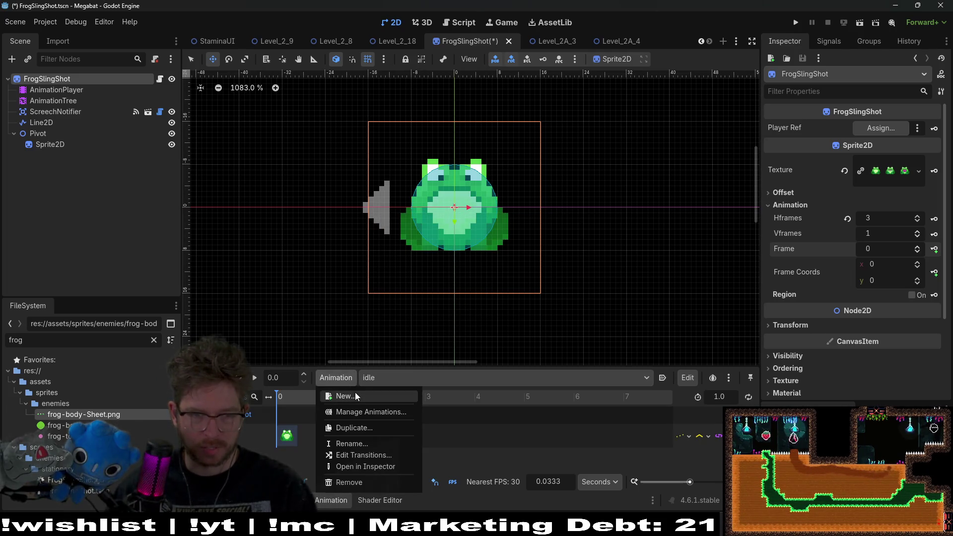
{"action": "left_click", "coordinate": [355, 392]}
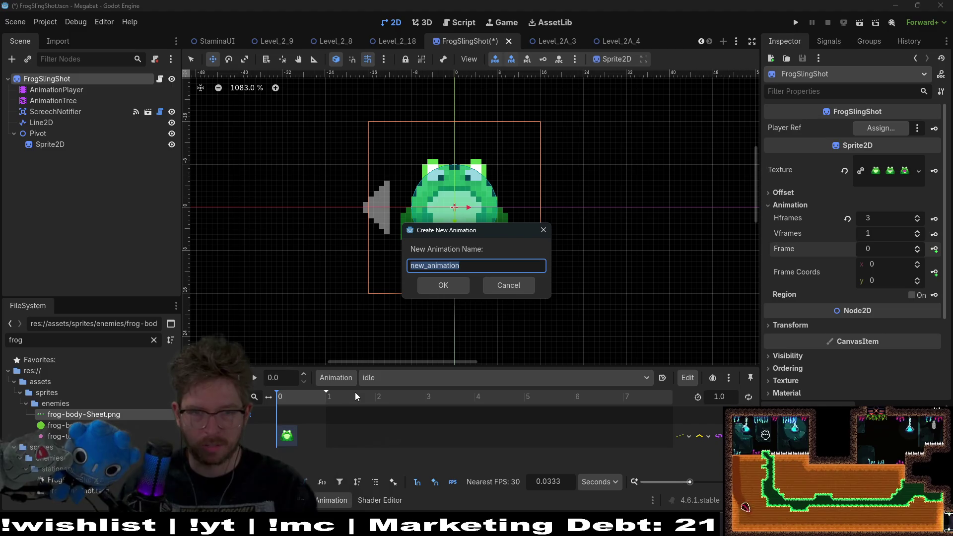
{"action": "type", "text": "mouth"}
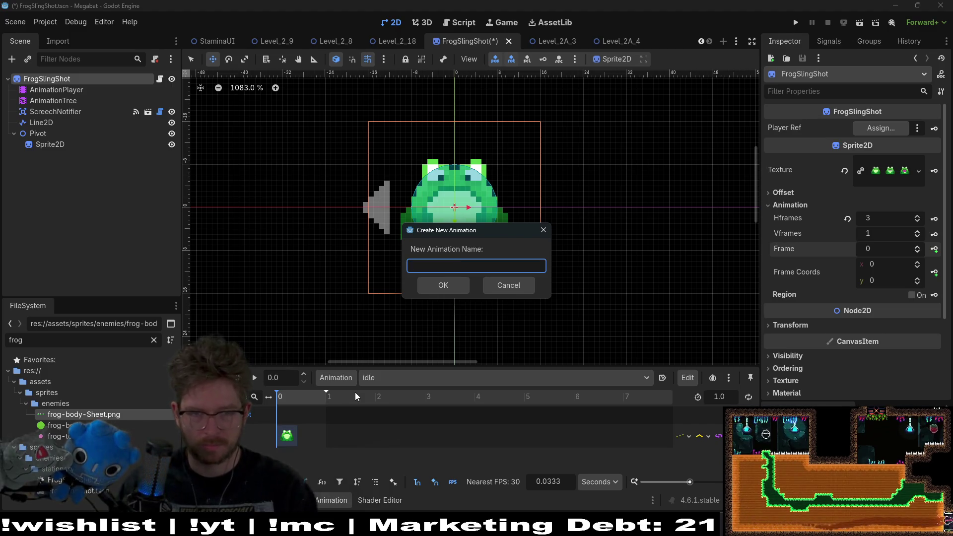
{"action": "type", "text": "_open"}
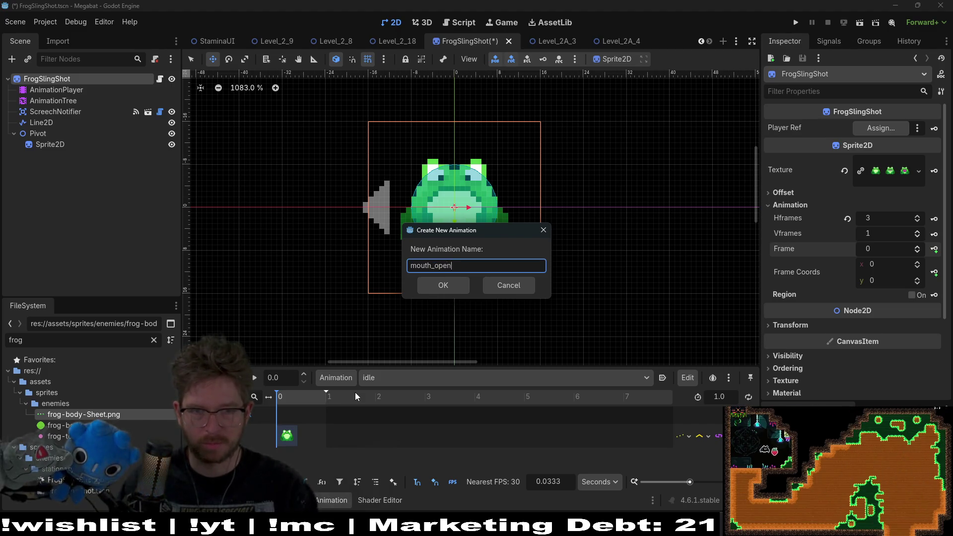
{"action": "key", "text": "Return"}
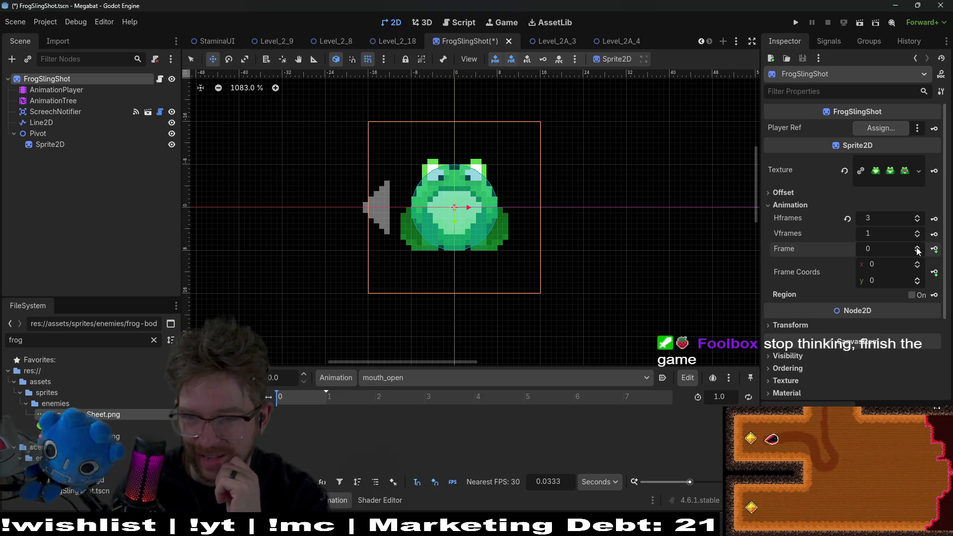
{"action": "left_click", "coordinate": [397, 379]}
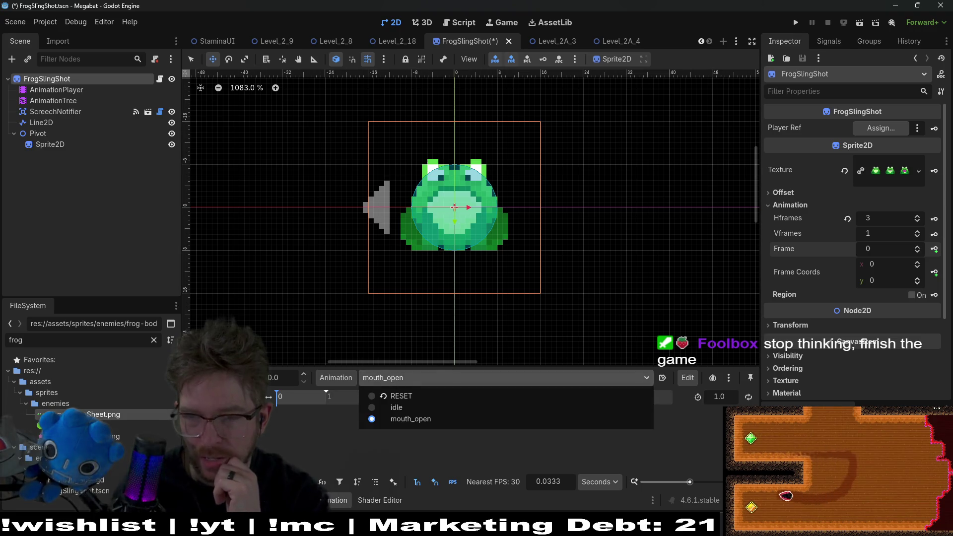
{"action": "left_click", "coordinate": [891, 249]}
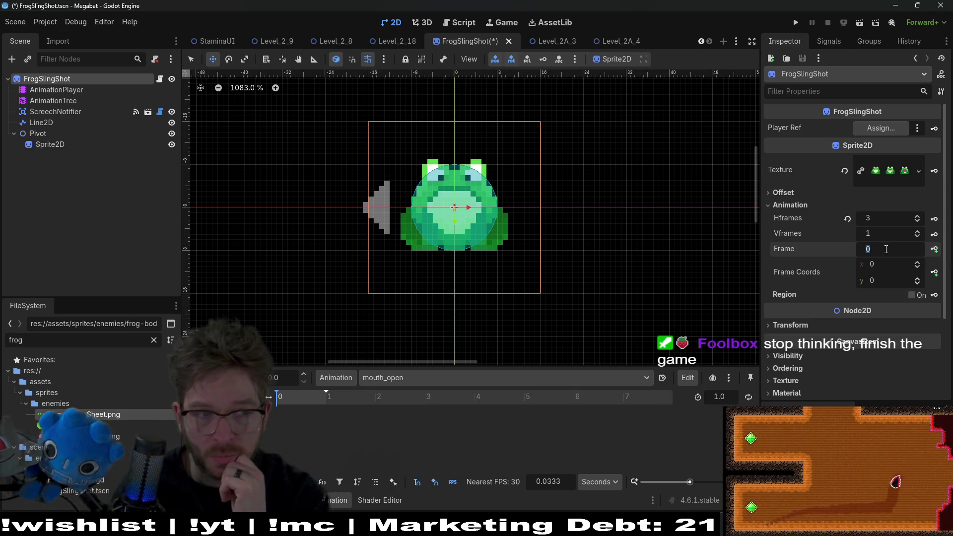
{"action": "left_click", "coordinate": [88, 89]}
{"action": "left_click", "coordinate": [73, 83]}
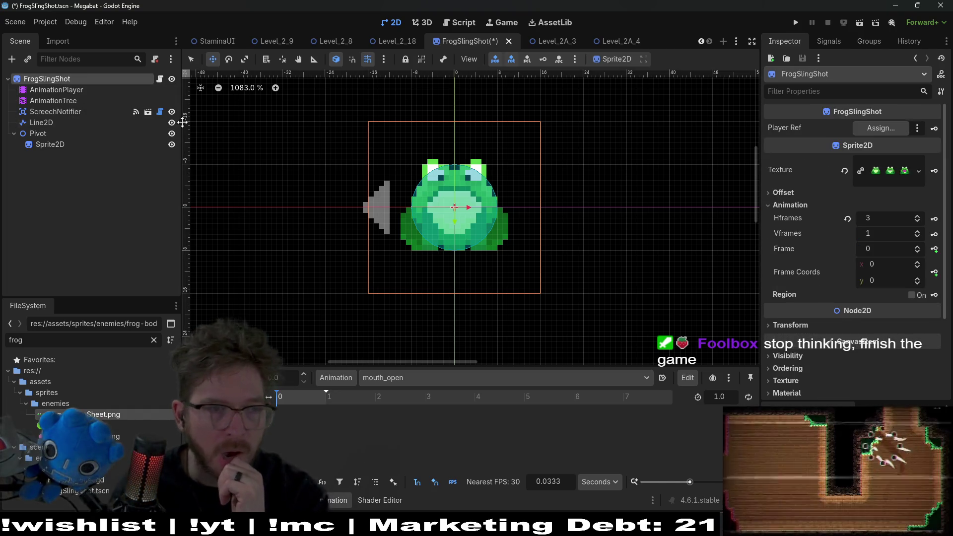
{"action": "left_click", "coordinate": [82, 101]}
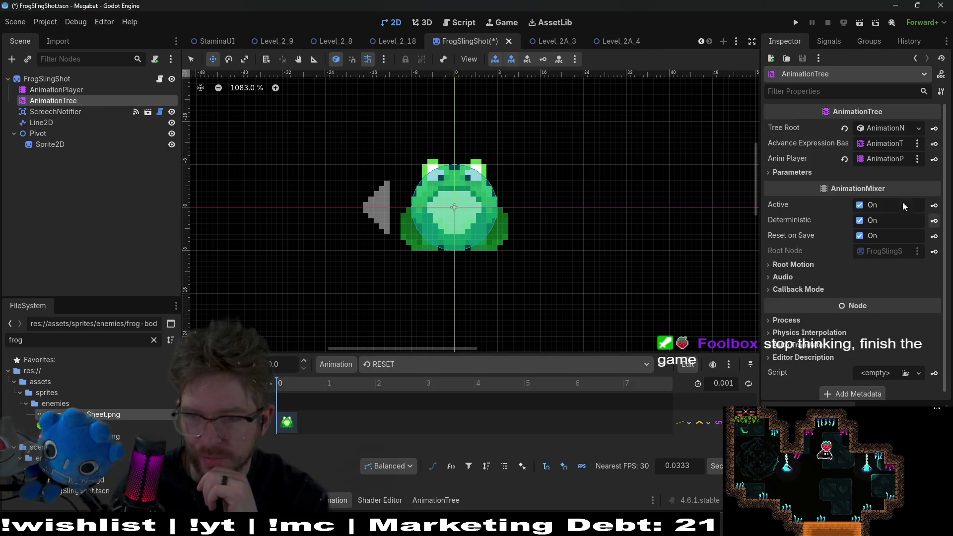
{"action": "left_click", "coordinate": [56, 90]}
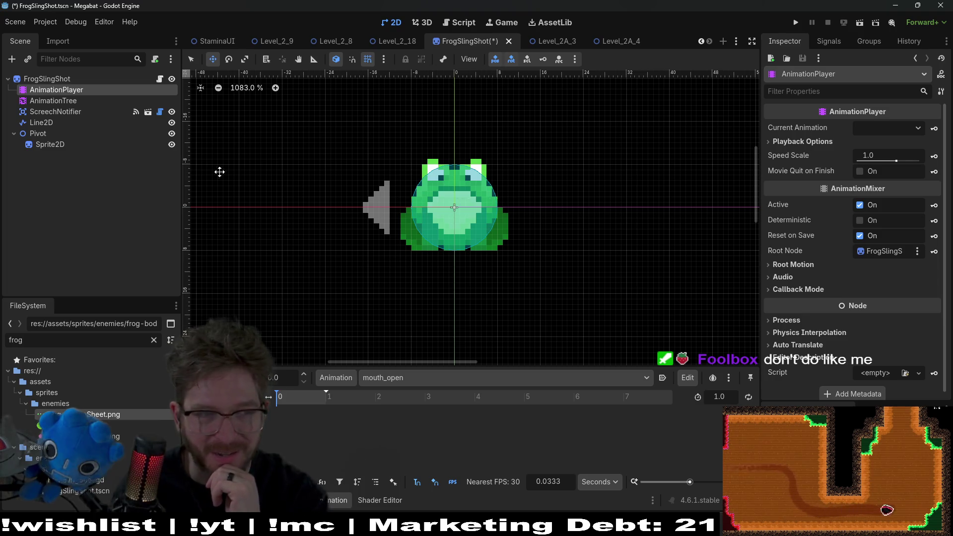
{"action": "left_click", "coordinate": [67, 101]}
{"action": "left_click", "coordinate": [55, 80]}
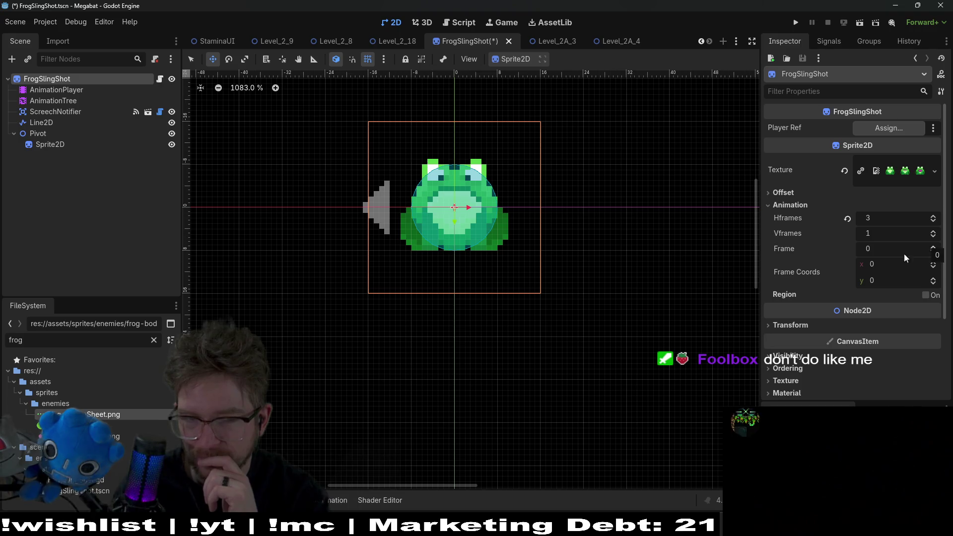
{"action": "left_click", "coordinate": [62, 90]}
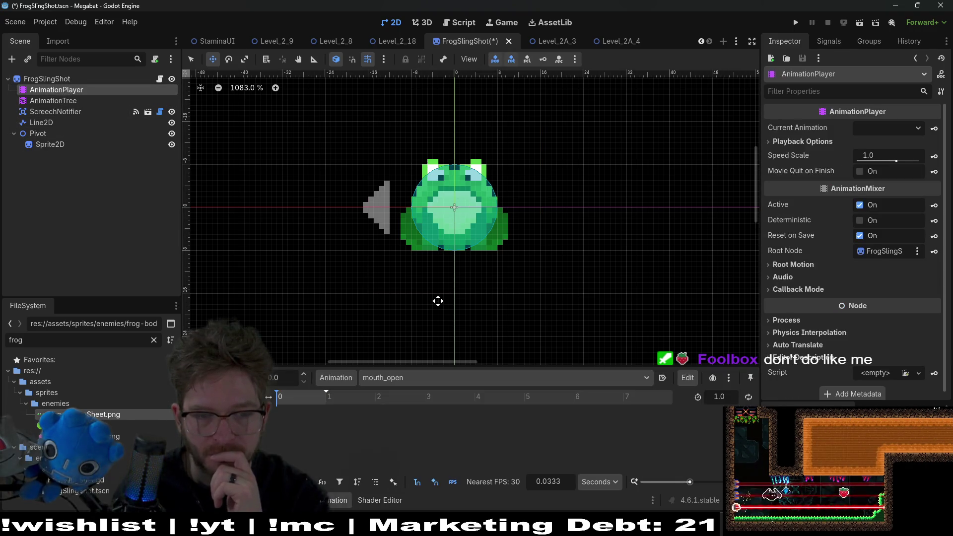
{"action": "left_click", "coordinate": [46, 79]}
- Key the sprite Frame at value 2 into mouth_open, creating the Frame track
{"action": "left_click", "coordinate": [934, 249]}
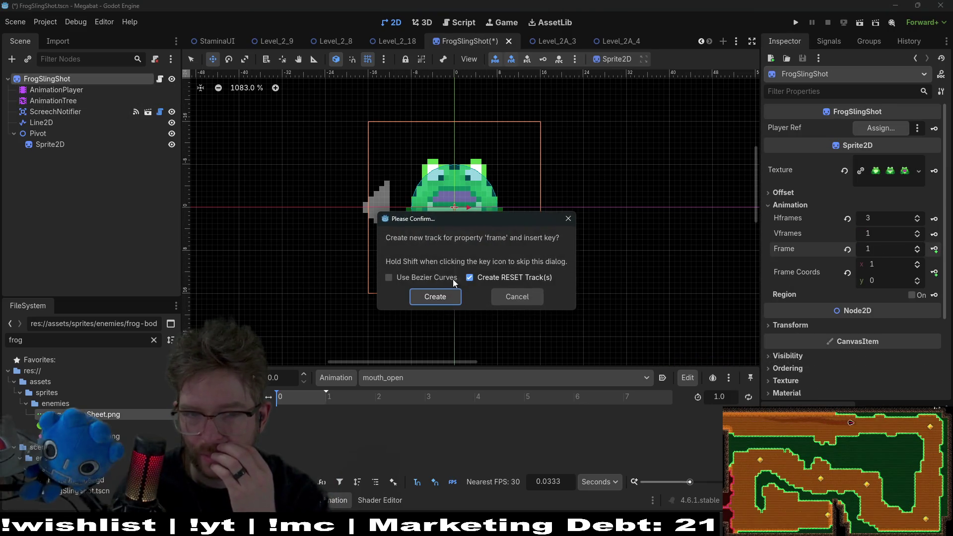
{"action": "left_click", "coordinate": [568, 219]}
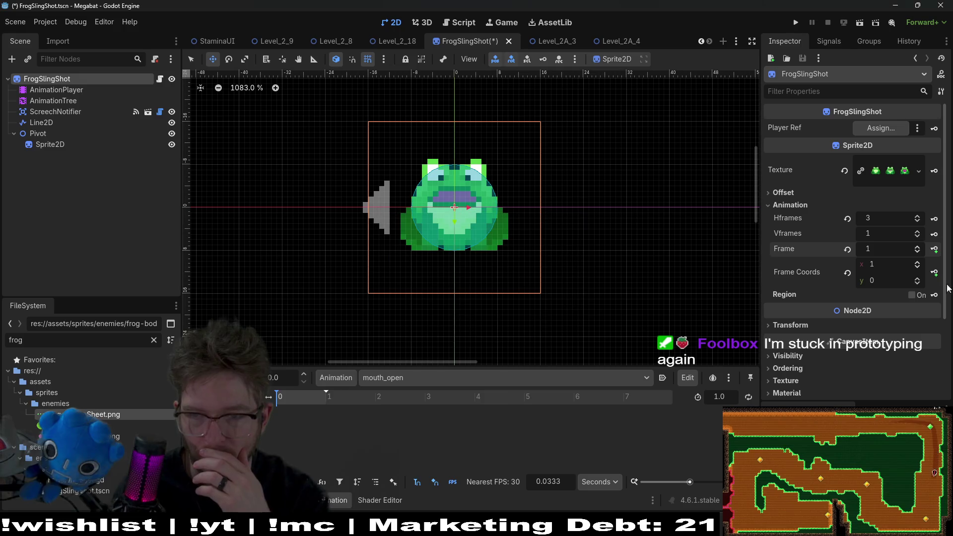
{"action": "left_click", "coordinate": [934, 249]}
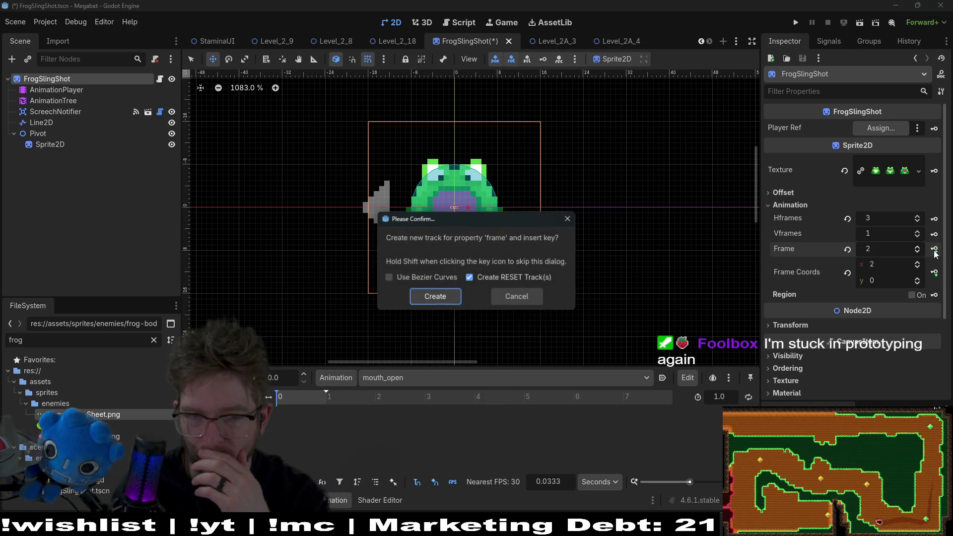
{"action": "left_click", "coordinate": [431, 297]}
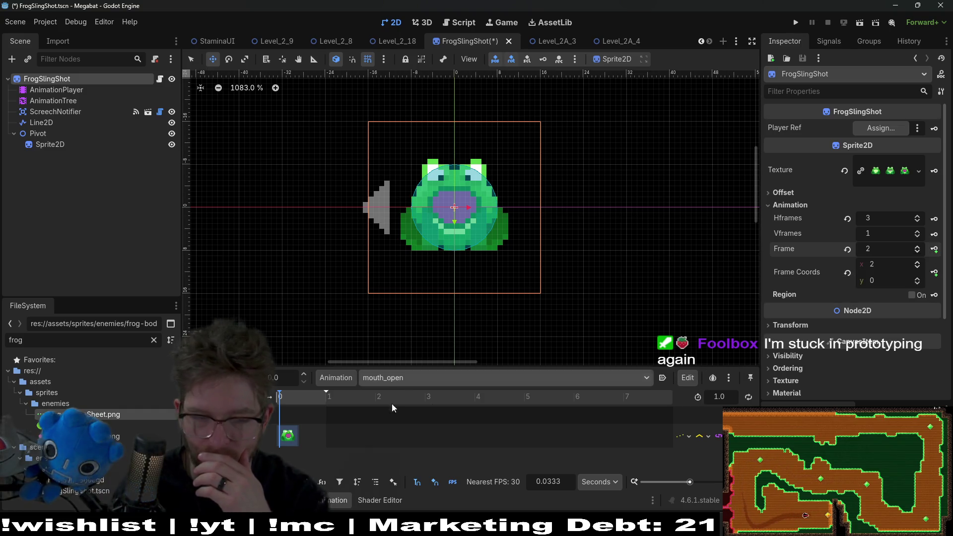
- Set the timeline snap step to 0.1 and move the frame 2 key to 0.1 s
{"action": "scroll", "coordinate": [347, 419], "scroll_direction": "up", "scroll_amount": 3}
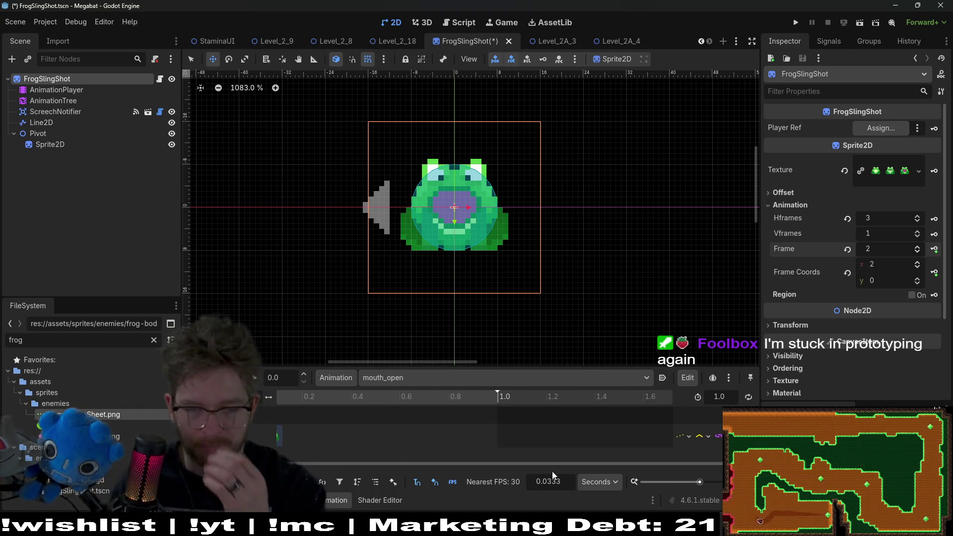
{"action": "left_click", "coordinate": [553, 484]}
{"action": "type", "text": "0.1"}
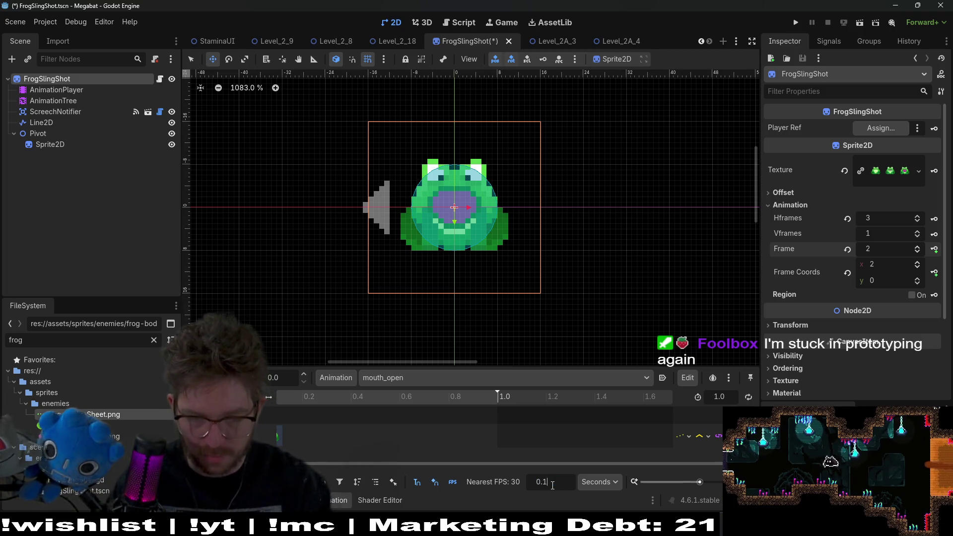
{"action": "key", "text": "Return"}
{"action": "scroll", "coordinate": [391, 442], "scroll_direction": "left", "scroll_amount": 1}
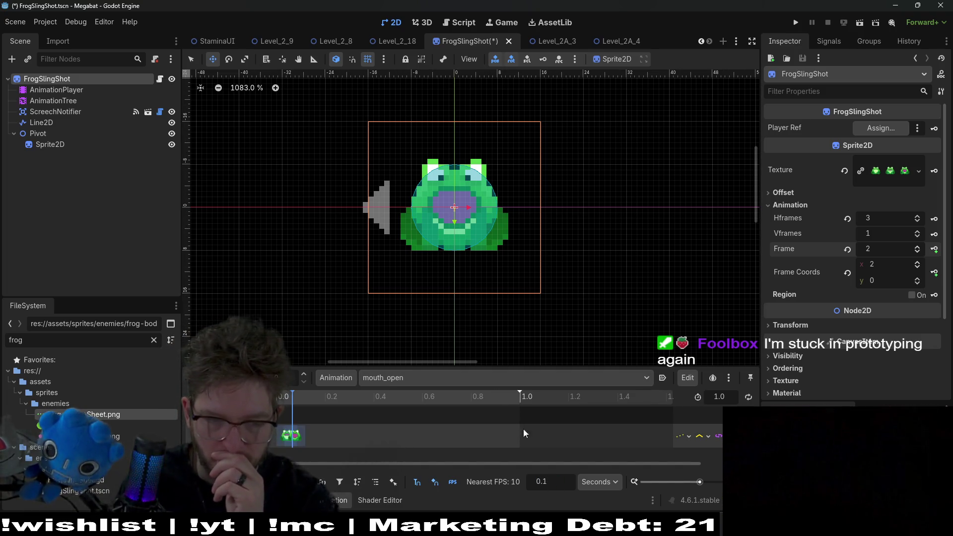
{"action": "left_click_drag", "start_coordinate": [488, 368], "coordinate": [477, 274]}
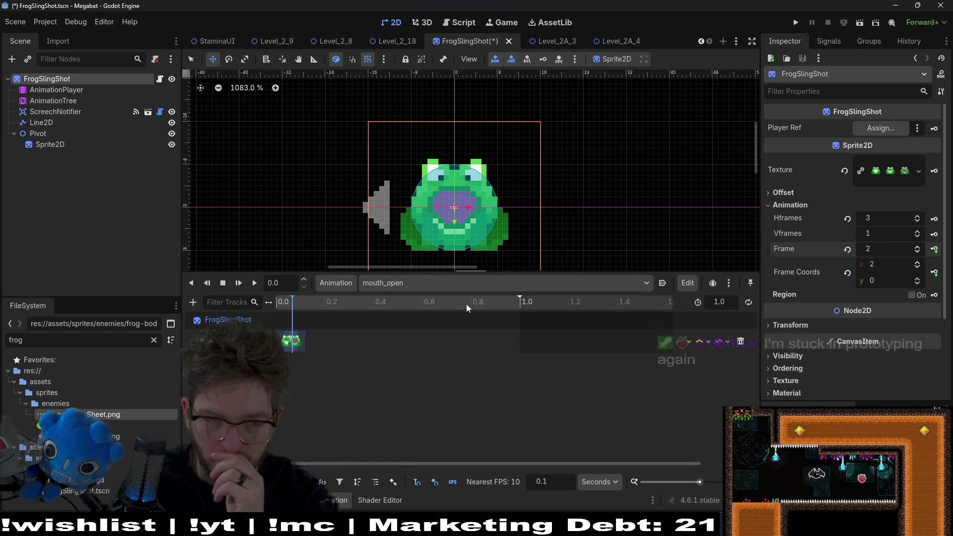
{"action": "left_click_drag", "start_coordinate": [288, 341], "coordinate": [313, 341]}
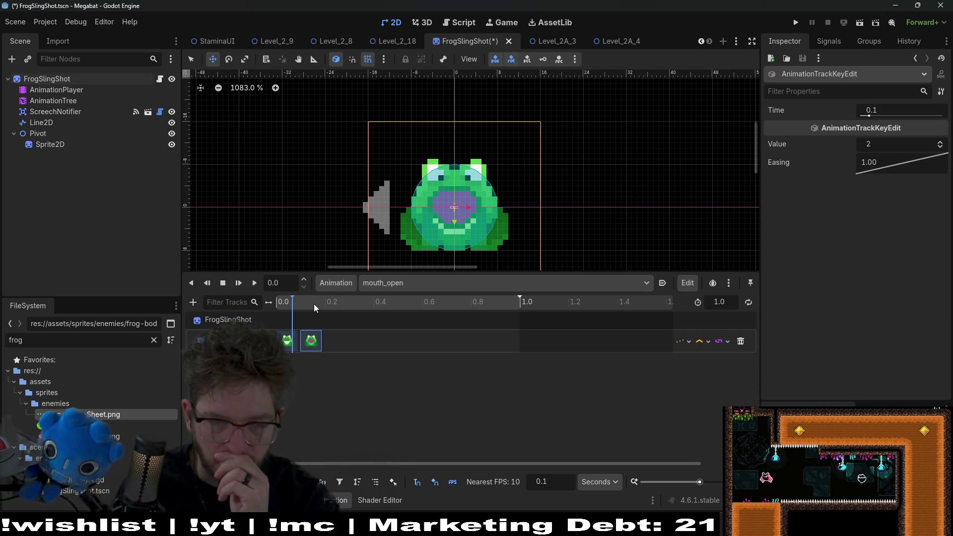
- Shorten mouth_open to 0.2 seconds and preview its start and open-mouth end
{"action": "scroll", "coordinate": [333, 334], "scroll_direction": "up", "scroll_amount": 3}
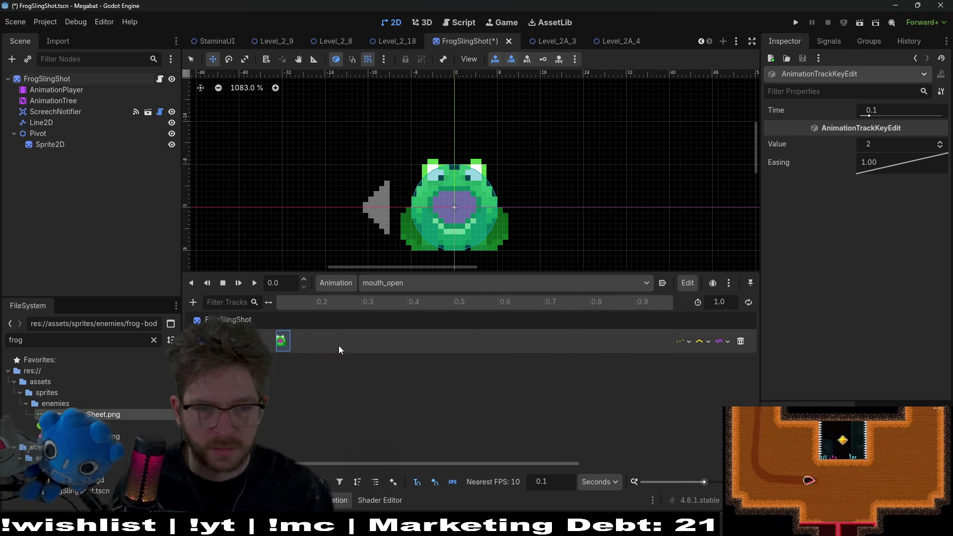
{"action": "left_click", "coordinate": [717, 306]}
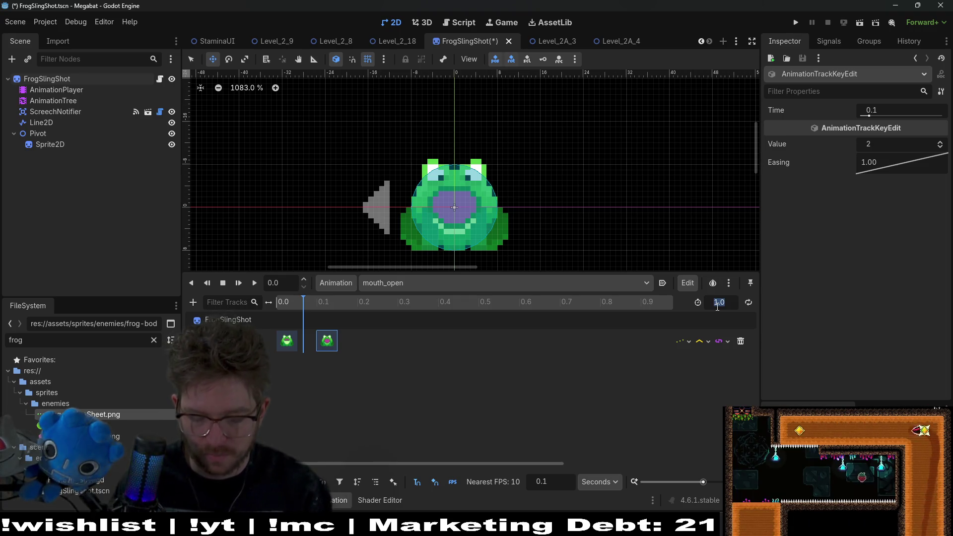
{"action": "type", "text": "0.2"}
{"action": "key", "text": "Return"}
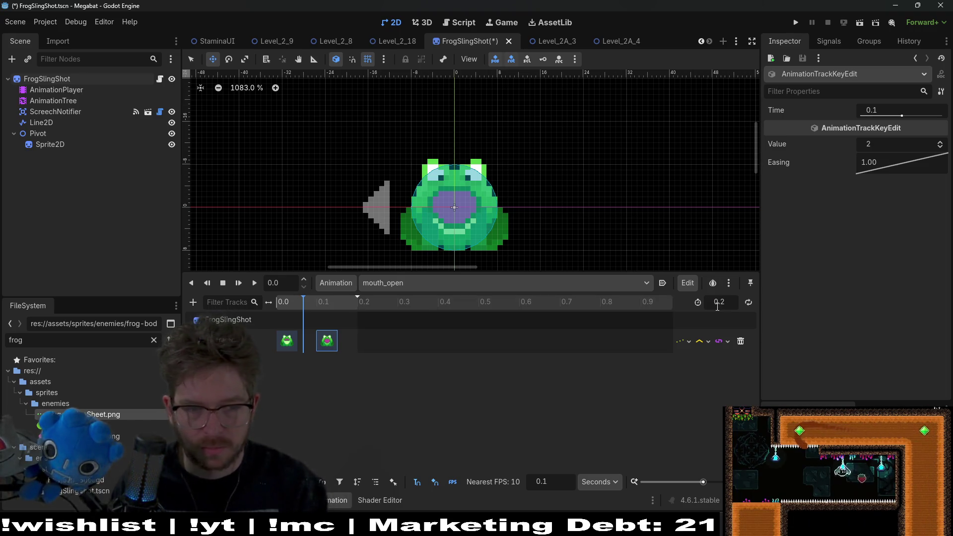
{"action": "left_click", "coordinate": [329, 304]}
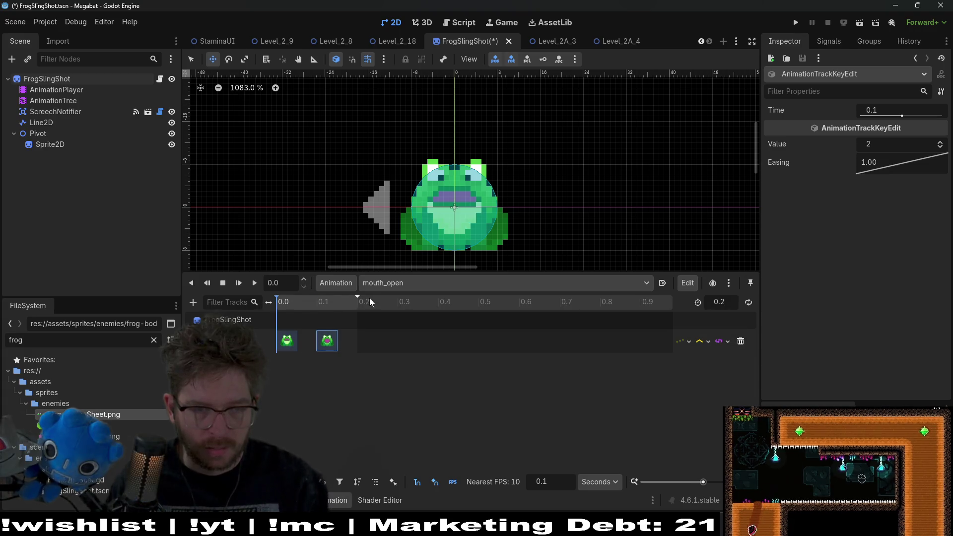
{"action": "left_click", "coordinate": [373, 302]}
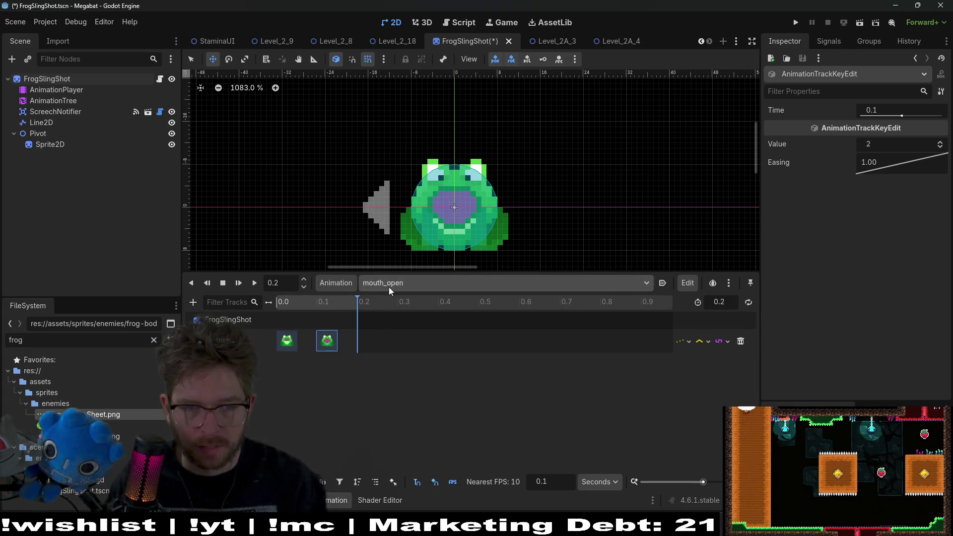
{"action": "left_click", "coordinate": [353, 285]}
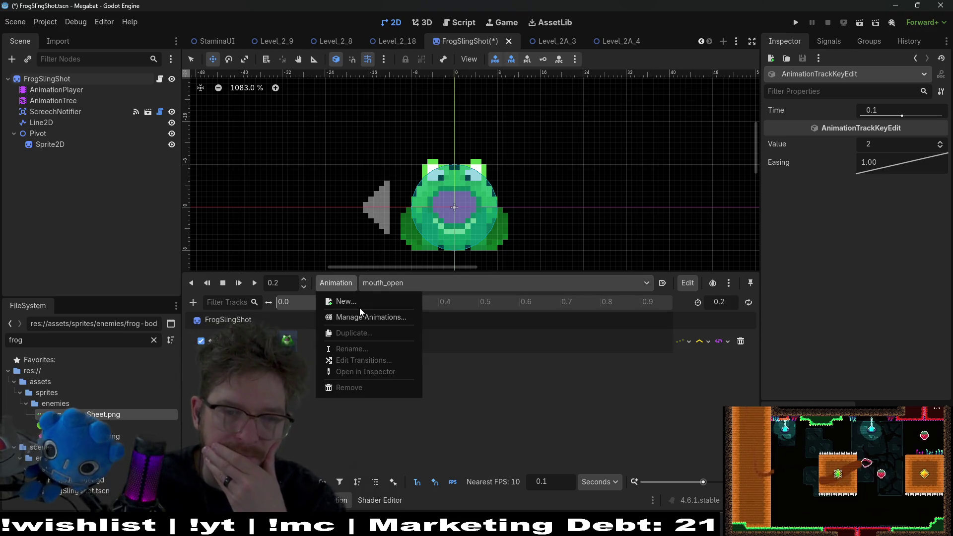
- Create a new animation named close_mouth
{"action": "left_click", "coordinate": [362, 302]}
{"action": "type", "text": "close-mo"}
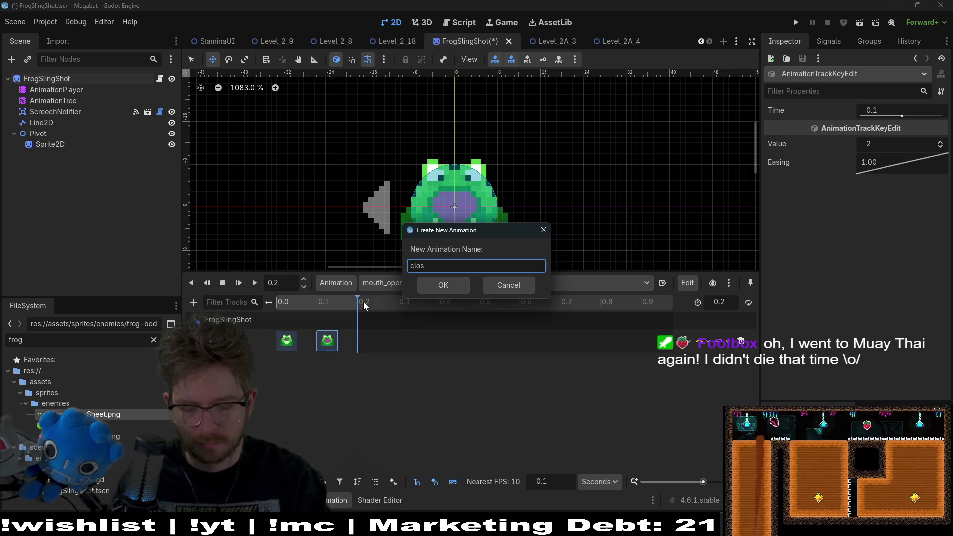
{"action": "key", "text": "Return"}
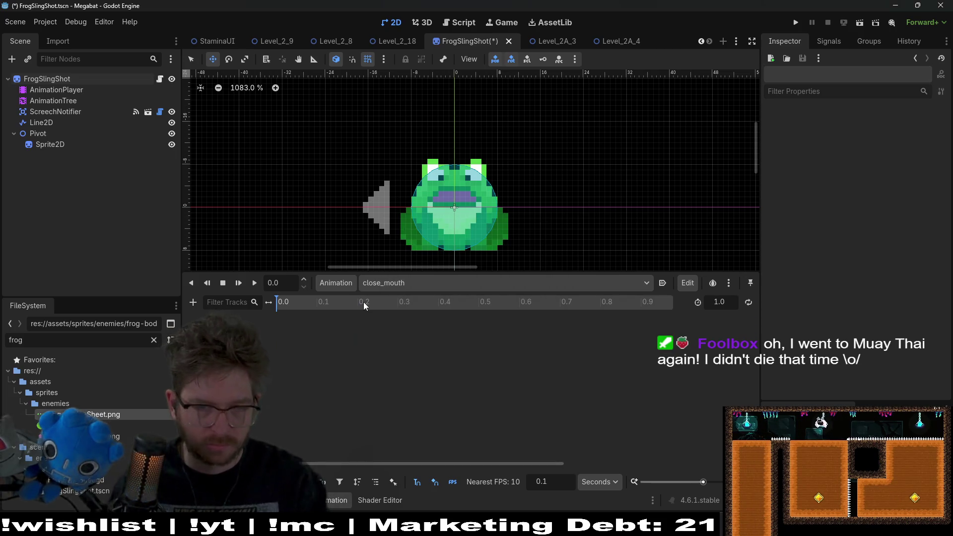
- Set the RESET animation's sprite Frame key to 0, then select close_mouth
{"action": "left_click", "coordinate": [50, 101]}
{"action": "left_click", "coordinate": [67, 80]}
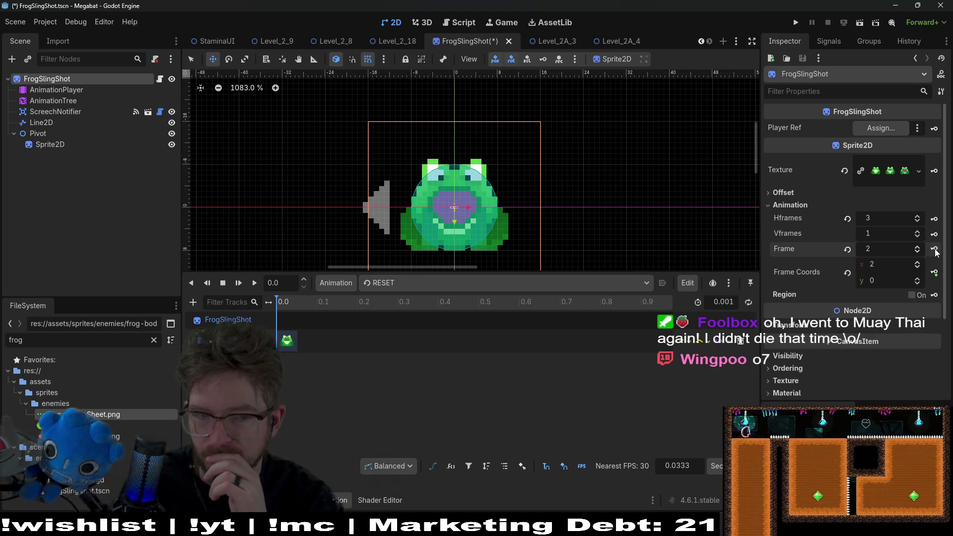
{"action": "left_click", "coordinate": [918, 246]}
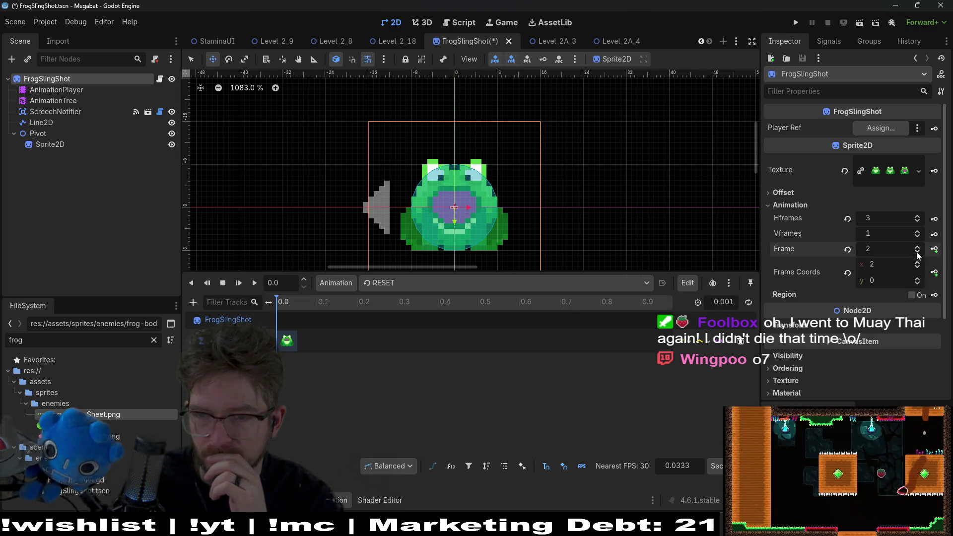
{"action": "left_click", "coordinate": [917, 254]}
{"action": "left_click", "coordinate": [917, 254]}
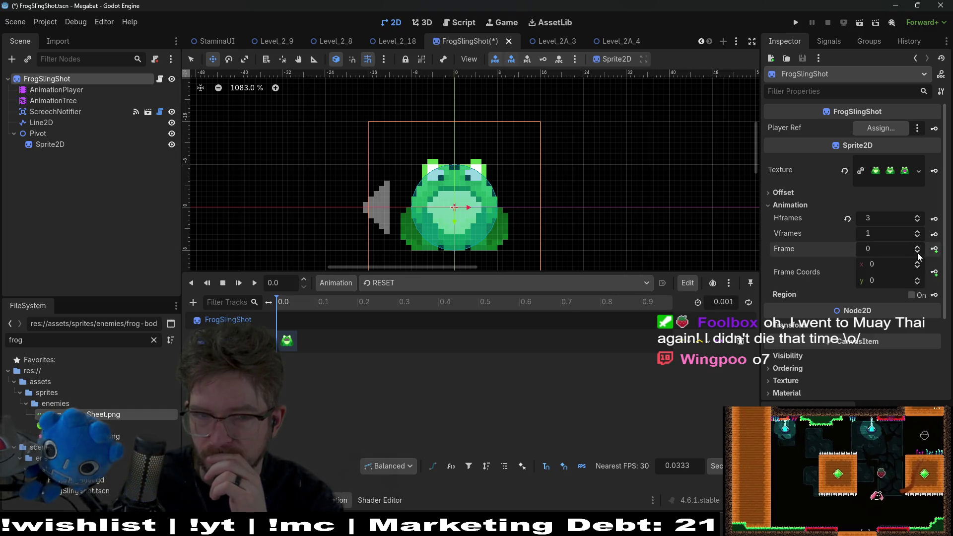
{"action": "left_click", "coordinate": [312, 303]}
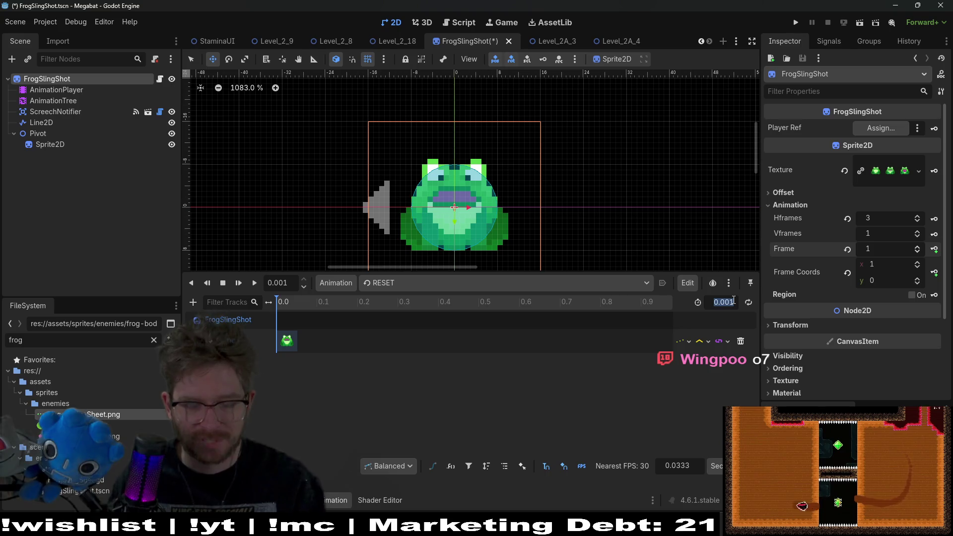
{"action": "left_click", "coordinate": [286, 345]}
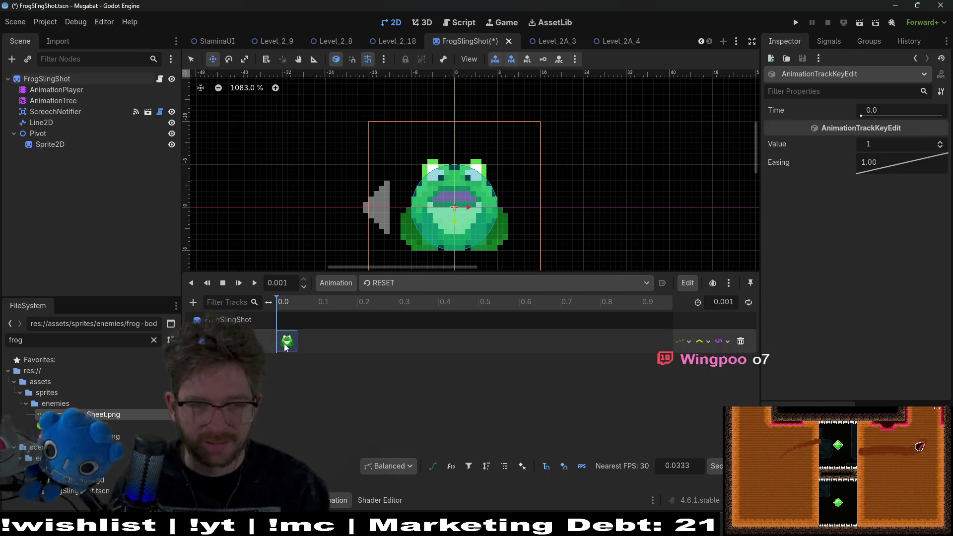
{"action": "left_click", "coordinate": [940, 148]}
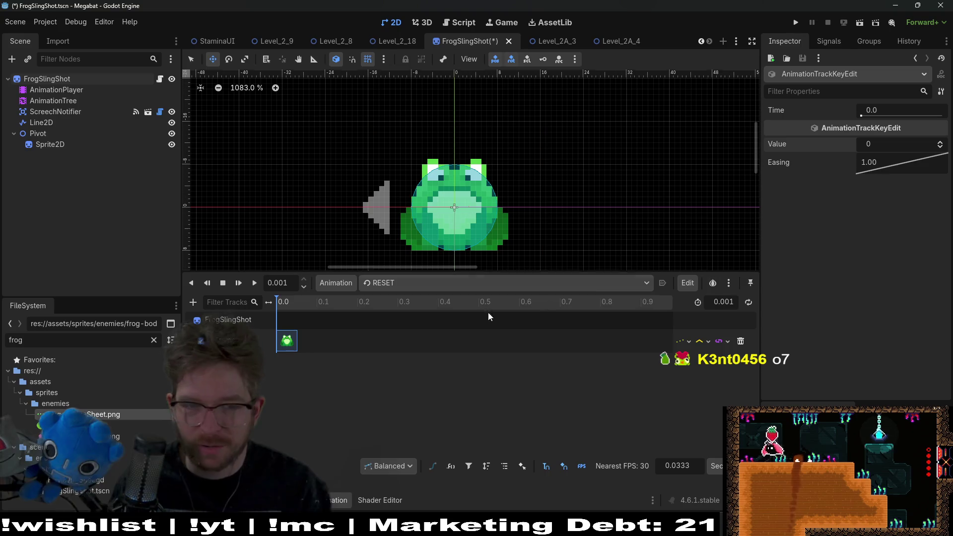
{"action": "left_click", "coordinate": [422, 283]}
{"action": "left_click", "coordinate": [431, 316]}
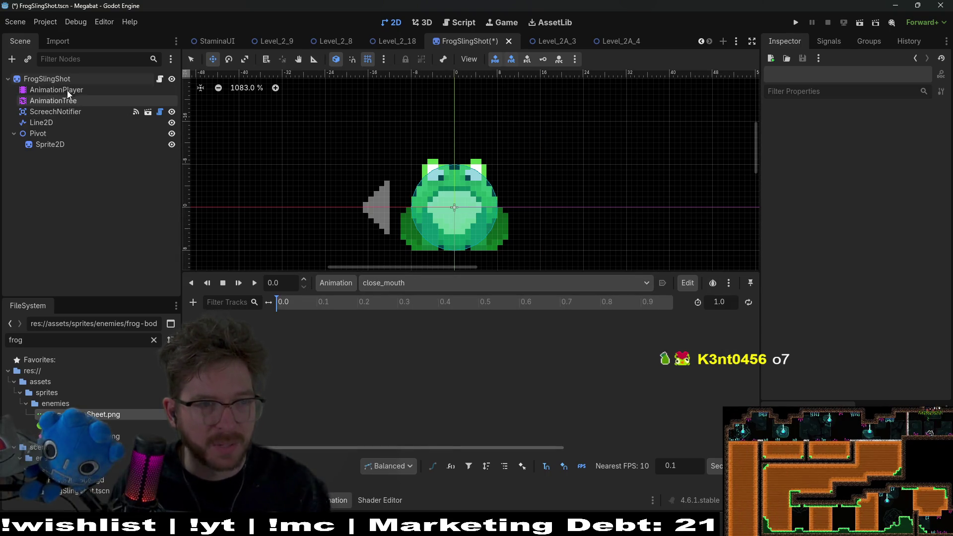
- Key Frame 2 at 0.0 s and Frame 1 at 0.1 s, with a 0.2-second length
{"action": "left_click", "coordinate": [48, 79]}
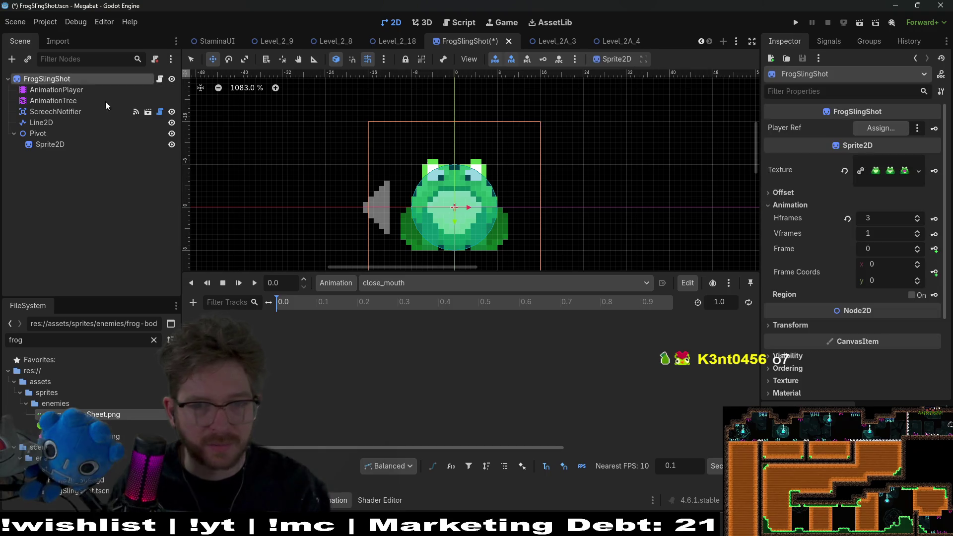
{"action": "double_click", "coordinate": [917, 247]}
{"action": "left_click", "coordinate": [935, 249]}
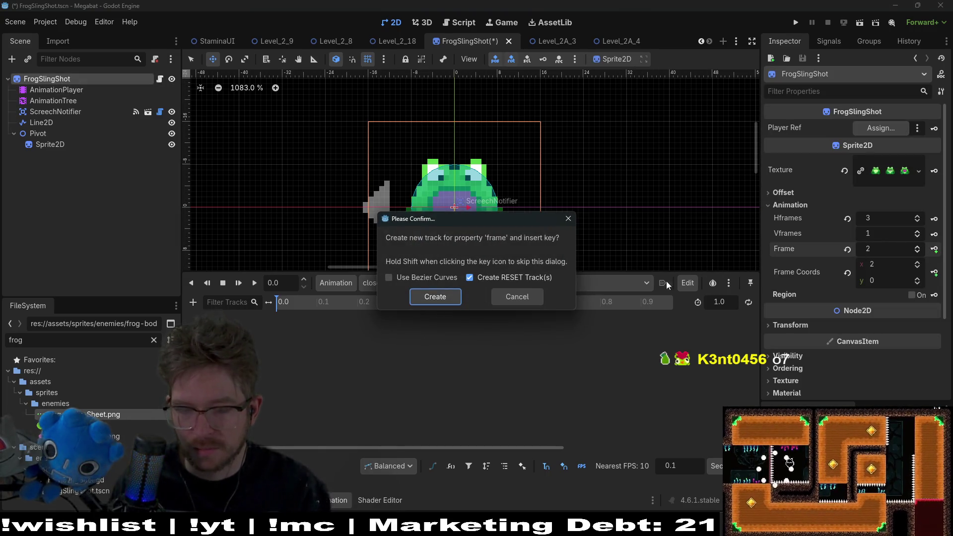
{"action": "key", "text": "Return"}
{"action": "left_click", "coordinate": [918, 252]}
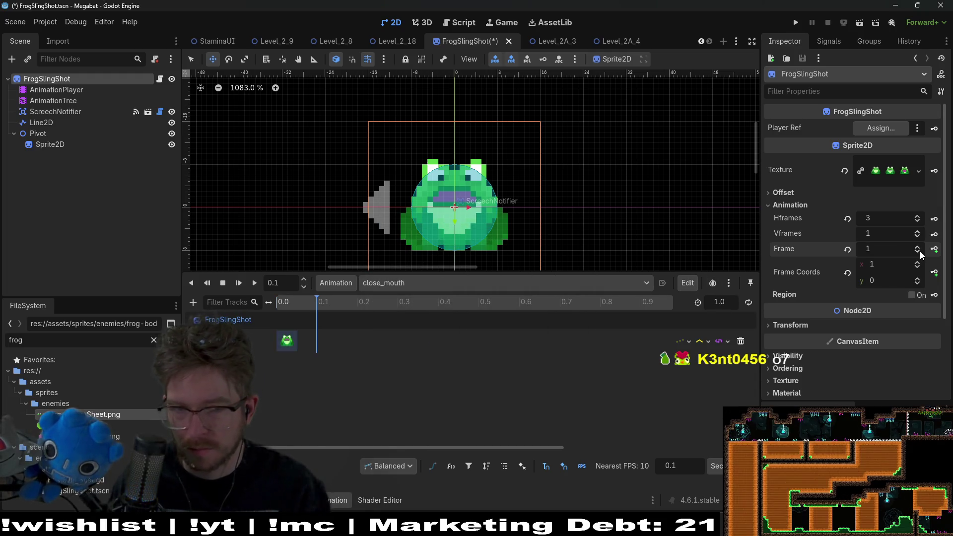
{"action": "left_click", "coordinate": [934, 249]}
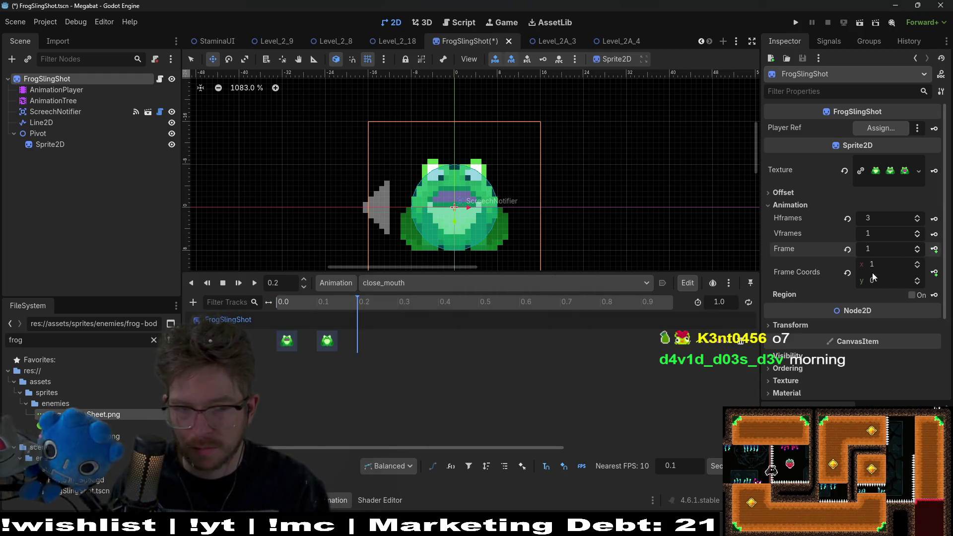
{"action": "left_click", "coordinate": [734, 300]}
{"action": "type", "text": "2"}
{"action": "key", "text": "Return"}
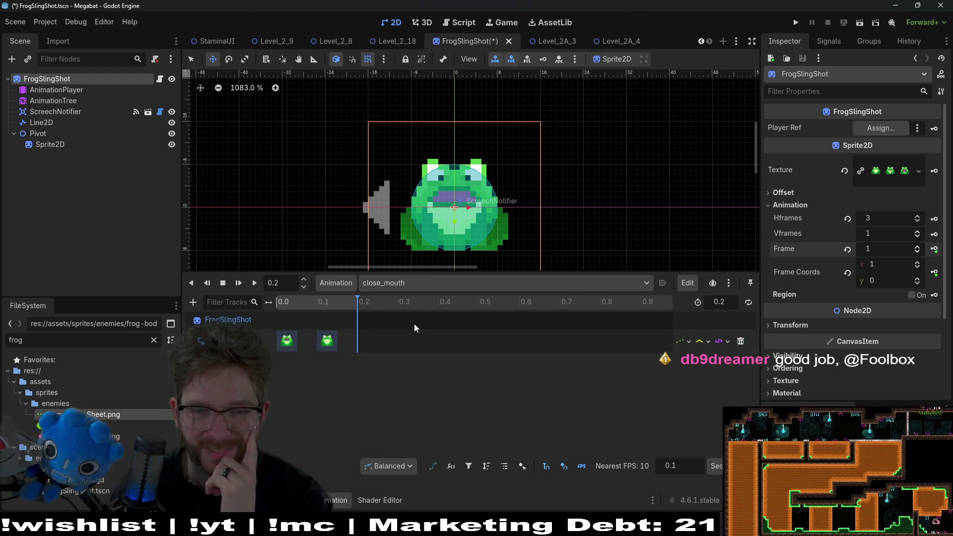
- Select the AnimationTree node and bring up its state machine graph
{"action": "left_click", "coordinate": [430, 281]}
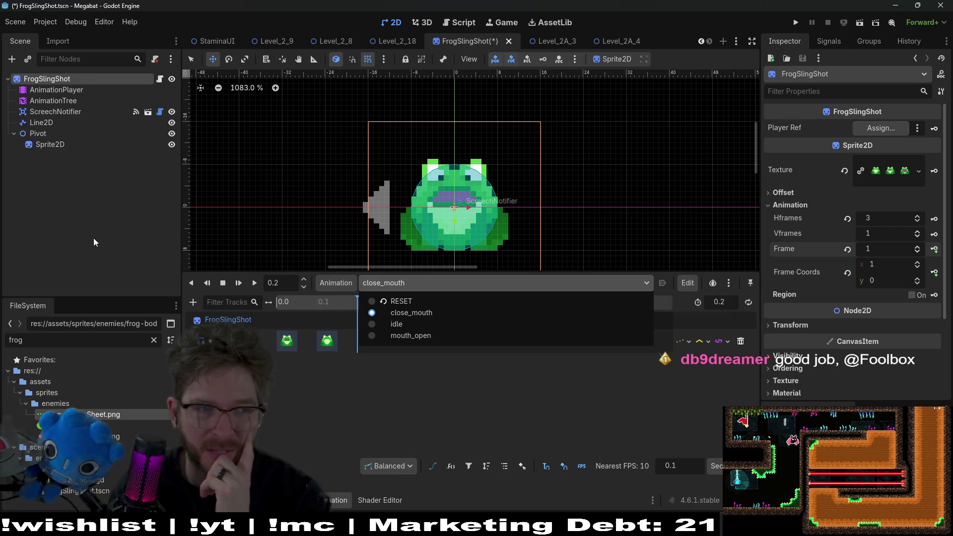
{"action": "left_click", "coordinate": [71, 102]}
{"action": "left_click", "coordinate": [71, 102]}
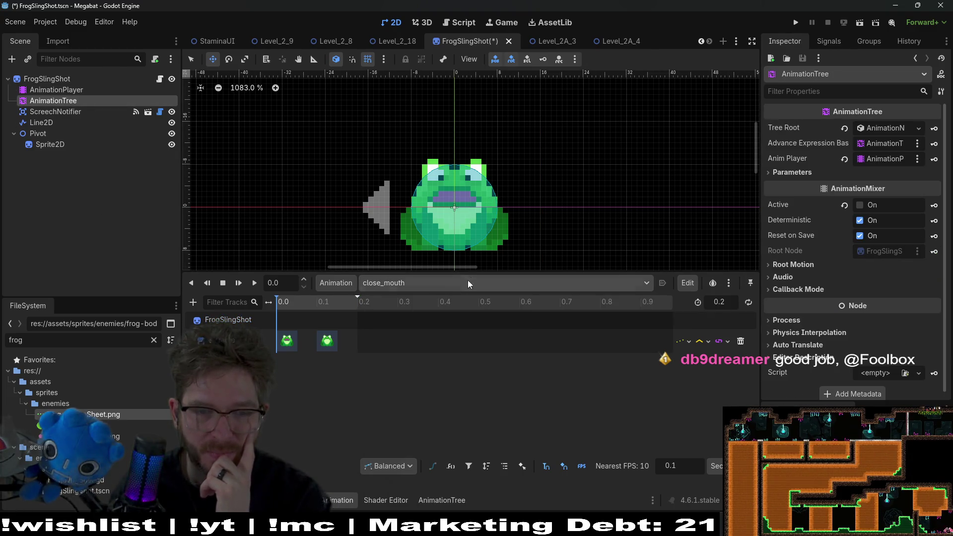
{"action": "scroll", "coordinate": [475, 267], "scroll_direction": "down", "scroll_amount": 4}
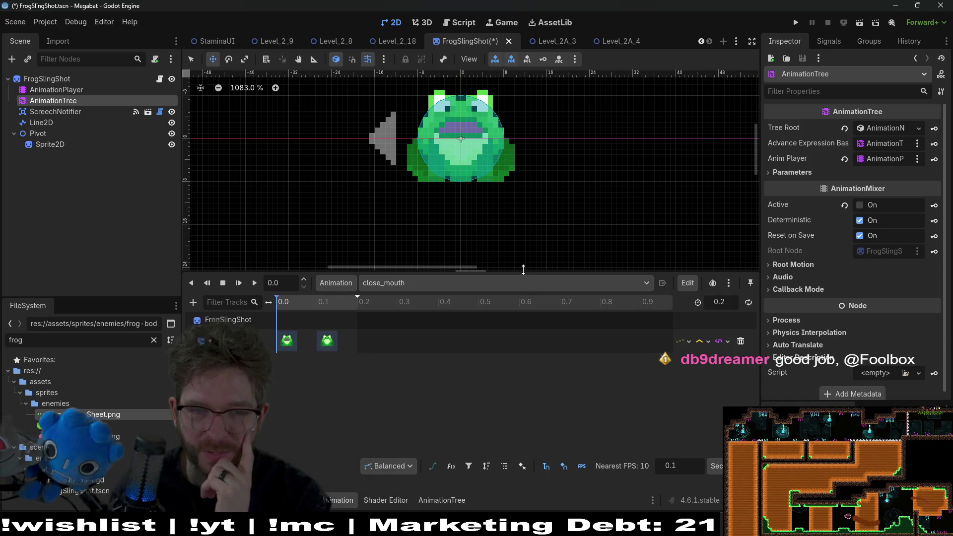
{"action": "left_click_drag", "start_coordinate": [523, 269], "coordinate": [523, 208]}
{"action": "left_click", "coordinate": [60, 113]}
{"action": "left_click", "coordinate": [63, 101]}
{"action": "left_click", "coordinate": [68, 92]}
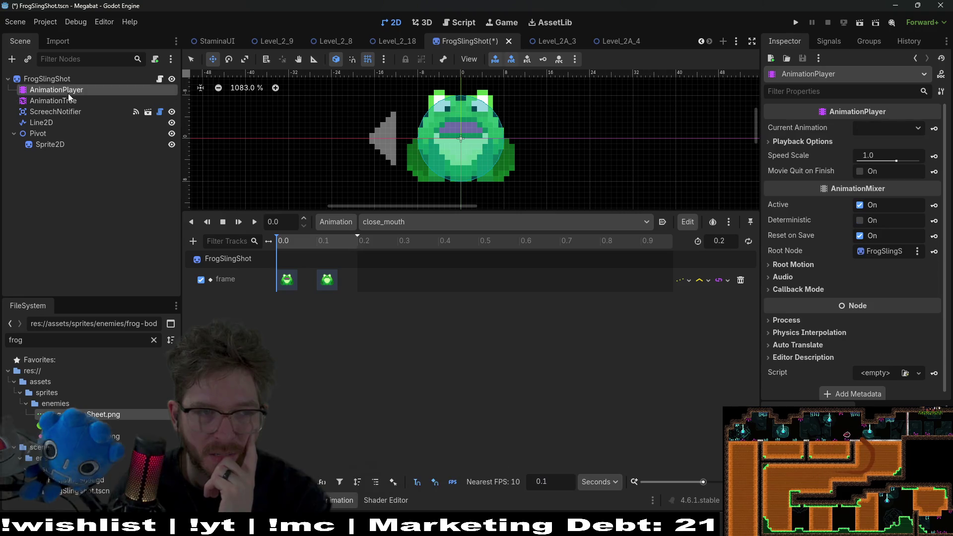
{"action": "left_click", "coordinate": [73, 101]}
- Add close_mouth, idle and mouth_open as states in the state machine
{"action": "left_click", "coordinate": [381, 349]}
{"action": "right_click", "coordinate": [366, 351]}
{"action": "mouse_move", "coordinate": [397, 358]}
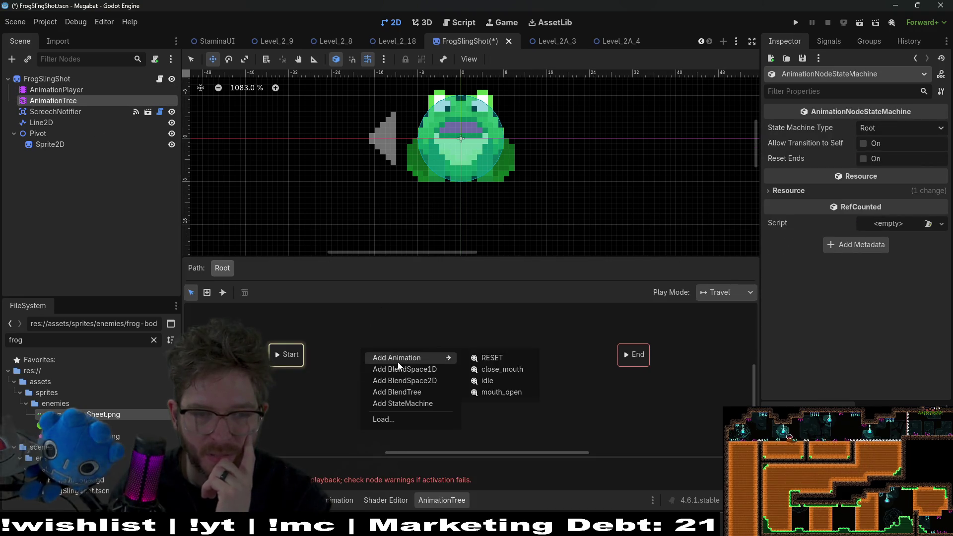
{"action": "left_click", "coordinate": [495, 371]}
{"action": "right_click", "coordinate": [449, 352]}
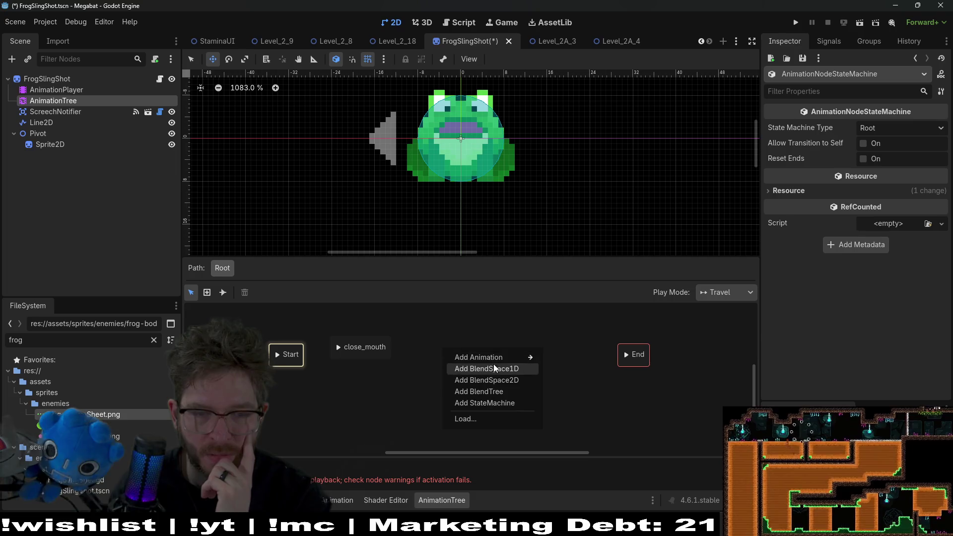
{"action": "mouse_move", "coordinate": [526, 357]}
{"action": "left_click", "coordinate": [564, 381]}
{"action": "right_click", "coordinate": [431, 385]}
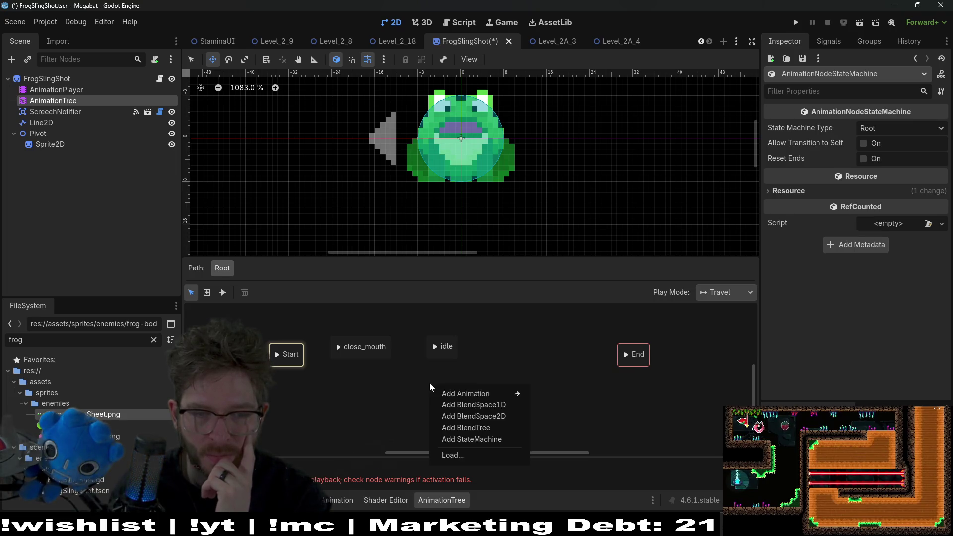
{"action": "mouse_move", "coordinate": [517, 394]}
{"action": "left_click", "coordinate": [559, 428]}
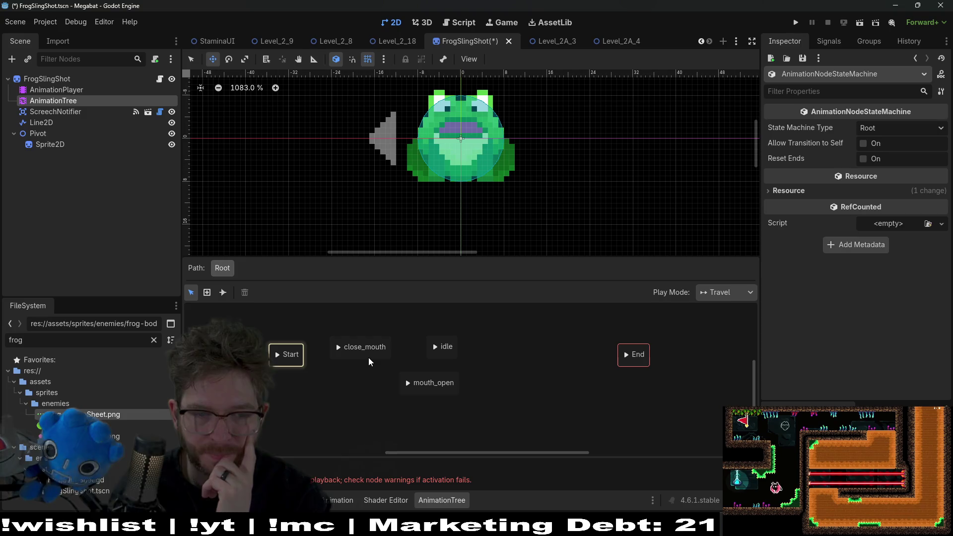
- Arrange the states and link Start→idle→mouth_open→close_mouth→idle
{"action": "left_click_drag", "start_coordinate": [368, 358], "coordinate": [546, 399]}
{"action": "mouse_move", "coordinate": [463, 356]}
{"action": "left_mouse_down"}
{"action": "mouse_move", "coordinate": [390, 364]}
{"action": "mouse_move", "coordinate": [397, 370]}
{"action": "mouse_move", "coordinate": [357, 359]}
{"action": "left_mouse_up"}
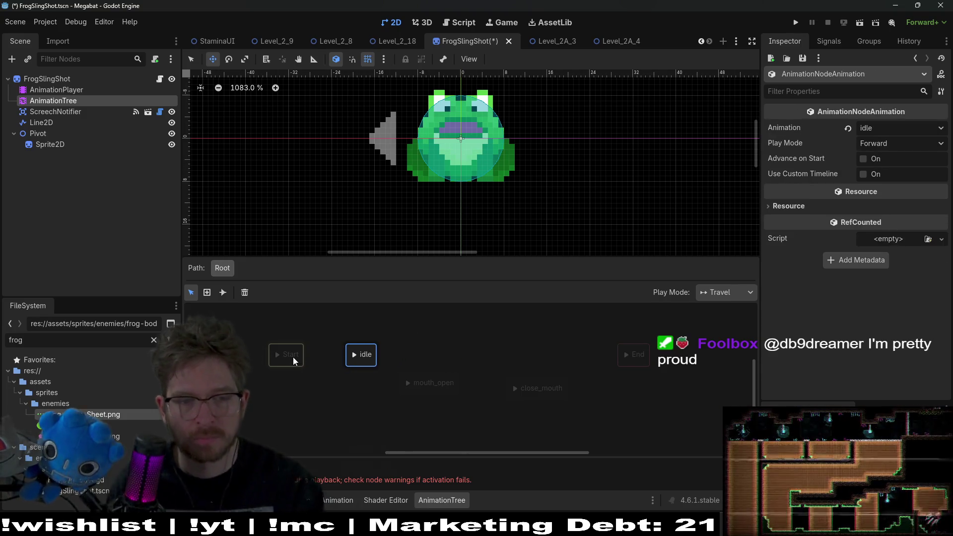
{"action": "left_click_drag", "start_coordinate": [295, 360], "coordinate": [290, 360]}
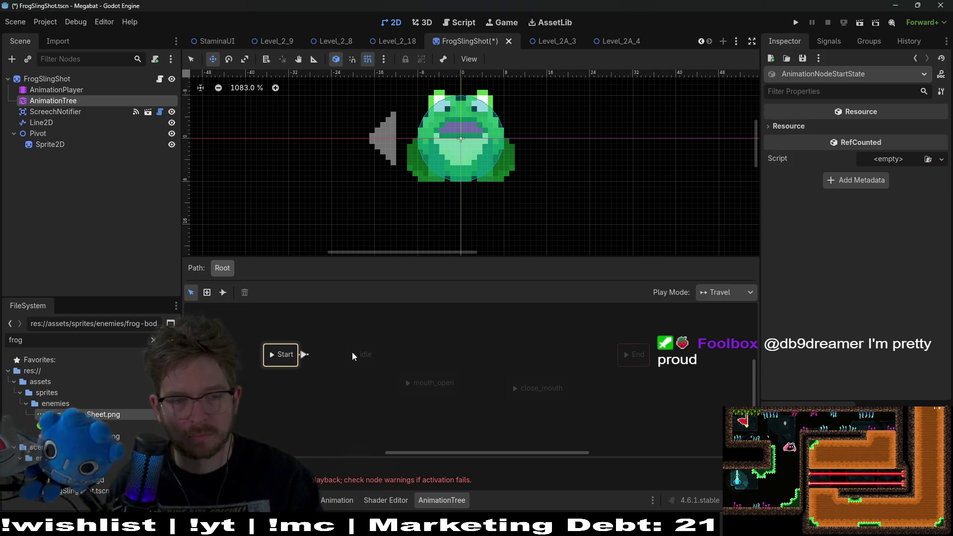
{"action": "left_click_drag", "start_coordinate": [352, 357], "coordinate": [354, 355]}
{"action": "left_click_drag", "start_coordinate": [439, 393], "coordinate": [485, 346]}
{"action": "left_click_drag", "start_coordinate": [560, 398], "coordinate": [495, 408]}
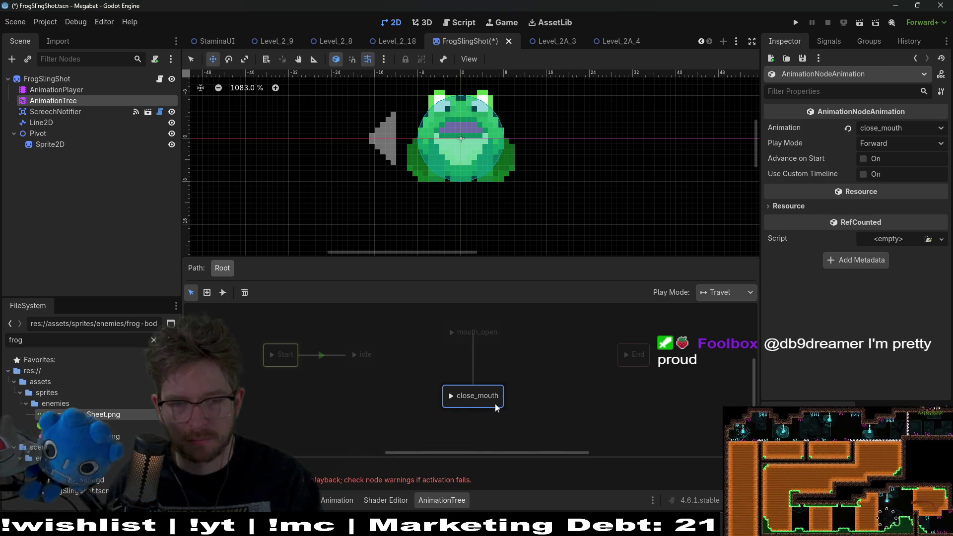
{"action": "mouse_move", "coordinate": [377, 355]}
{"action": "left_mouse_down"}
{"action": "mouse_move", "coordinate": [448, 326]}
{"action": "mouse_move", "coordinate": [476, 332]}
{"action": "left_mouse_up"}
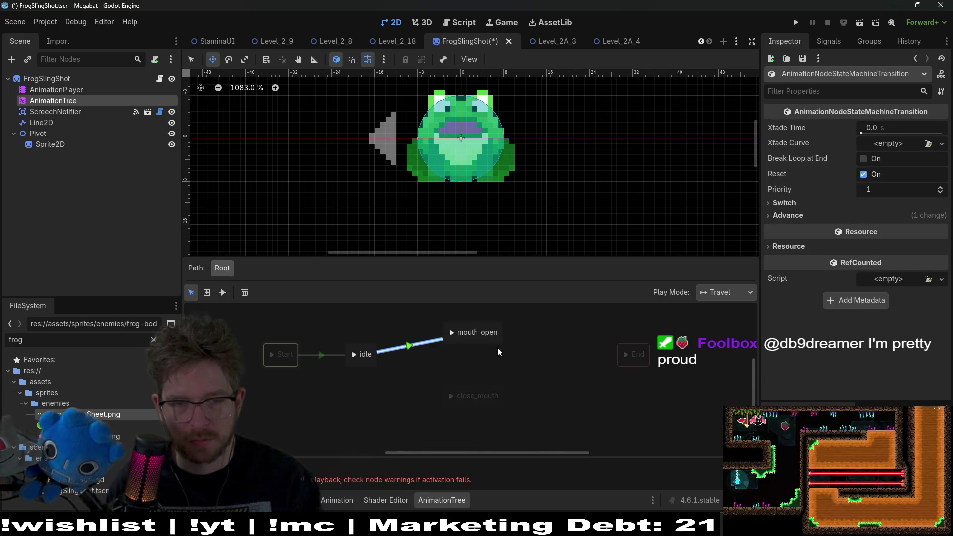
{"action": "left_click_drag", "start_coordinate": [483, 403], "coordinate": [366, 355]}
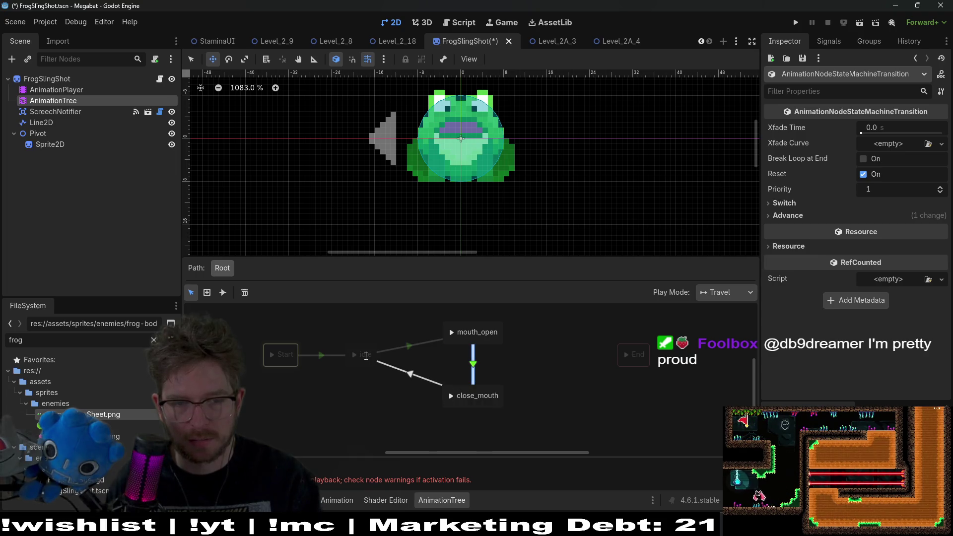
- Set the mouth_open→close_mouth transition's Advance Mode to Enabled
{"action": "left_click", "coordinate": [409, 347]}
{"action": "left_click", "coordinate": [812, 216]}
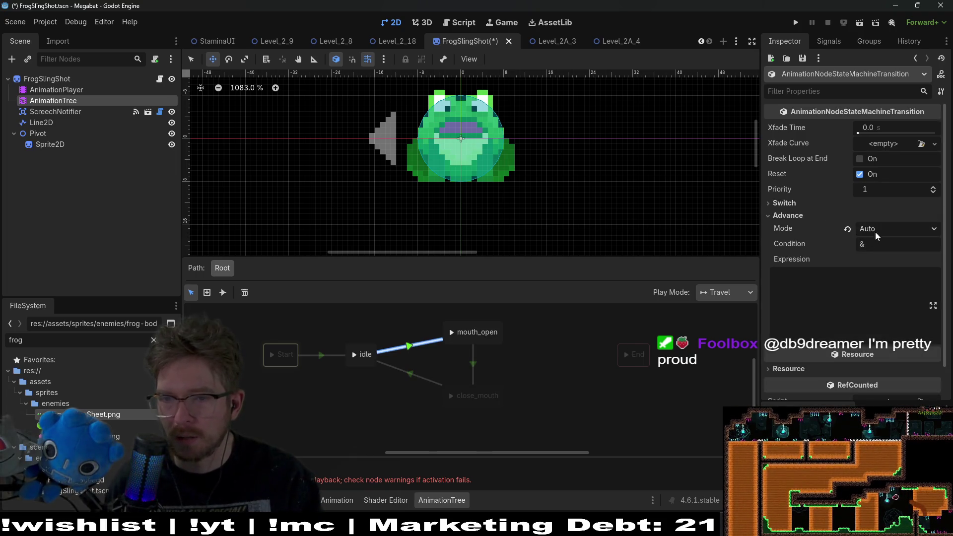
{"action": "left_click", "coordinate": [473, 364]}
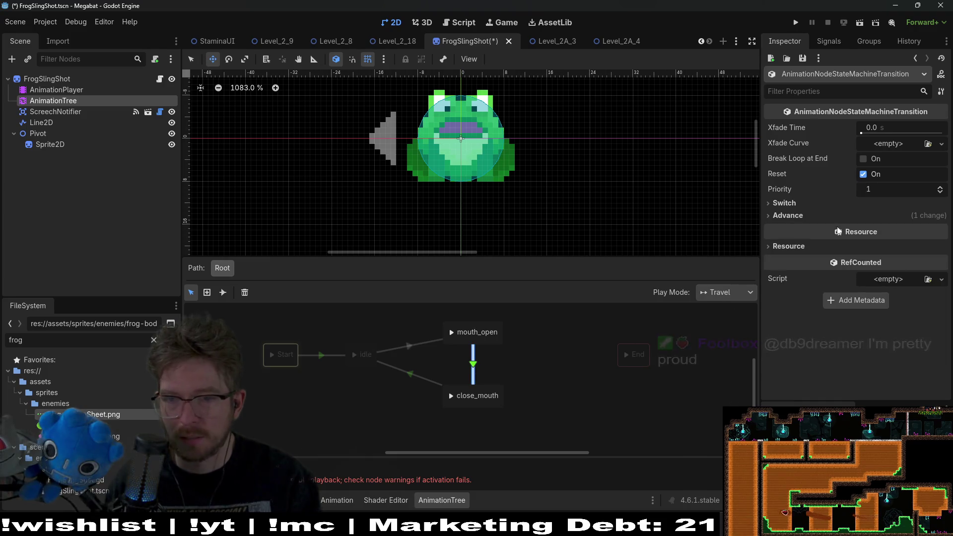
{"action": "left_click", "coordinate": [808, 217]}
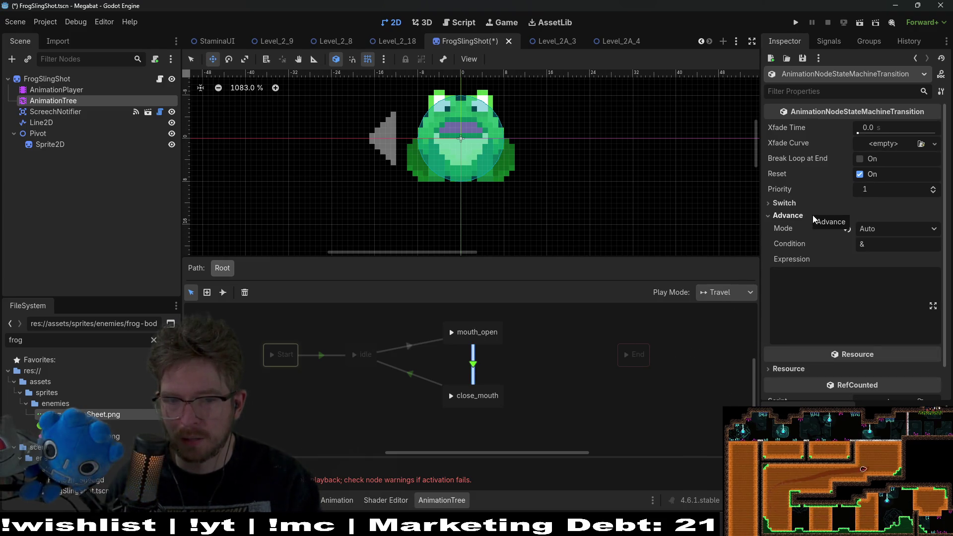
{"action": "left_click", "coordinate": [874, 228]}
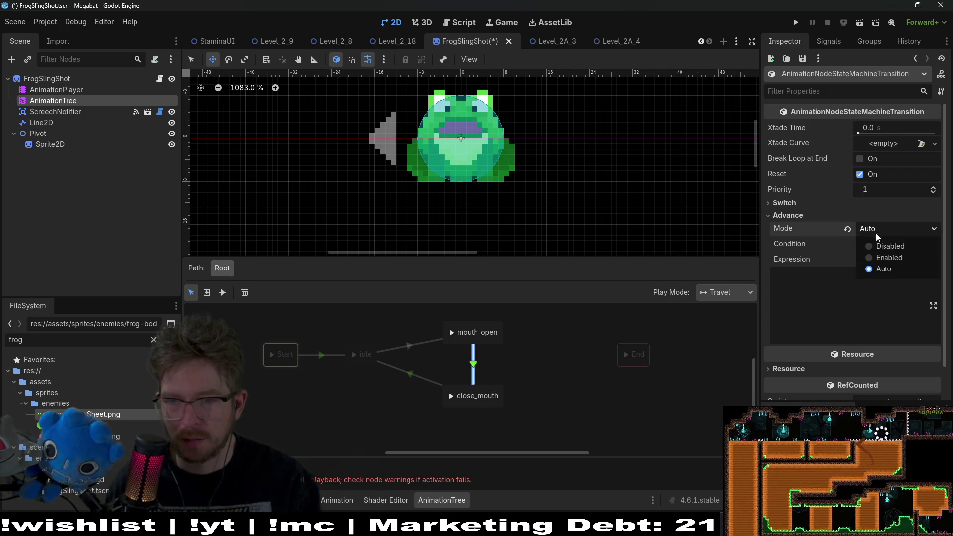
{"action": "left_click", "coordinate": [849, 233]}
{"action": "left_click", "coordinate": [848, 229]}
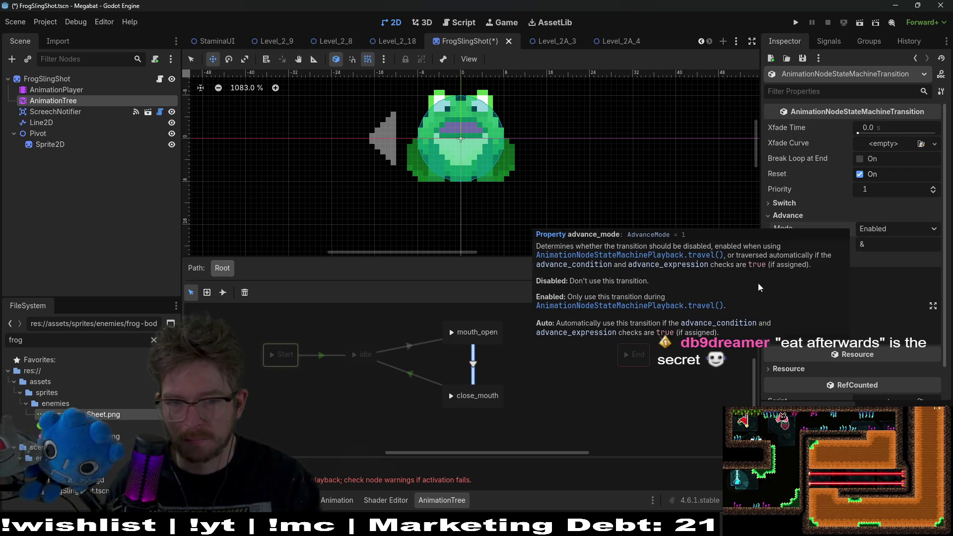
- Give the close_mouth–idle transition At End switching with Auto advance, and save
{"action": "left_click", "coordinate": [415, 377]}
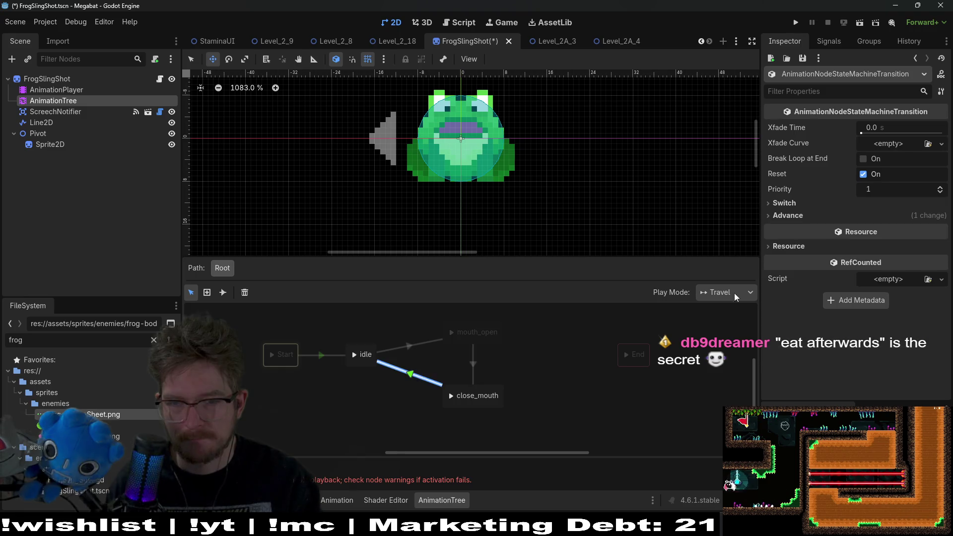
{"action": "left_click", "coordinate": [802, 219]}
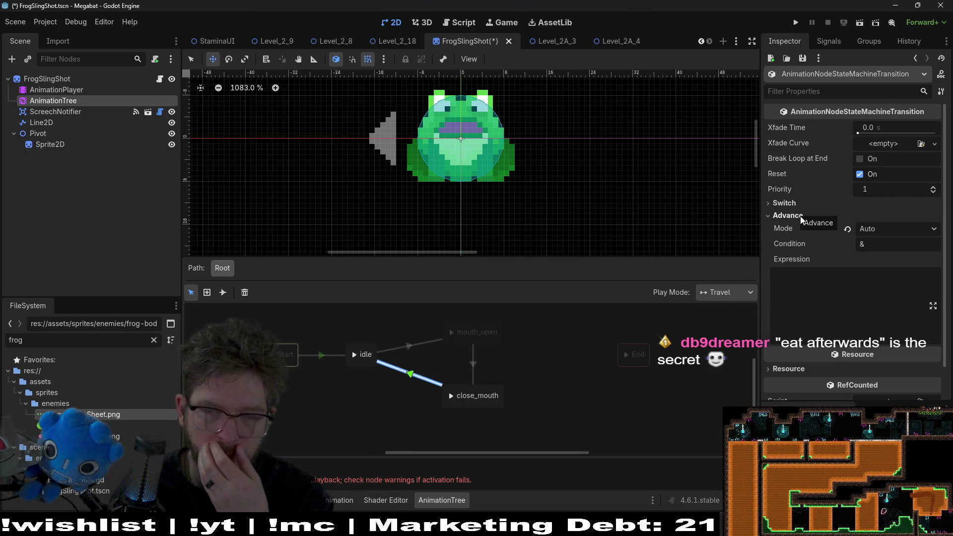
{"action": "left_click", "coordinate": [888, 228]}
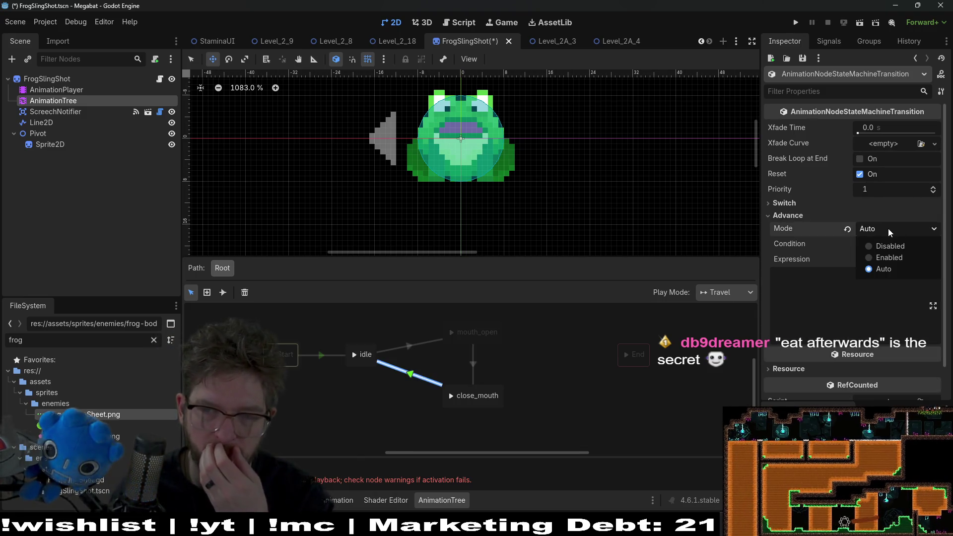
{"action": "left_click", "coordinate": [881, 258]}
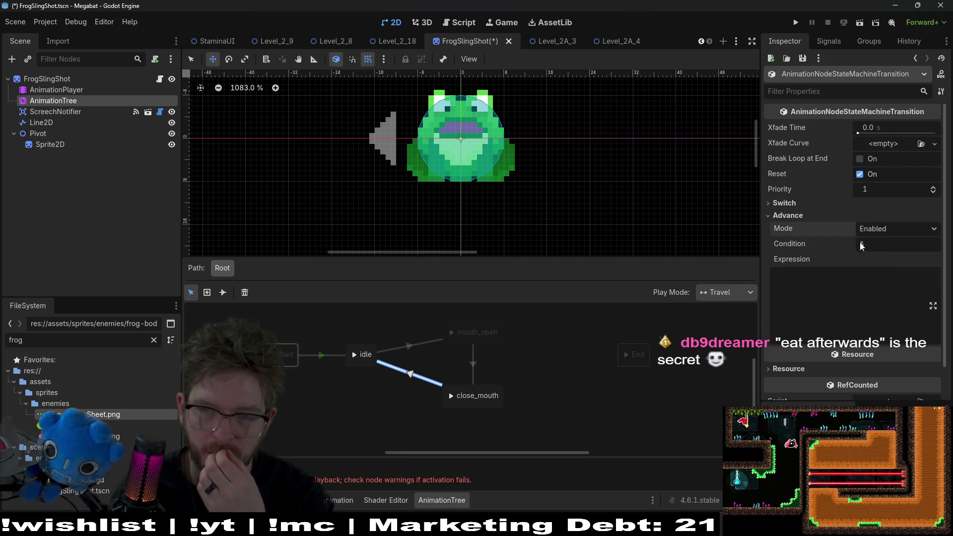
{"action": "left_click", "coordinate": [880, 230]}
{"action": "left_click", "coordinate": [891, 266]}
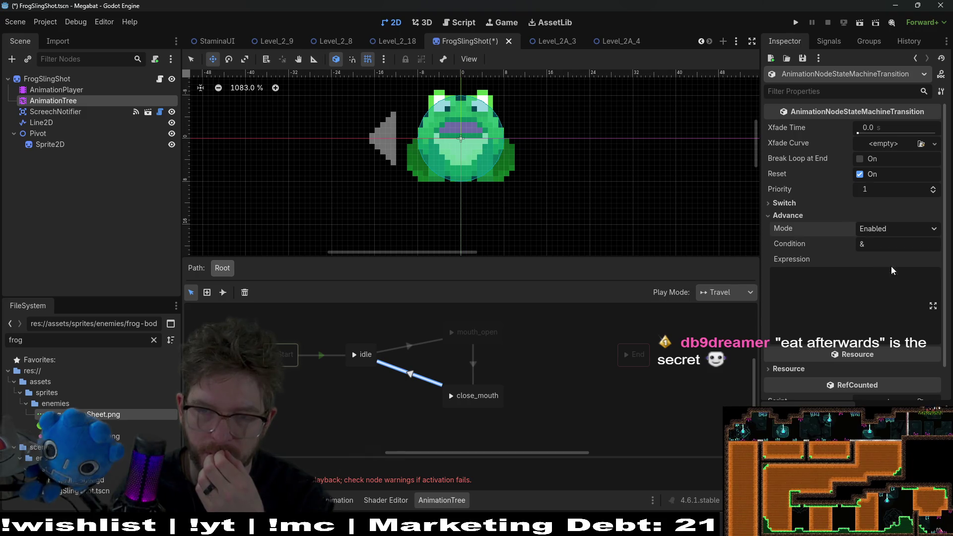
{"action": "left_click", "coordinate": [784, 202]}
{"action": "left_click", "coordinate": [886, 217]}
{"action": "left_click", "coordinate": [876, 258]}
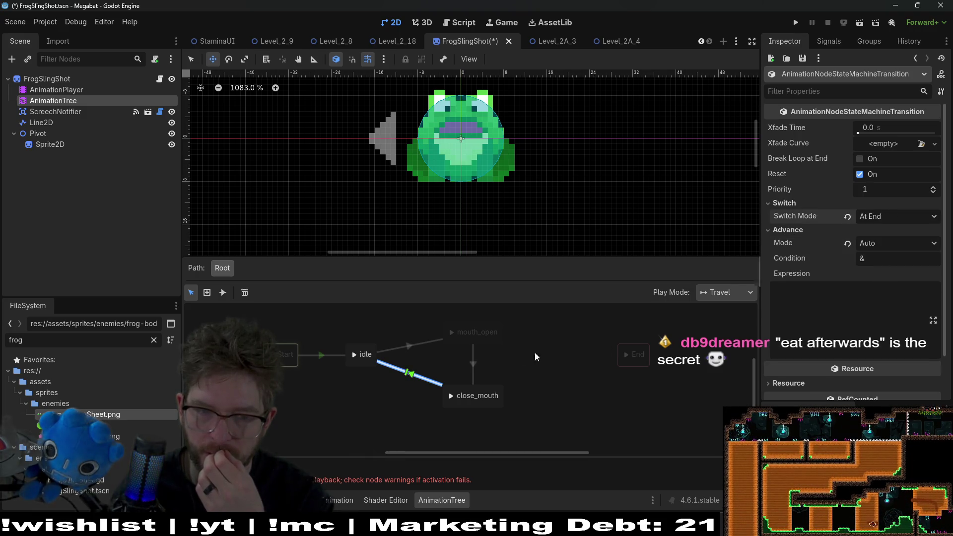
{"action": "key", "text": "ctrl+s"}
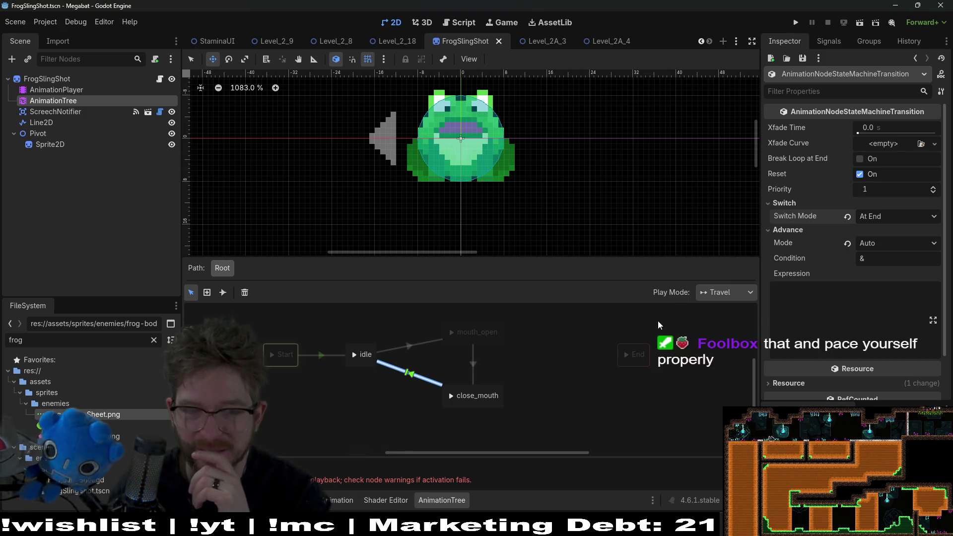
- Tick Active on the frog's AnimationTree and save the scene
{"action": "left_click", "coordinate": [54, 114]}
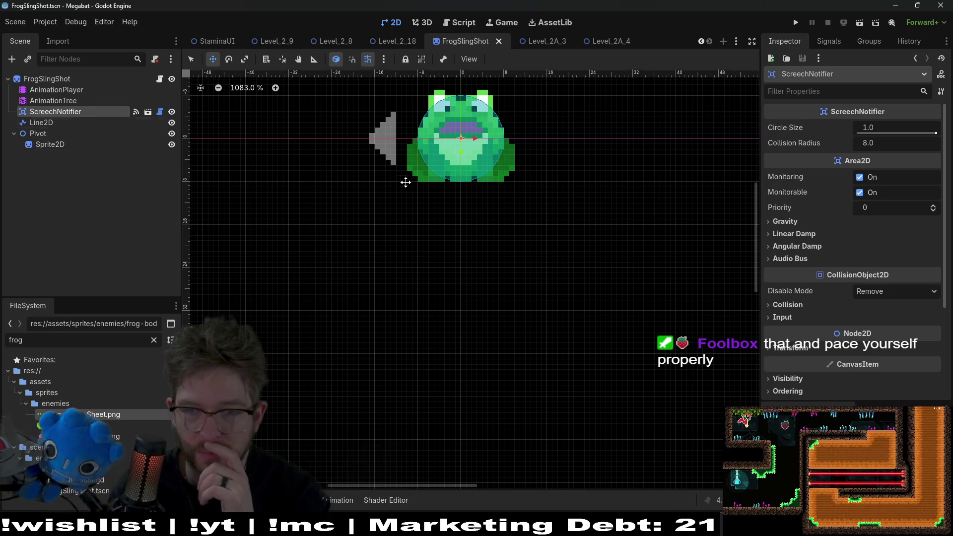
{"action": "left_click", "coordinate": [50, 100]}
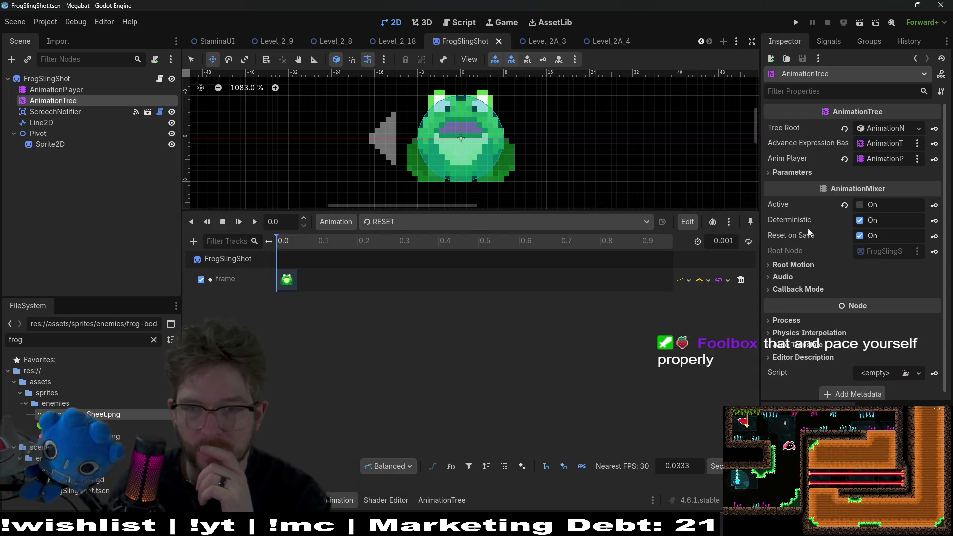
{"action": "left_click", "coordinate": [860, 205]}
{"action": "key", "text": "ctrl+s"}
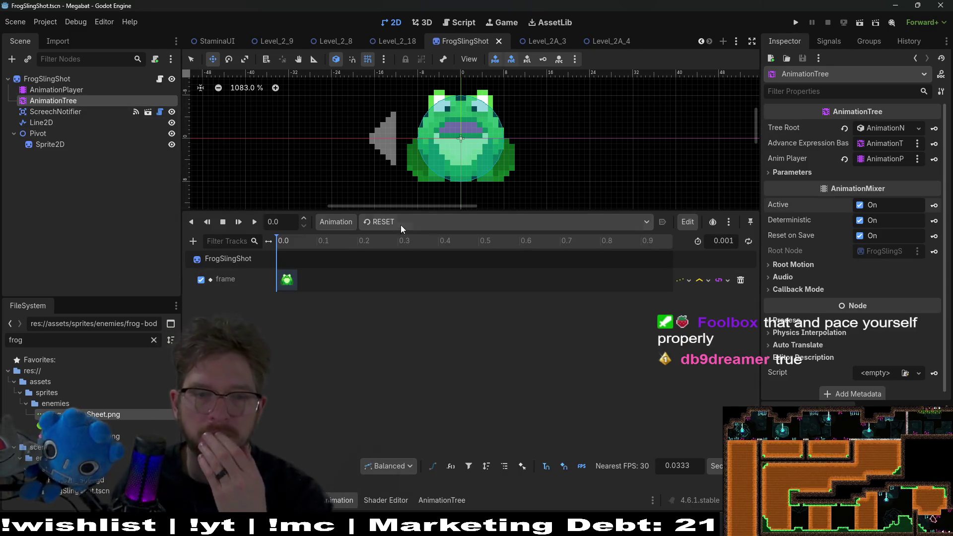
- Preview the idle animation in an enlarged 2D view and save FrogSlingShot again
{"action": "left_click", "coordinate": [400, 224]}
{"action": "left_click", "coordinate": [403, 262]}
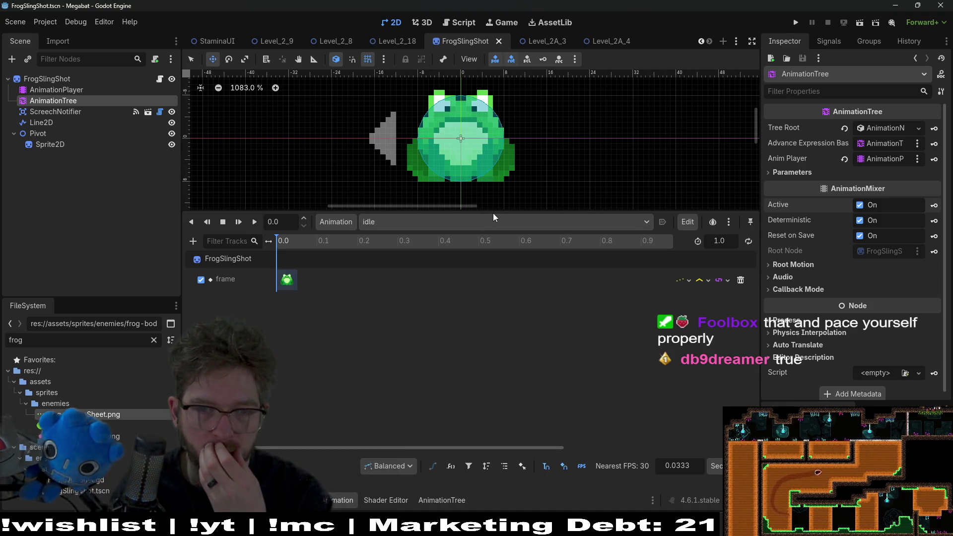
{"action": "left_click_drag", "start_coordinate": [493, 213], "coordinate": [503, 322]}
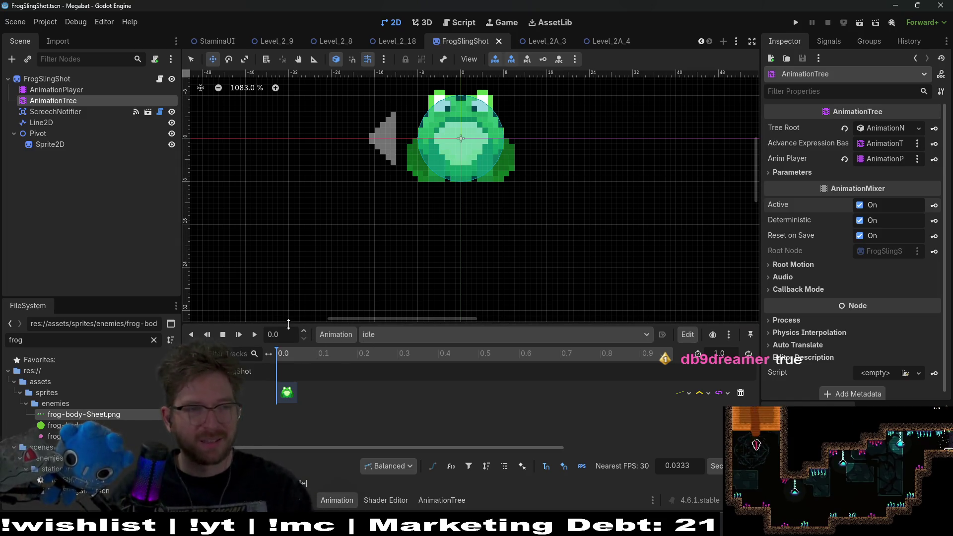
{"action": "key", "text": "ctrl+s"}
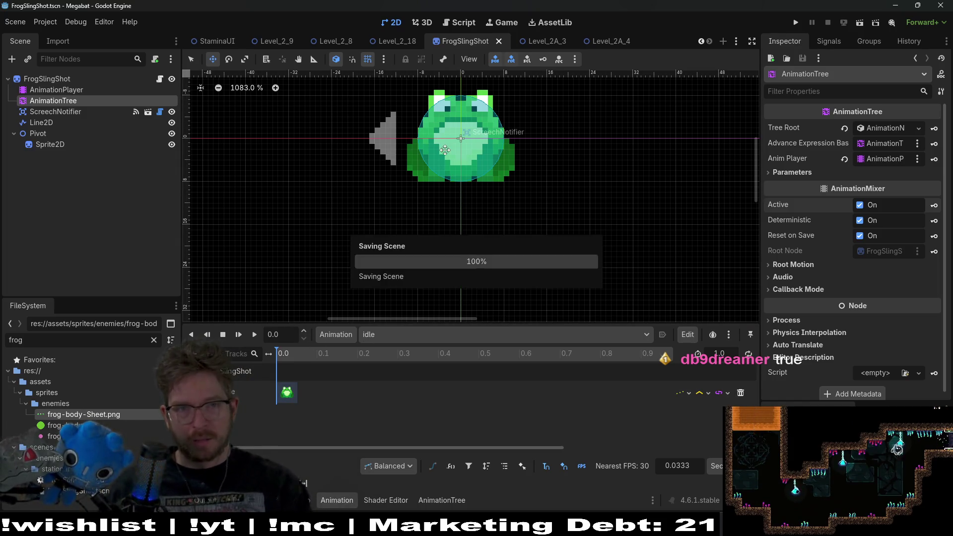
{"action": "key", "text": "Up"}
{"action": "key", "text": "Up"}
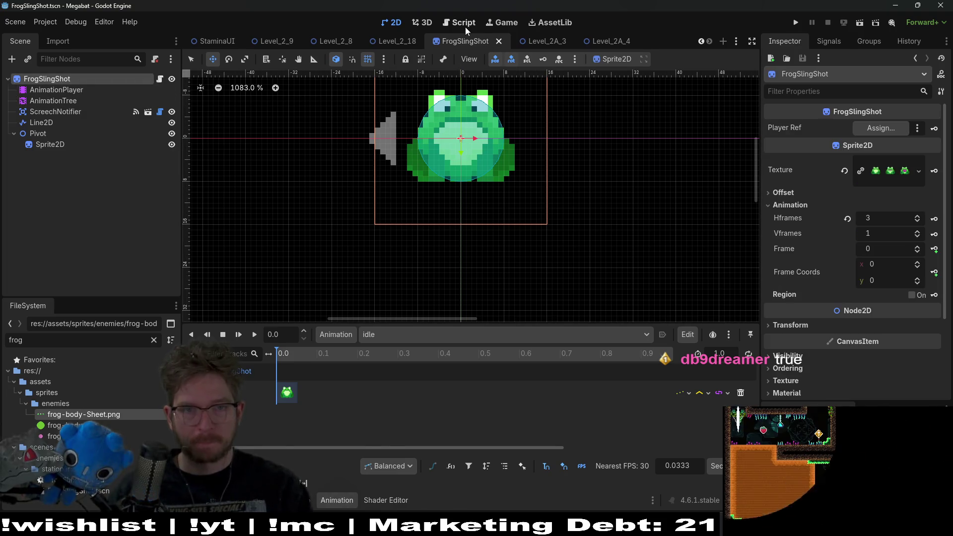
{"action": "left_click", "coordinate": [464, 25]}
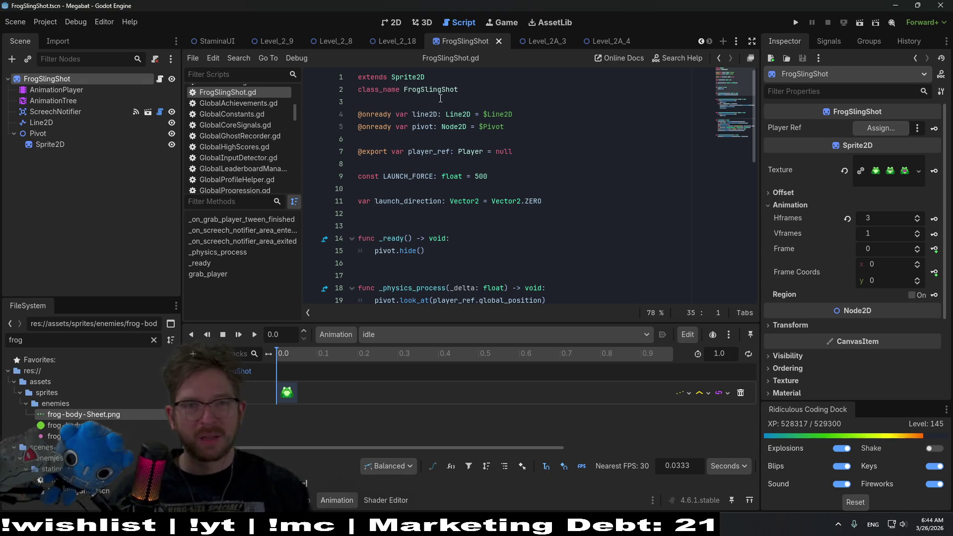
- Return to FrogSlingShot.gd and place the caret on empty line 3
{"action": "left_click", "coordinate": [396, 24]}
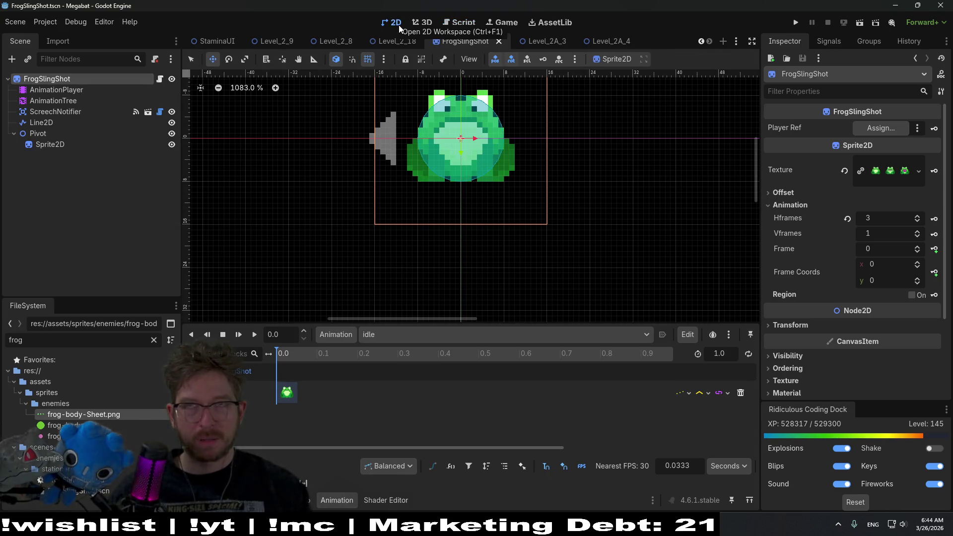
{"action": "left_click", "coordinate": [160, 79]}
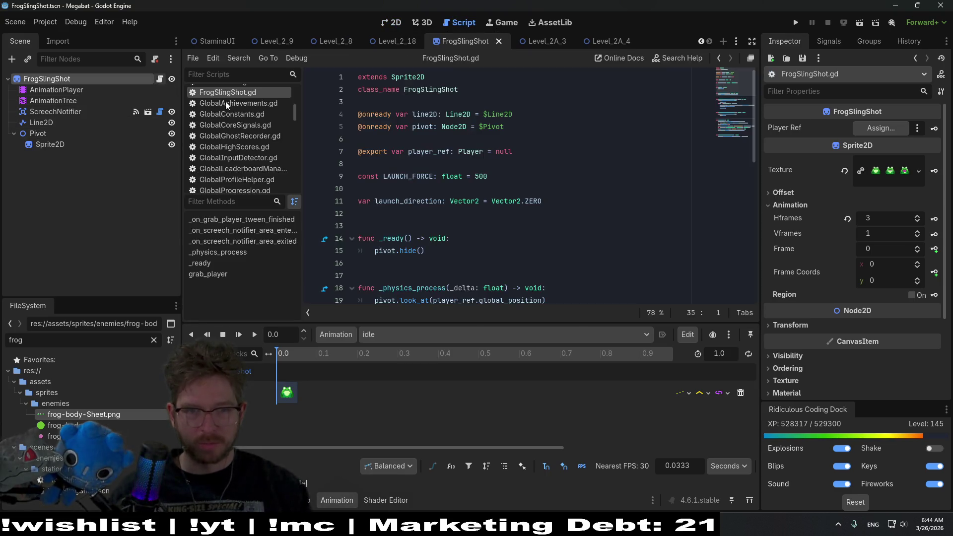
{"action": "left_click", "coordinate": [451, 104]}
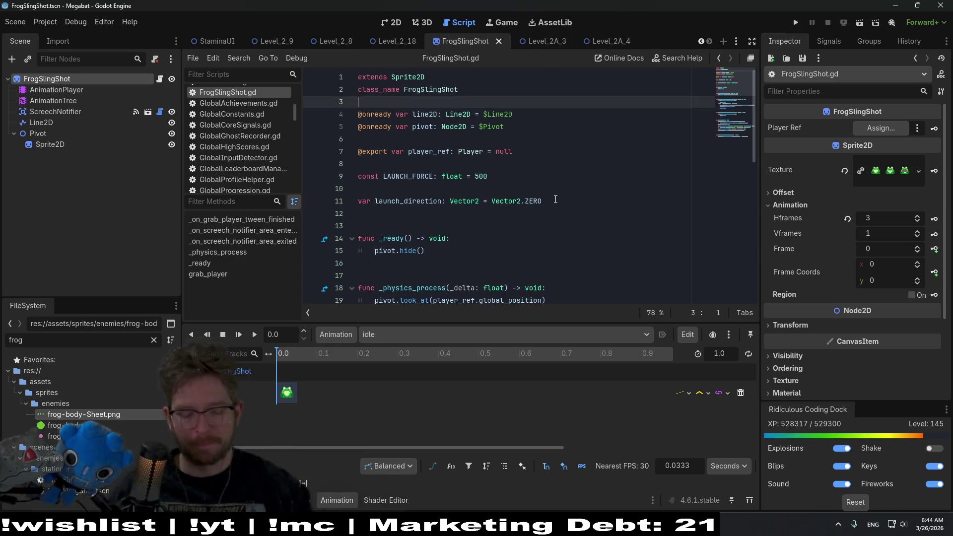
{"action": "key", "text": "alt+shift+o"}
- Open Player.gd via quick search and copy its animationTree and animationState lines
{"action": "type", "text": "player"}
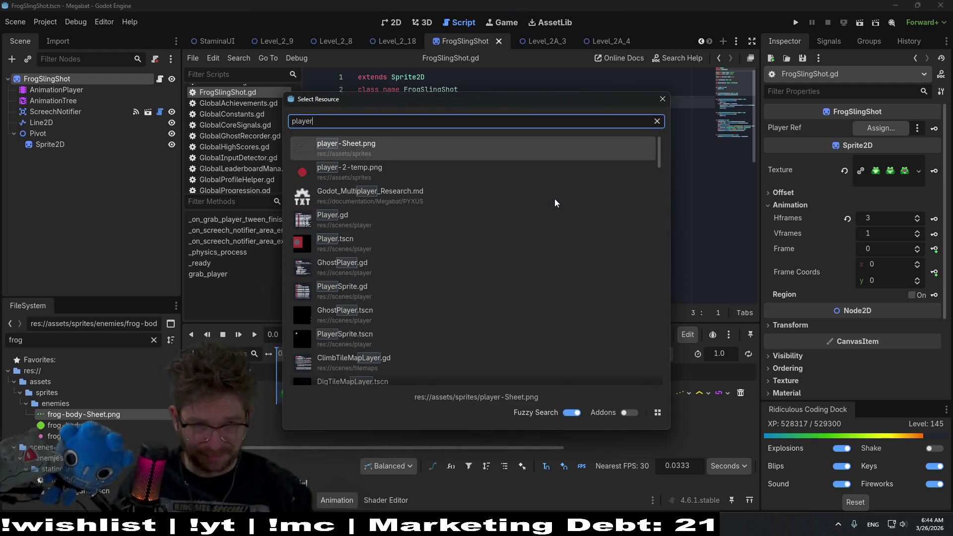
{"action": "key", "text": "Down"}
{"action": "key", "text": "Down"}
{"action": "key", "text": "Down"}
{"action": "key", "text": "Return"}
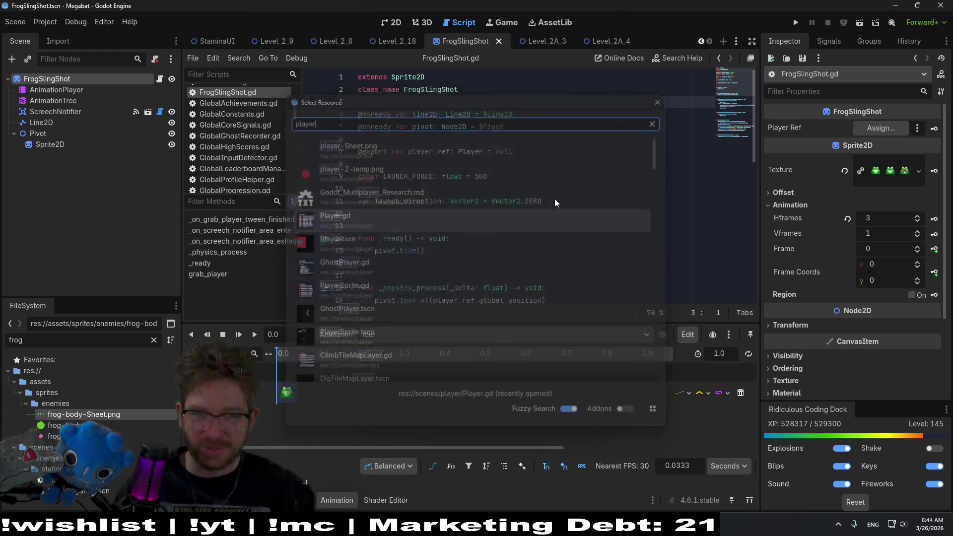
{"action": "scroll", "coordinate": [724, 268], "scroll_direction": "up", "scroll_amount": 20}
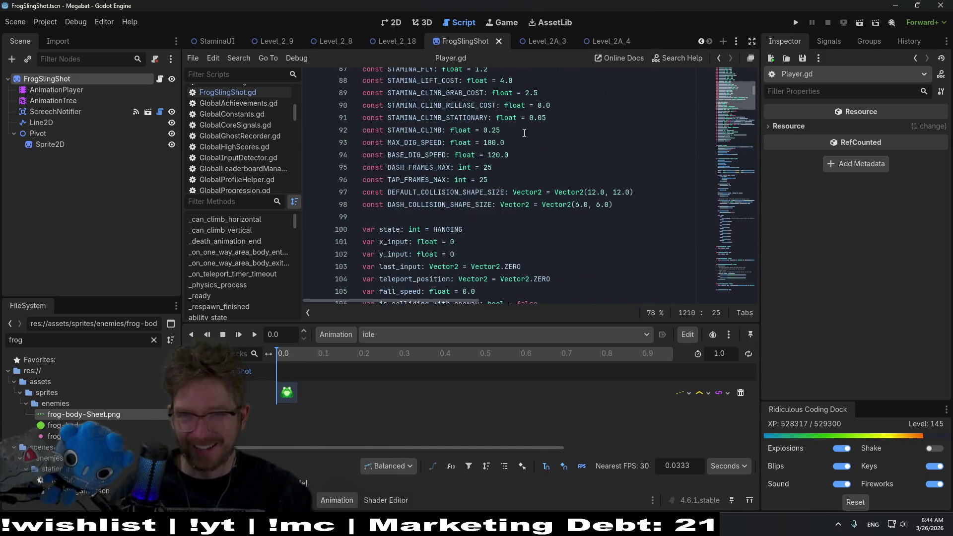
{"action": "scroll", "coordinate": [515, 139], "scroll_direction": "up", "scroll_amount": 15}
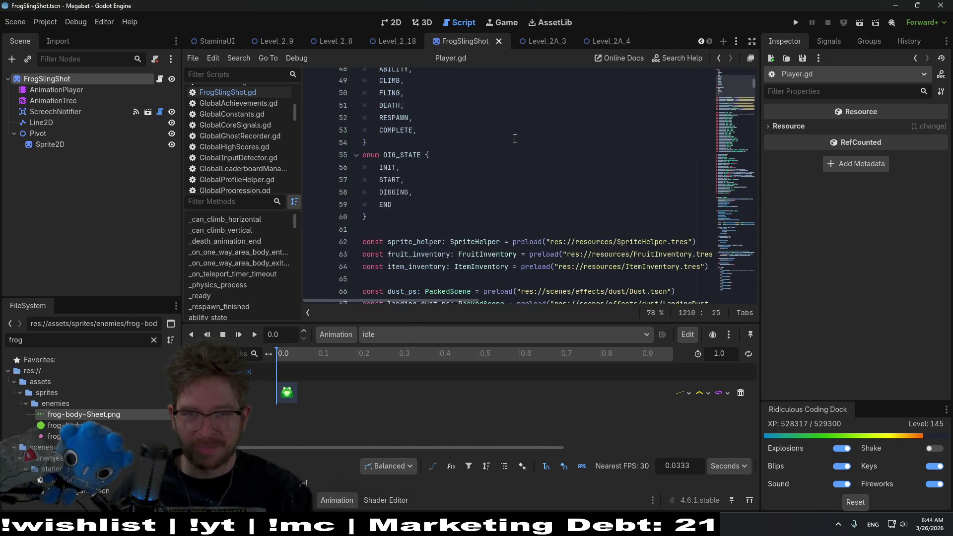
{"action": "left_click", "coordinate": [546, 105]}
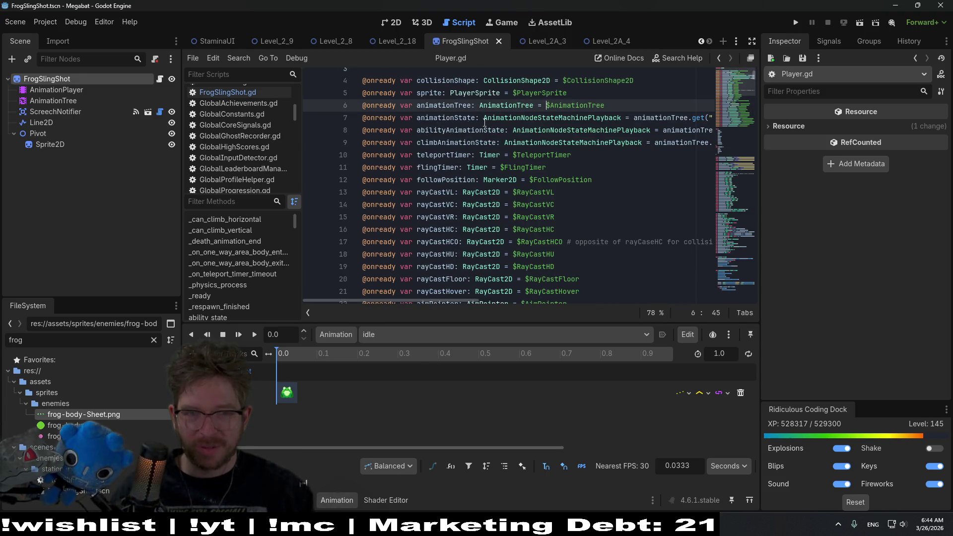
{"action": "key", "text": "Down"}
{"action": "key", "text": "Home"}
{"action": "key", "text": "Home"}
{"action": "key", "text": "Down"}
{"action": "key", "text": "shift+Up"}
{"action": "key", "text": "shift+Up"}
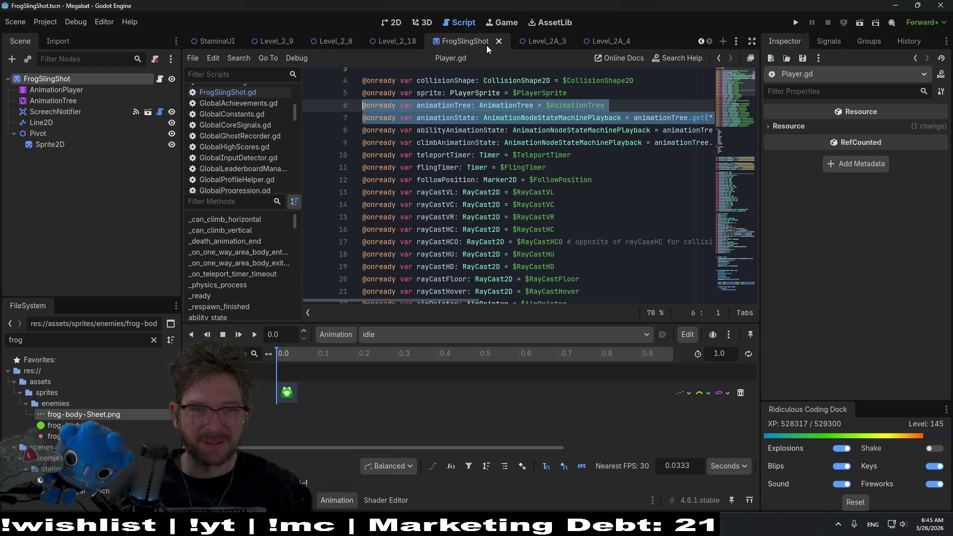
{"action": "left_click", "coordinate": [602, 40]}
{"action": "left_click", "coordinate": [466, 44]}
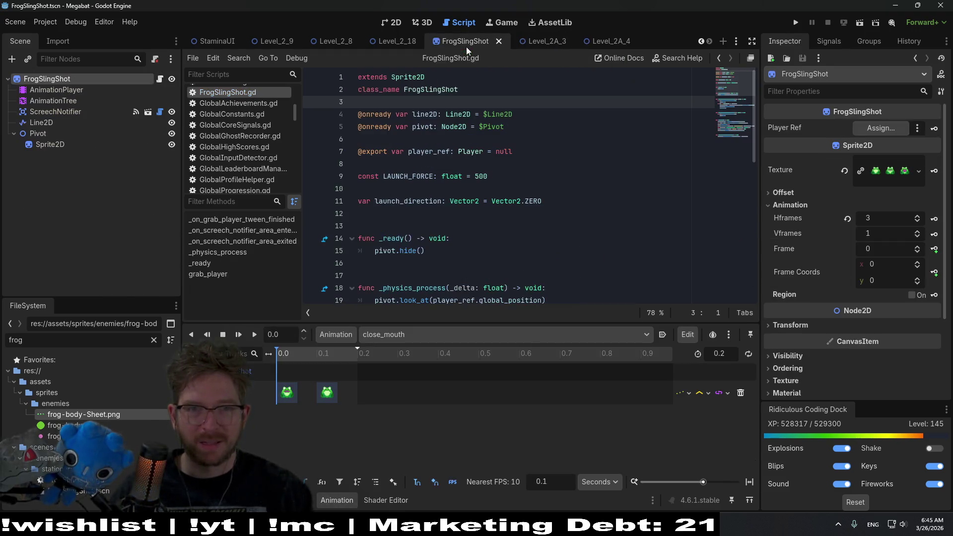
{"action": "key", "text": "Return"}
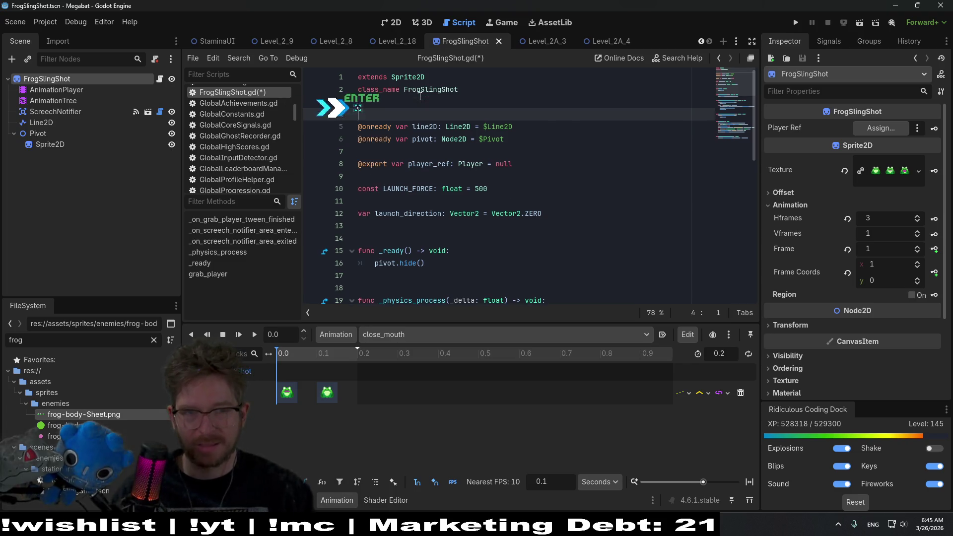
{"action": "type", "text": "@onready var animationTree: AnimationTree = $AnimationTree @onready var animationState: AnimationNodeStateMachinePlayback = animationTree.get(\"parameters/playback\")"}
{"action": "key", "text": "BackSpace"}
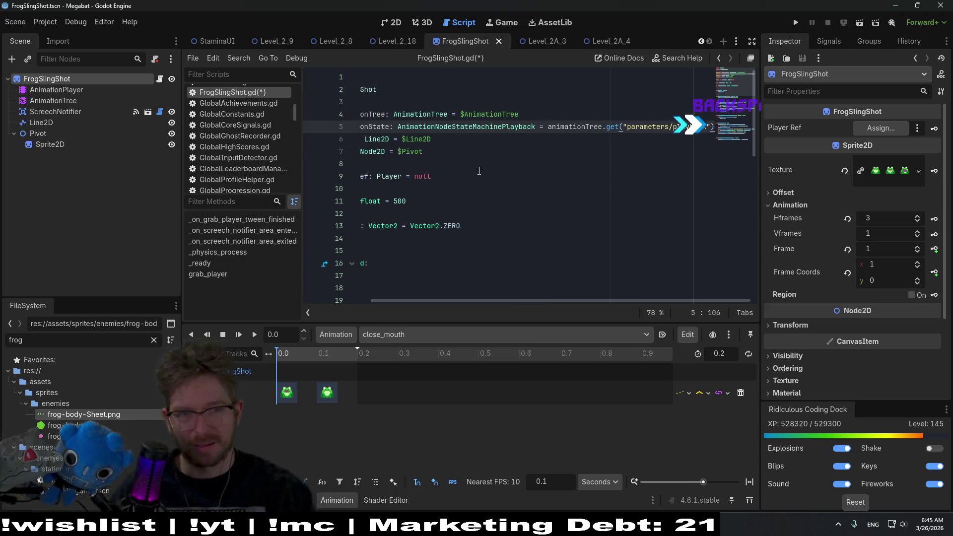
{"action": "key", "text": "Down"}
{"action": "key", "text": "Down"}
{"action": "key", "text": "Left"}
{"action": "key", "text": "Left"}
{"action": "key", "text": "Left"}
{"action": "double_click", "coordinate": [446, 126]}
{"action": "key", "text": "ctrl+c"}
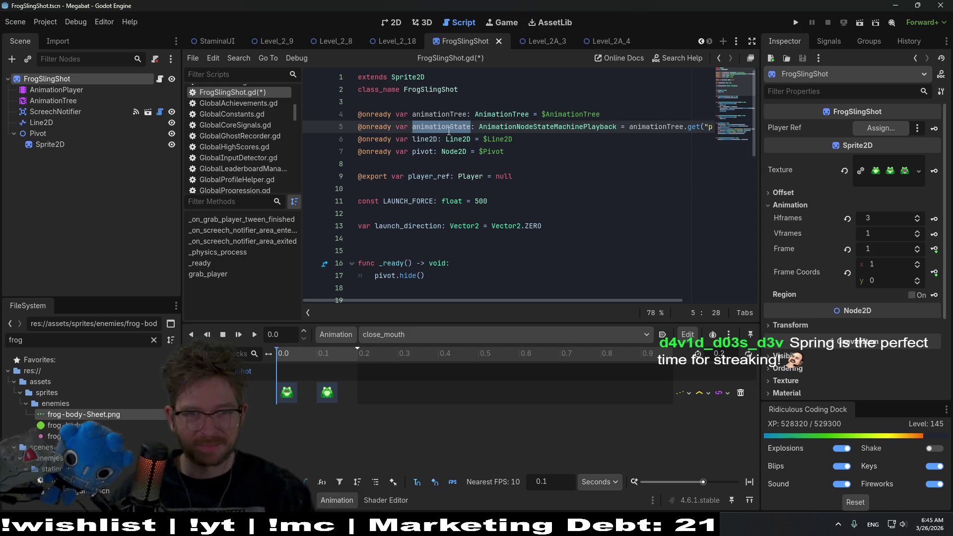
{"action": "scroll", "coordinate": [504, 205], "scroll_direction": "down", "scroll_amount": 3}
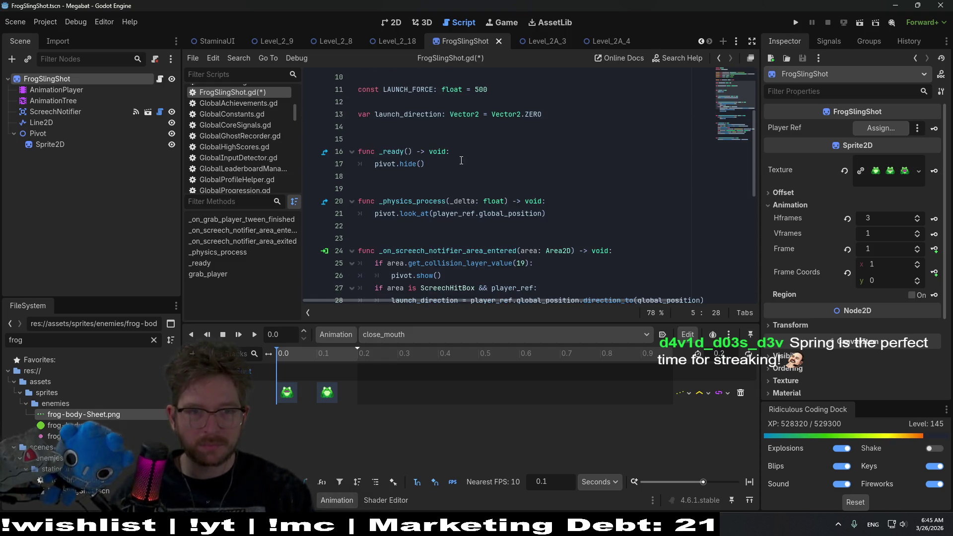
- Start an animationState.travel( line below pivot.hide(), then delete it
{"action": "left_click", "coordinate": [461, 162]}
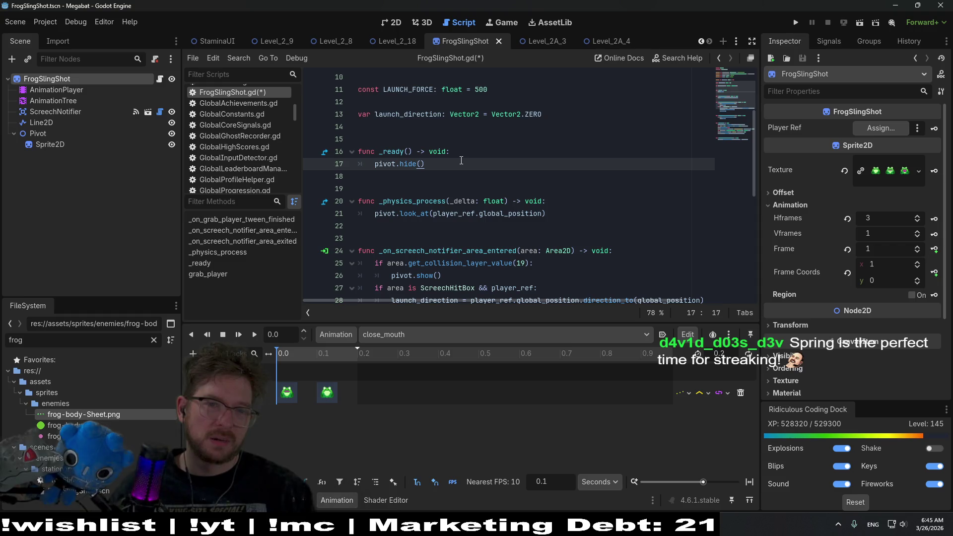
{"action": "key", "text": "Return"}
{"action": "key", "text": "ctrl+v"}
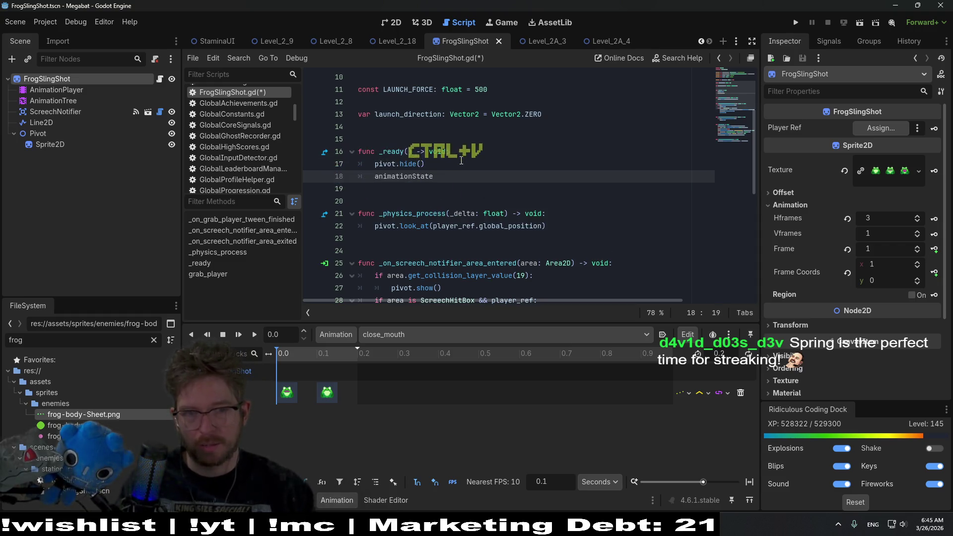
{"action": "type", "text": ".travel("}
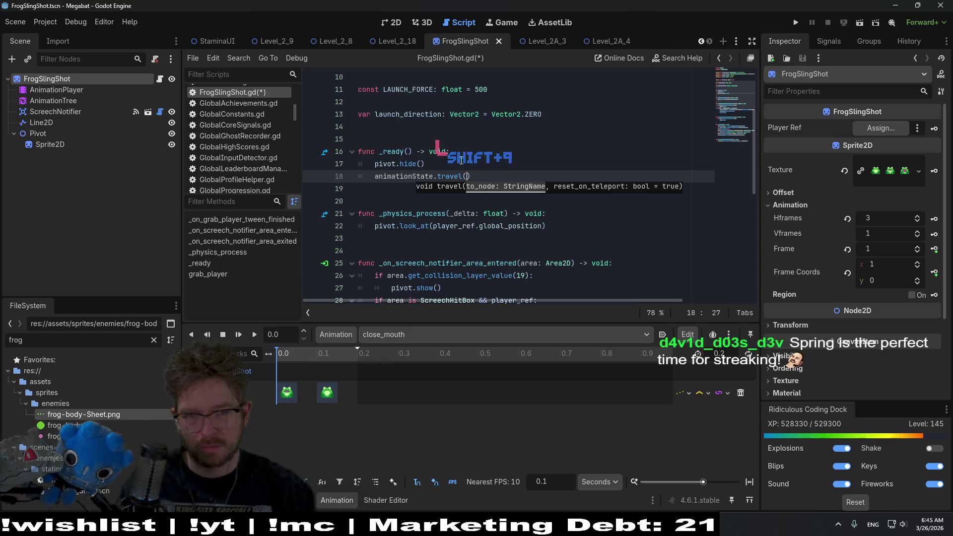
{"action": "key", "text": "shift+Home"}
{"action": "key", "text": "BackSpace"}
{"action": "key", "text": "BackSpace"}
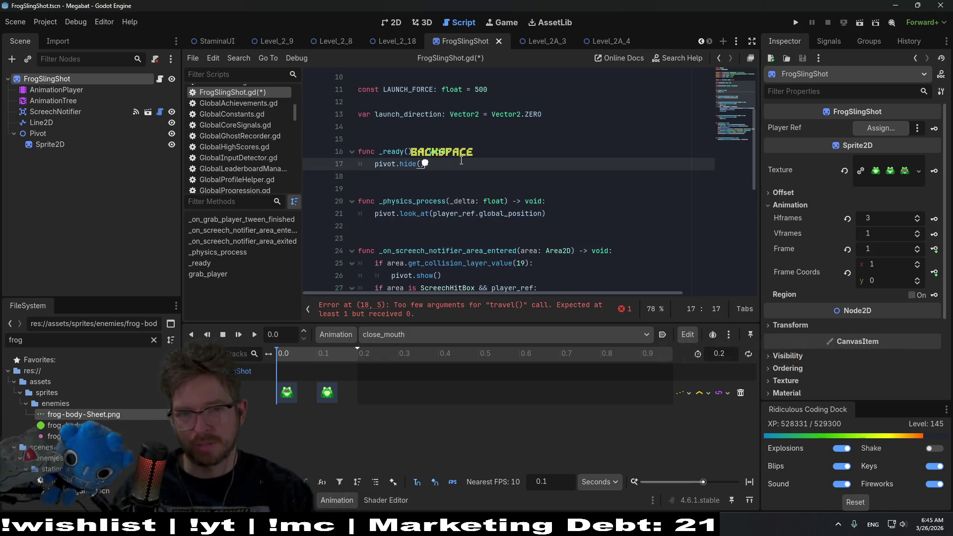
{"action": "scroll", "coordinate": [461, 160], "scroll_direction": "down", "scroll_amount": 5}
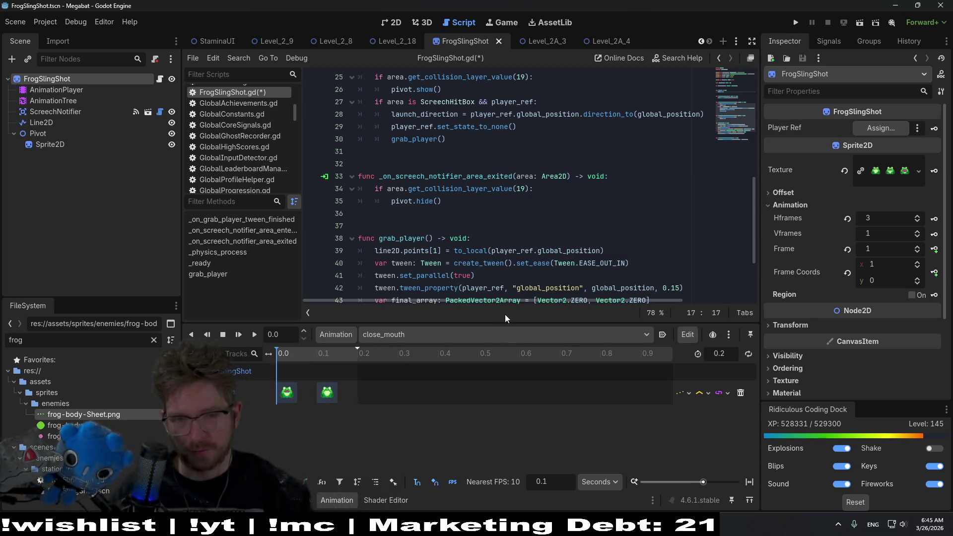
{"action": "left_click_drag", "start_coordinate": [509, 324], "coordinate": [503, 412]}
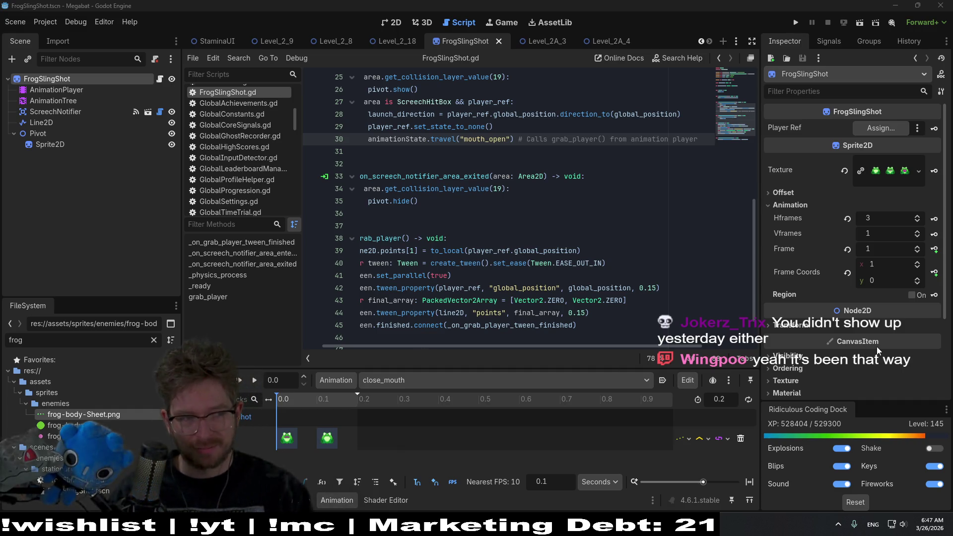
- Review the grab_player function and its player position tween code
{"action": "mouse_move", "coordinate": [877, 347]}
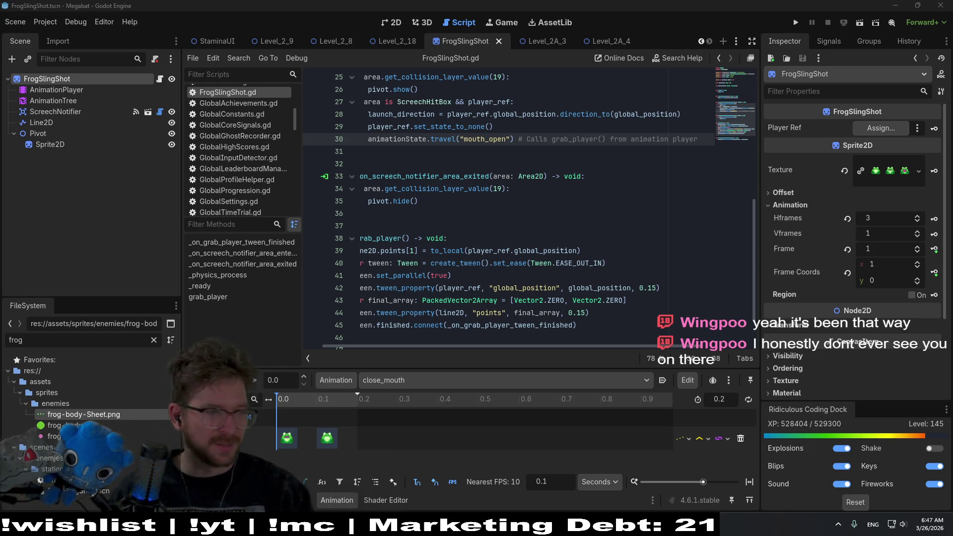
{"action": "left_click", "coordinate": [614, 288]}
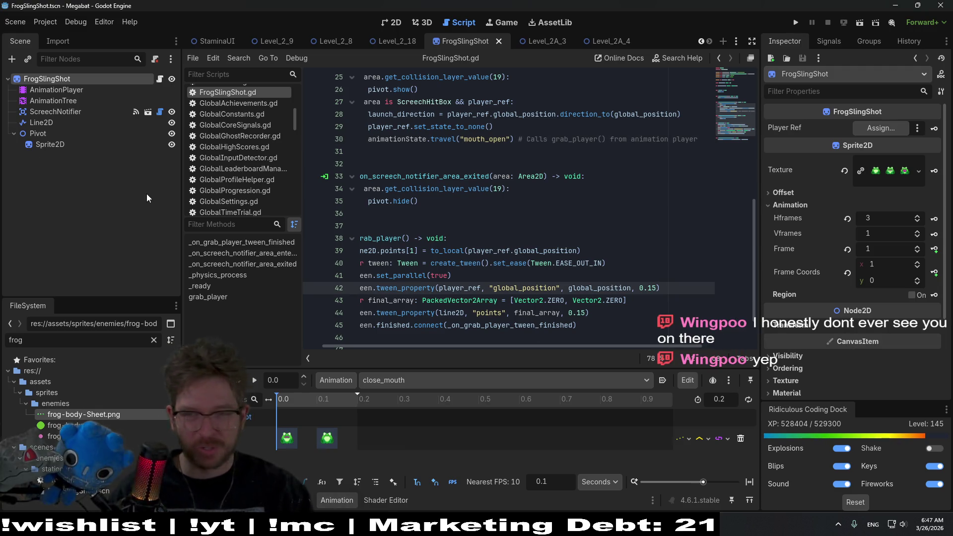
{"action": "key", "text": "Up"}
{"action": "key", "text": "Up"}
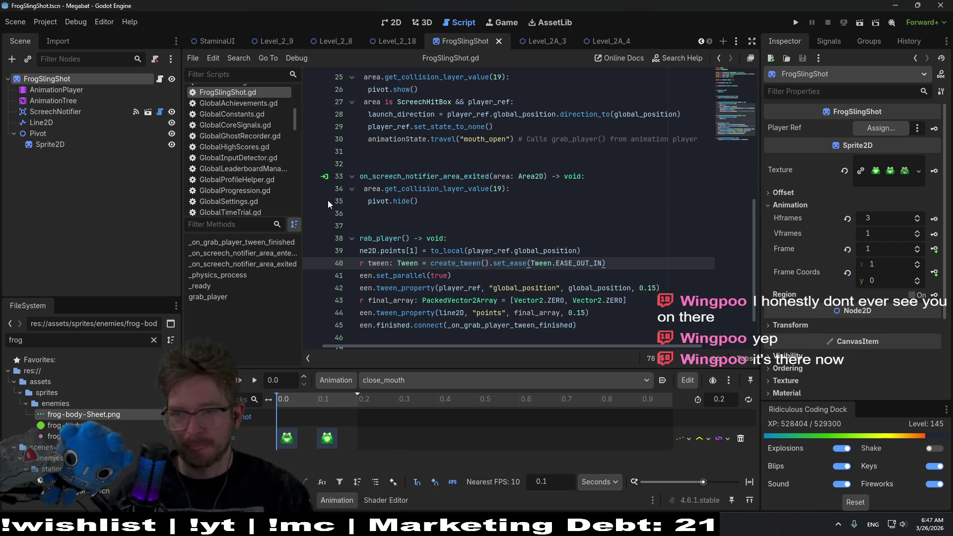
{"action": "left_click", "coordinate": [510, 233]}
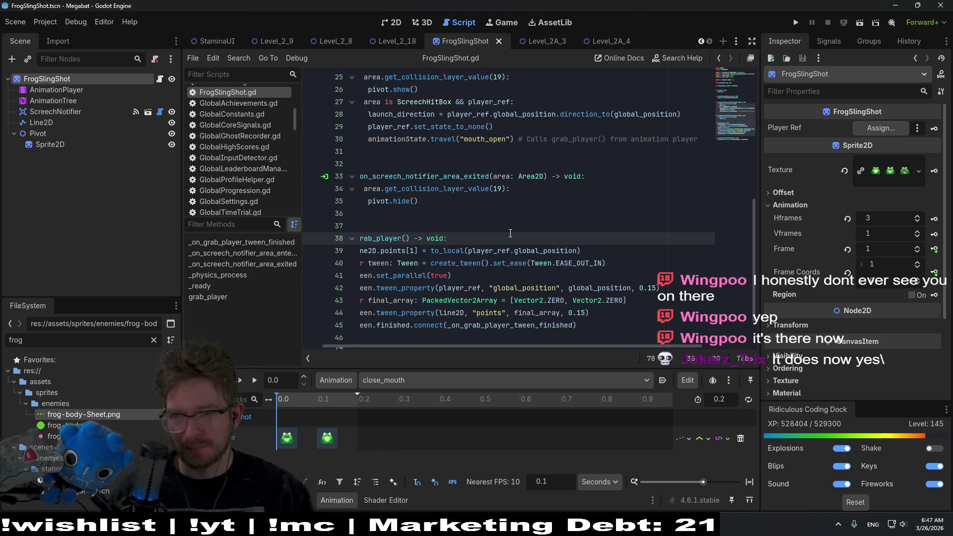
{"action": "right_click", "coordinate": [510, 233]}
{"action": "key", "text": "Escape"}
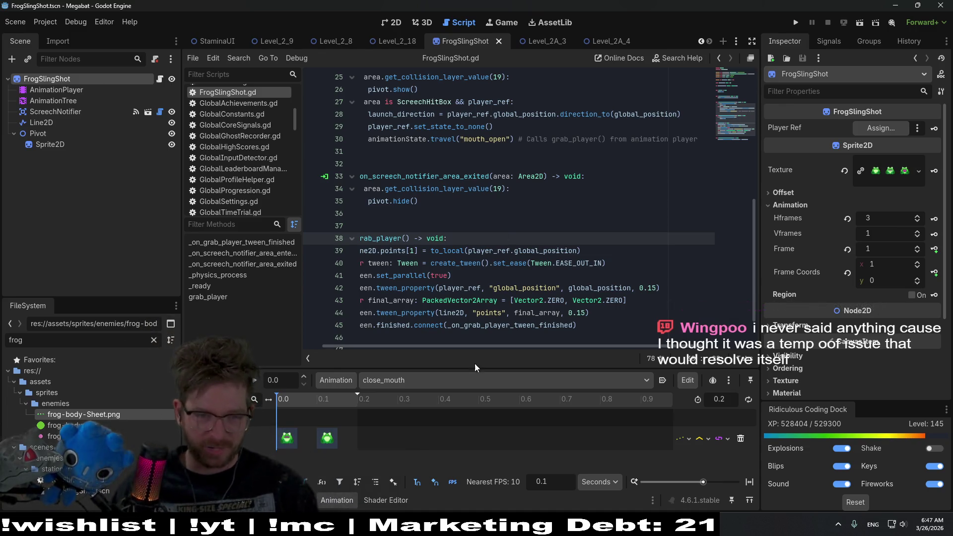
{"action": "left_click", "coordinate": [404, 381]}
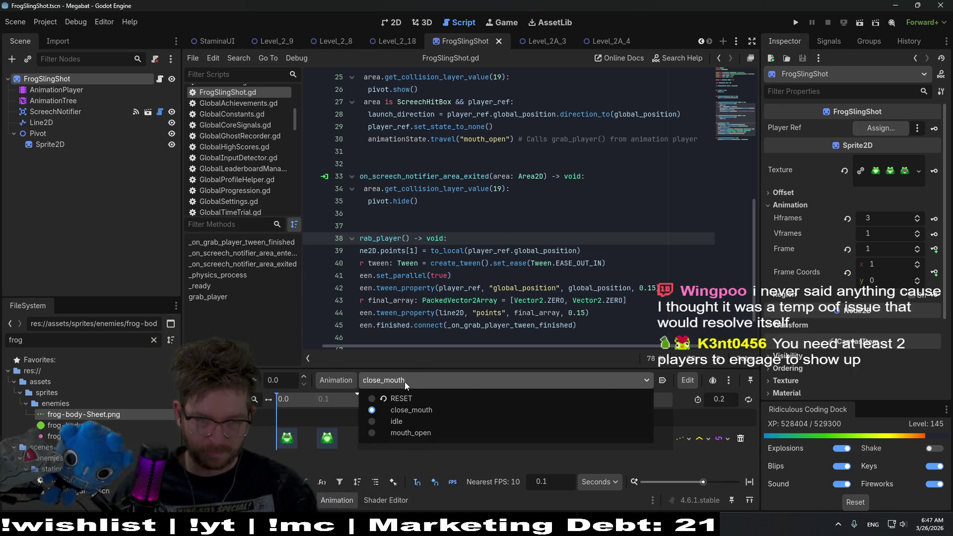
- Add a Call Method track targeting FrogSlingShot to the mouth_open animation
{"action": "left_click", "coordinate": [411, 434]}
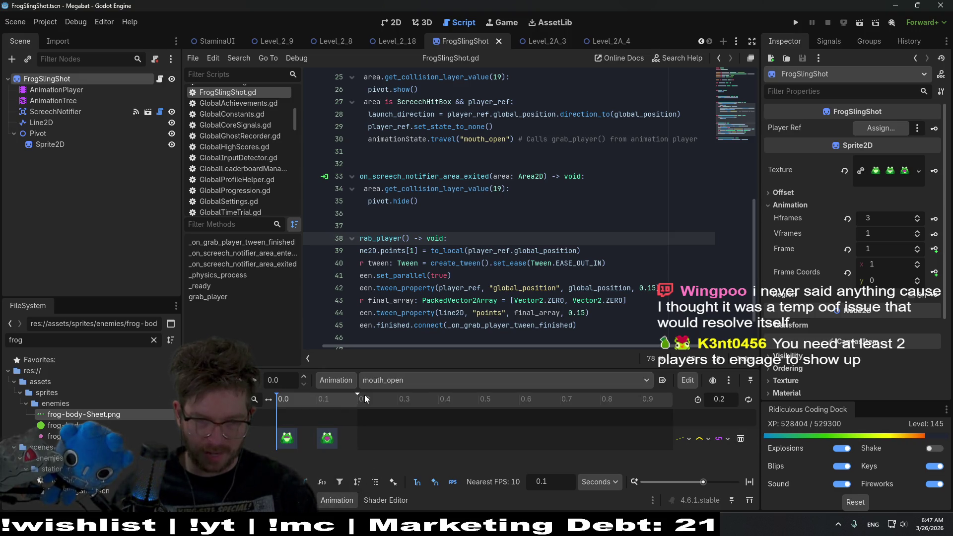
{"action": "left_click", "coordinate": [256, 413]}
{"action": "left_click", "coordinate": [243, 450]}
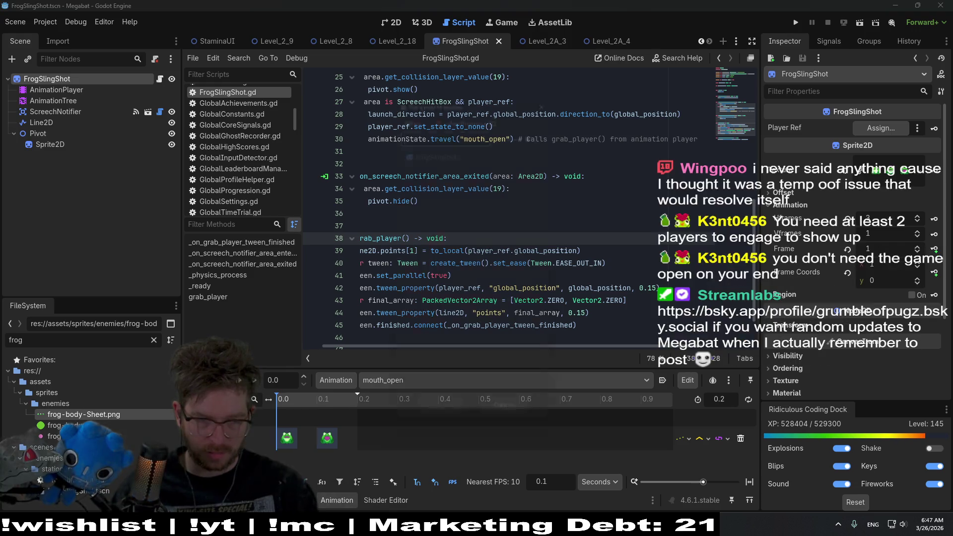
{"action": "key", "text": "Escape"}
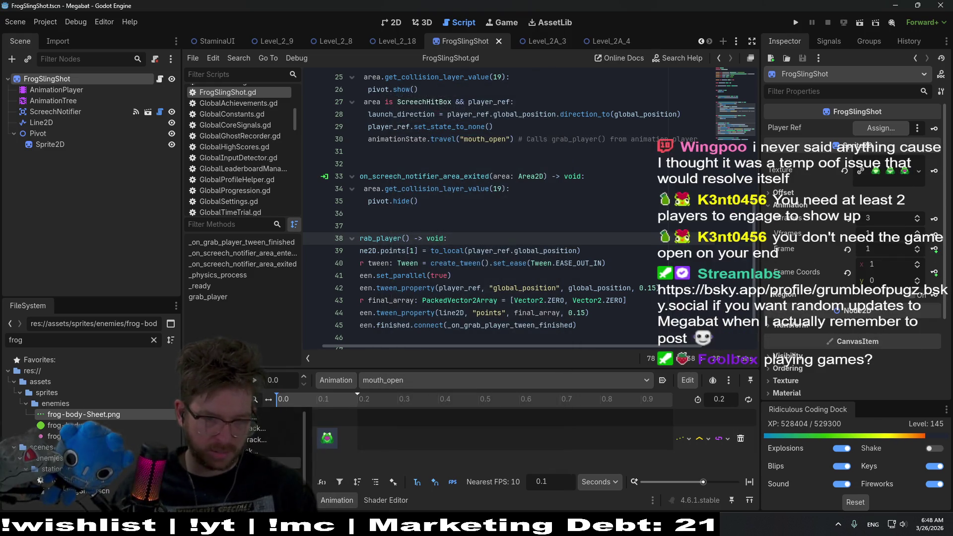
{"action": "left_click", "coordinate": [278, 437]}
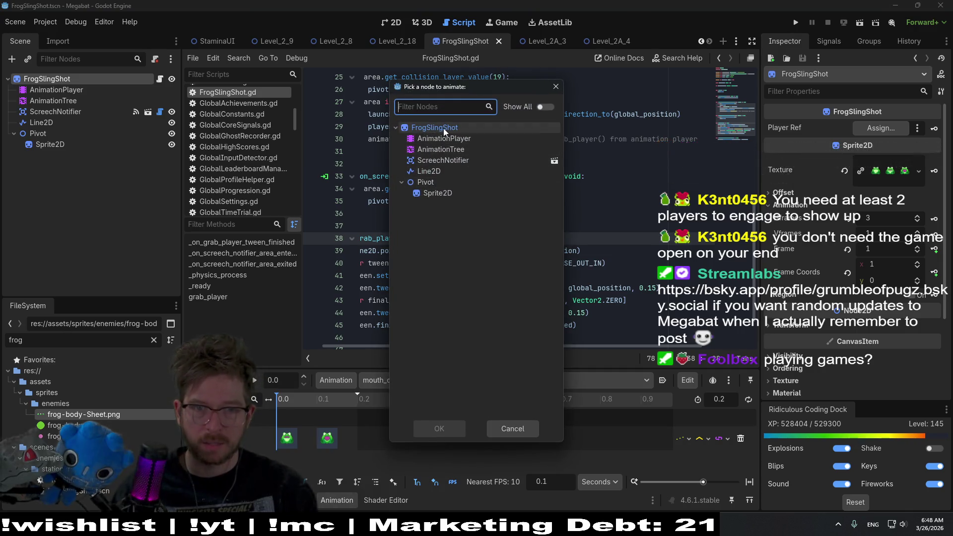
{"action": "left_click", "coordinate": [450, 430]}
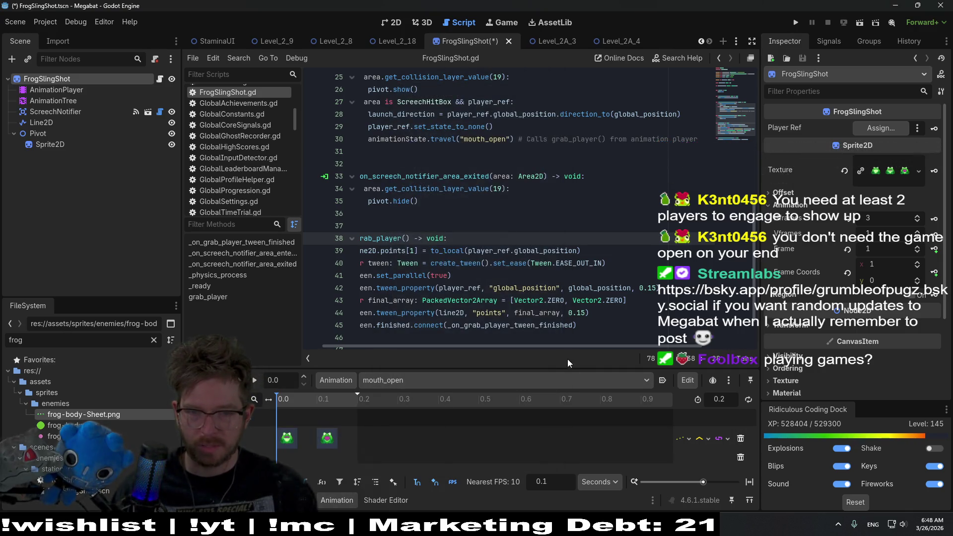
- Insert a key at 0.2 seconds on the method track that calls grab_player()
{"action": "left_click_drag", "start_coordinate": [554, 369], "coordinate": [553, 255]}
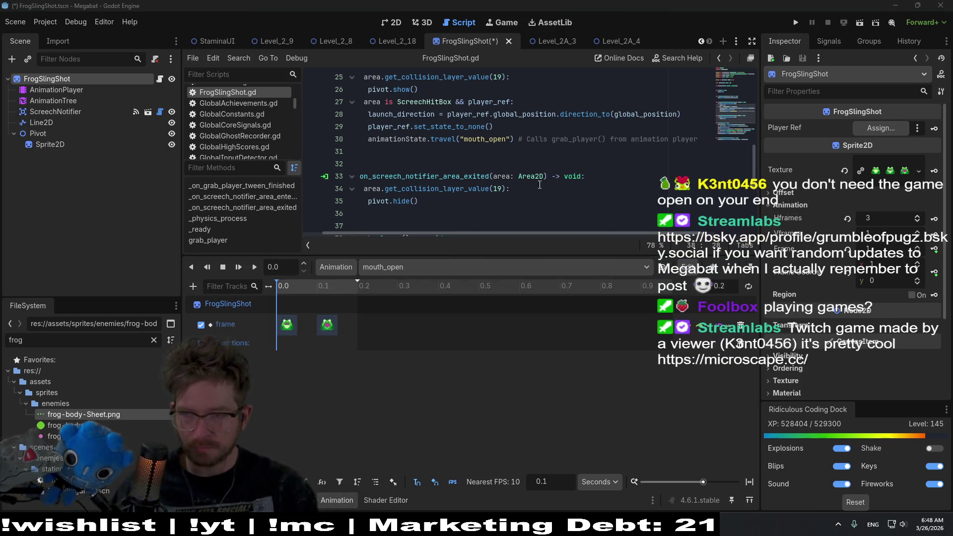
{"action": "left_click_drag", "start_coordinate": [536, 255], "coordinate": [536, 291]}
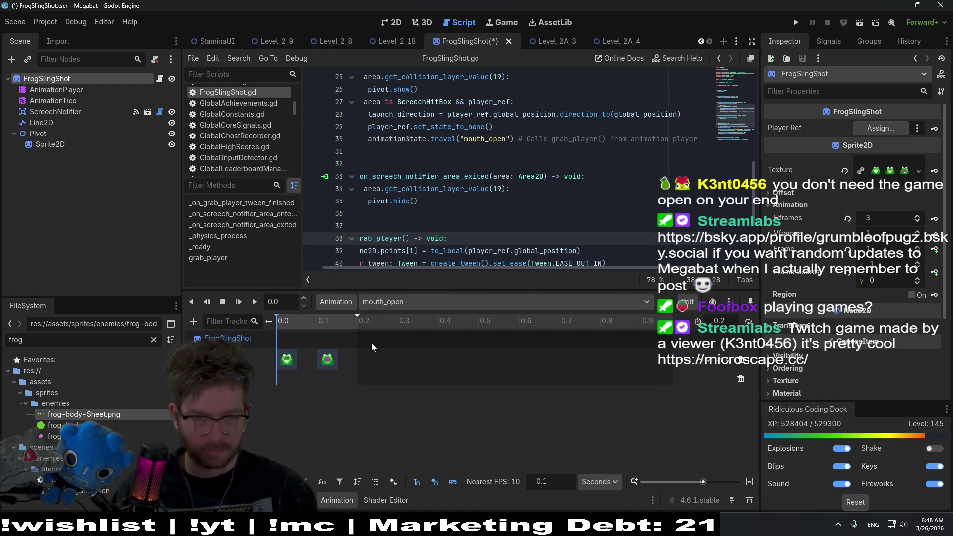
{"action": "right_click", "coordinate": [350, 381]}
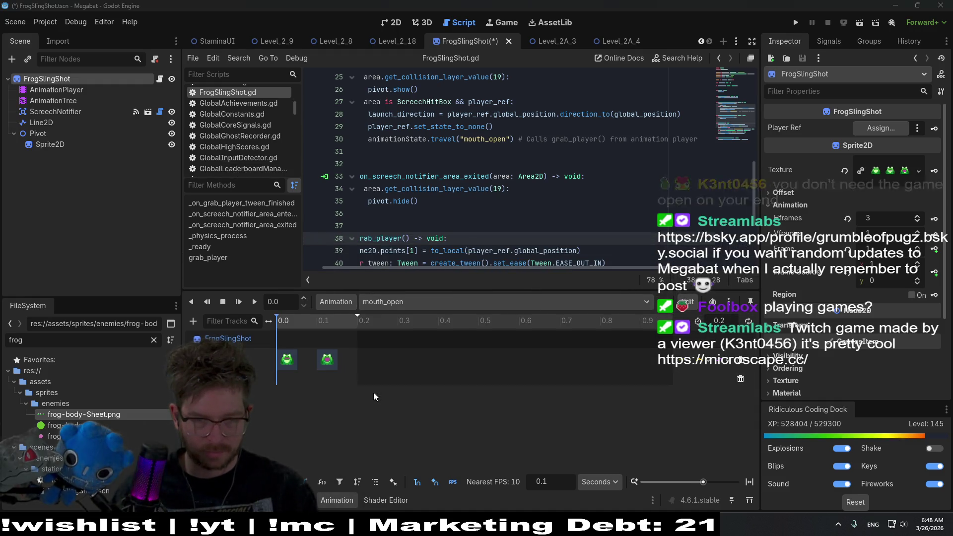
{"action": "left_click", "coordinate": [373, 392]}
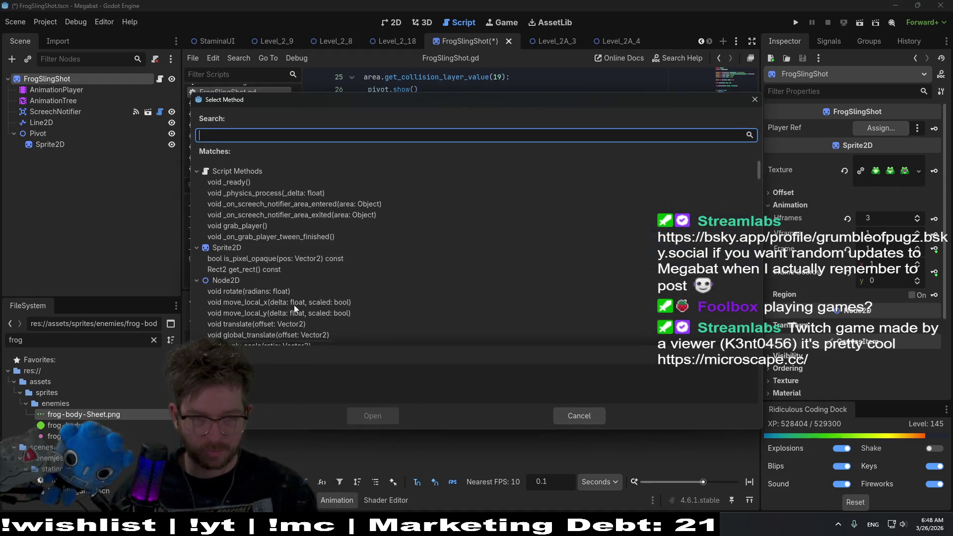
{"action": "left_click", "coordinate": [267, 227]}
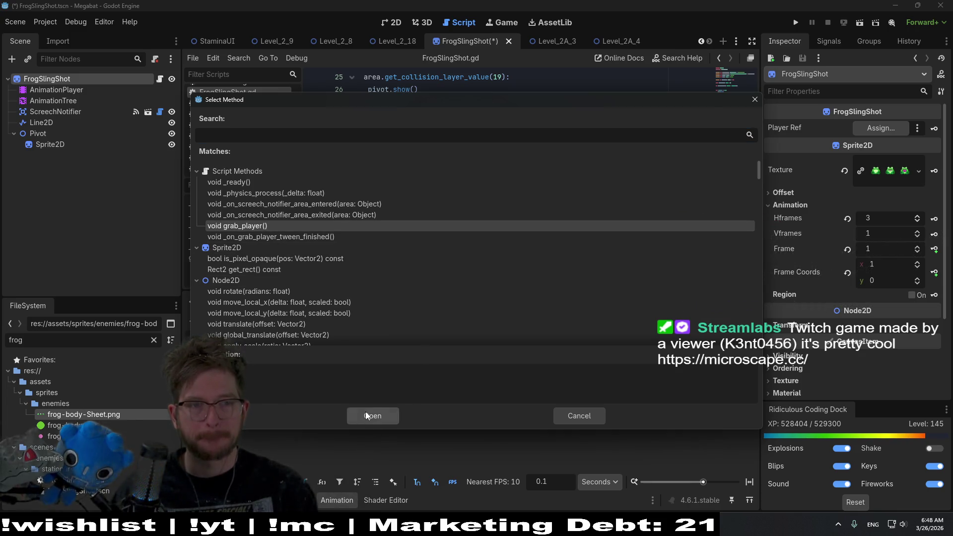
{"action": "left_click", "coordinate": [366, 412]}
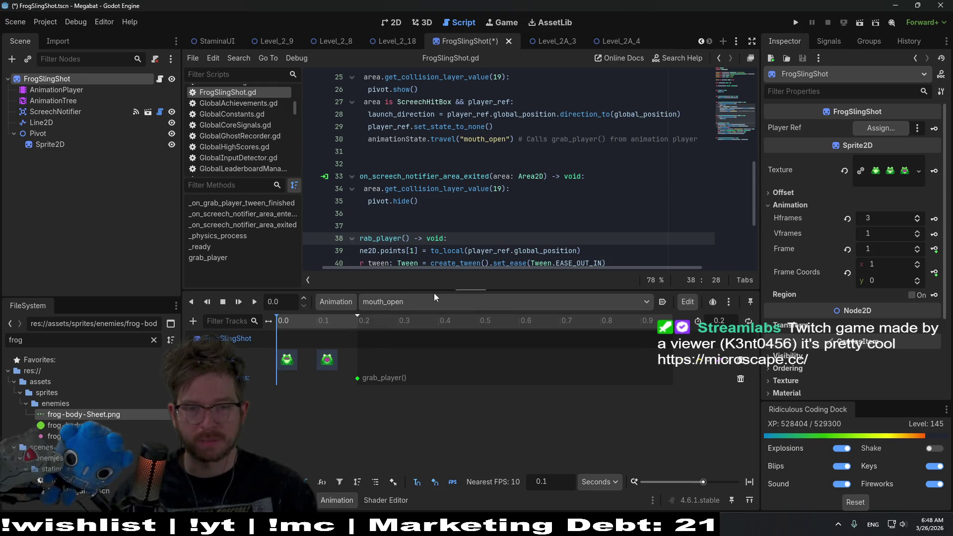
{"action": "left_click_drag", "start_coordinate": [434, 293], "coordinate": [440, 321]}
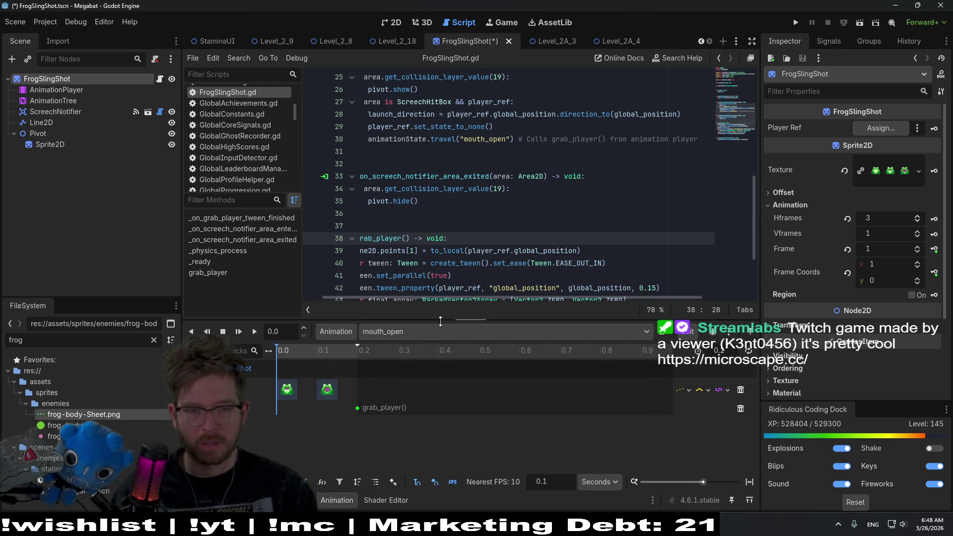
{"action": "key", "text": "Home"}
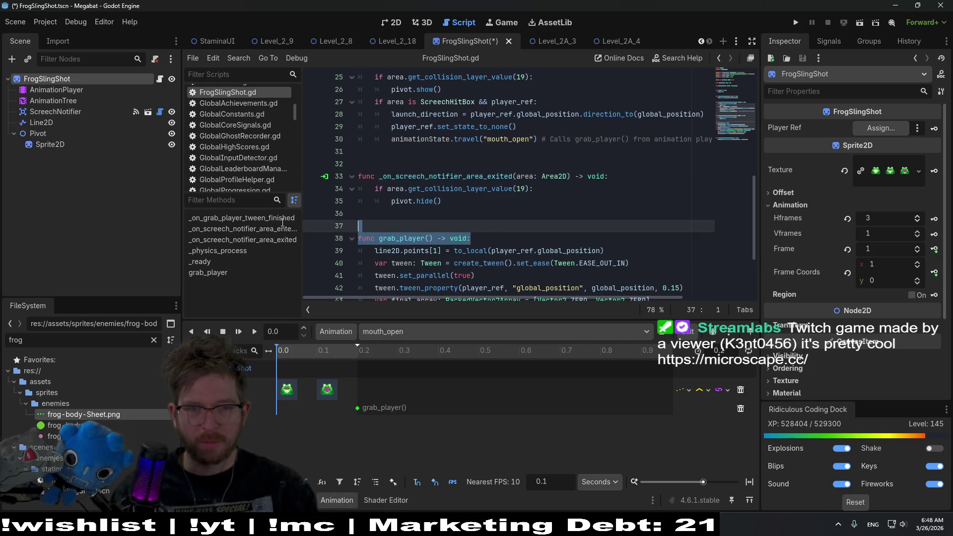
{"action": "left_click", "coordinate": [491, 228]}
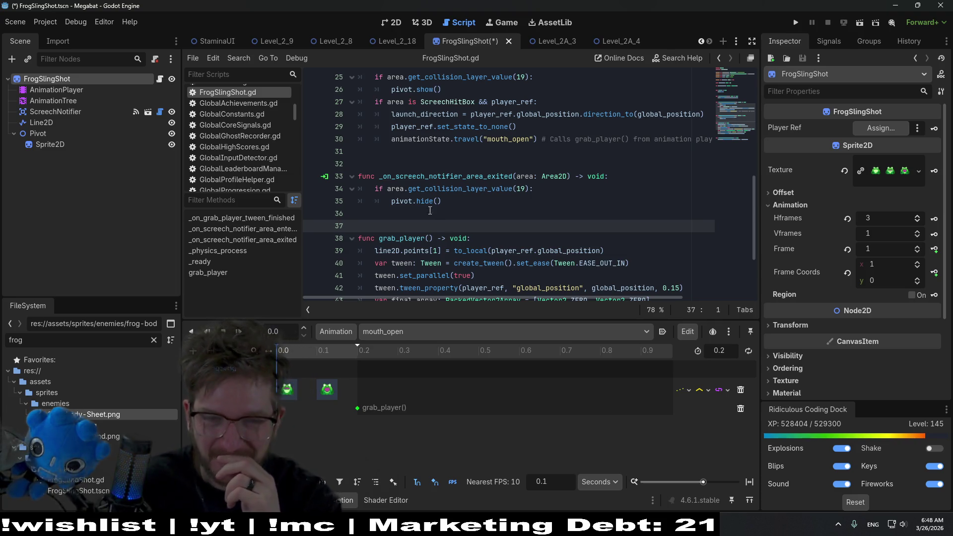
- Add animationState.travel("close_mouth") after the fling call in _on_grab_player_tween_finished, then save with Ctrl+S
{"action": "left_click", "coordinate": [427, 212]}
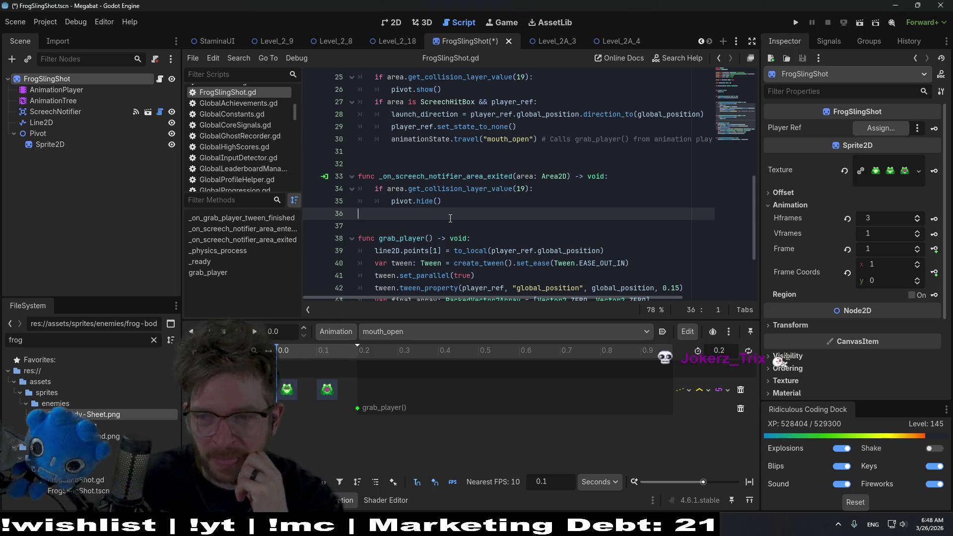
{"action": "left_click", "coordinate": [461, 199]}
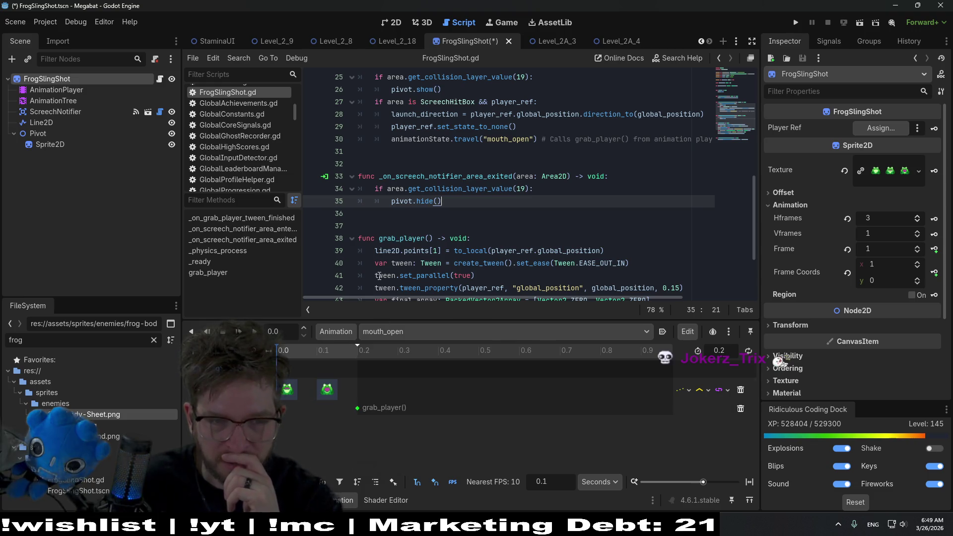
{"action": "scroll", "coordinate": [448, 223], "scroll_direction": "down", "scroll_amount": 1}
{"action": "scroll", "coordinate": [449, 223], "scroll_direction": "down", "scroll_amount": 2}
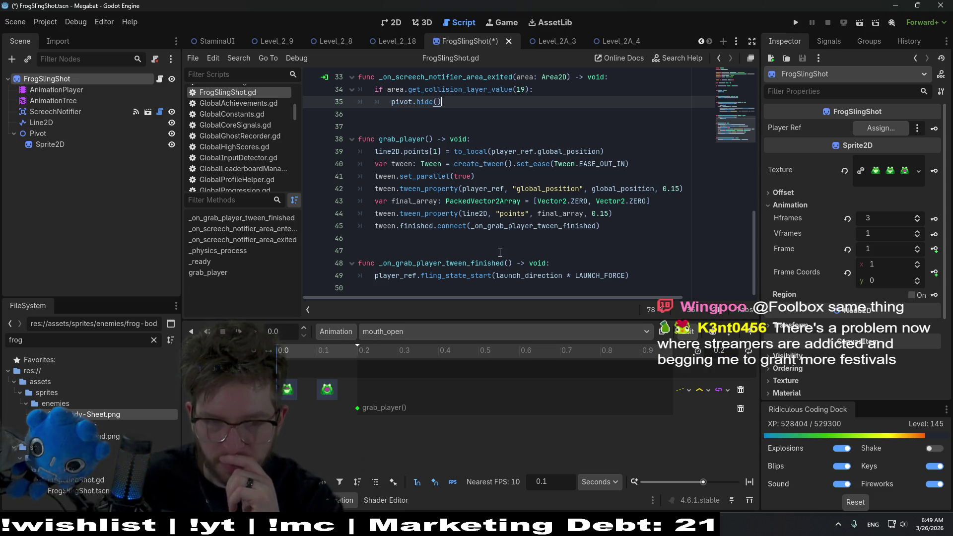
{"action": "left_click", "coordinate": [632, 275]}
{"action": "key", "text": "Return"}
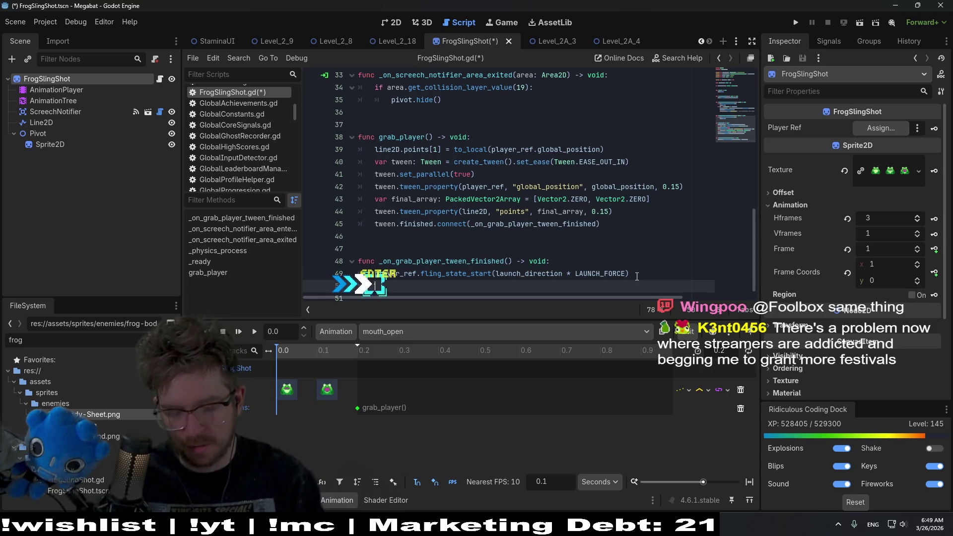
{"action": "type", "text": "ani"}
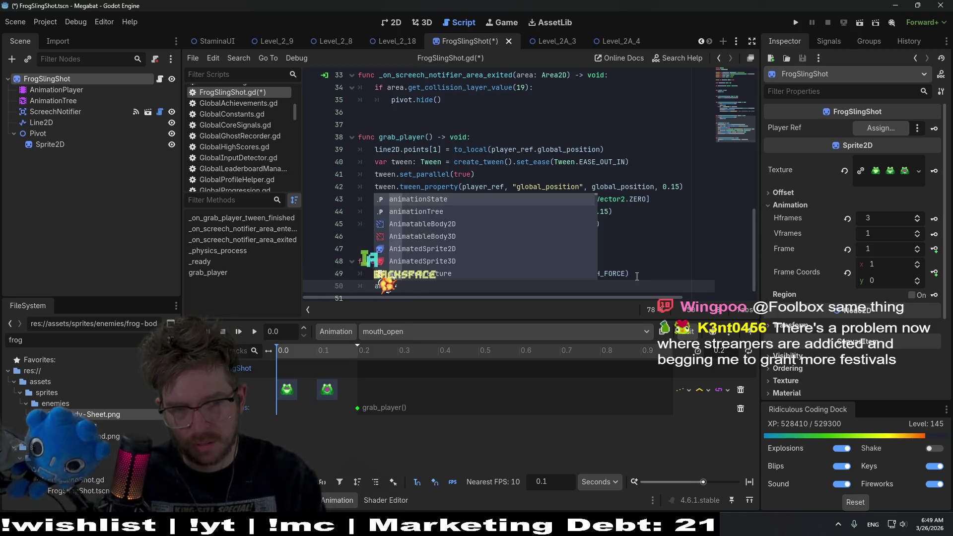
{"action": "key", "text": "Return"}
{"action": "type", "text": ".tra"}
{"action": "key", "text": "Return"}
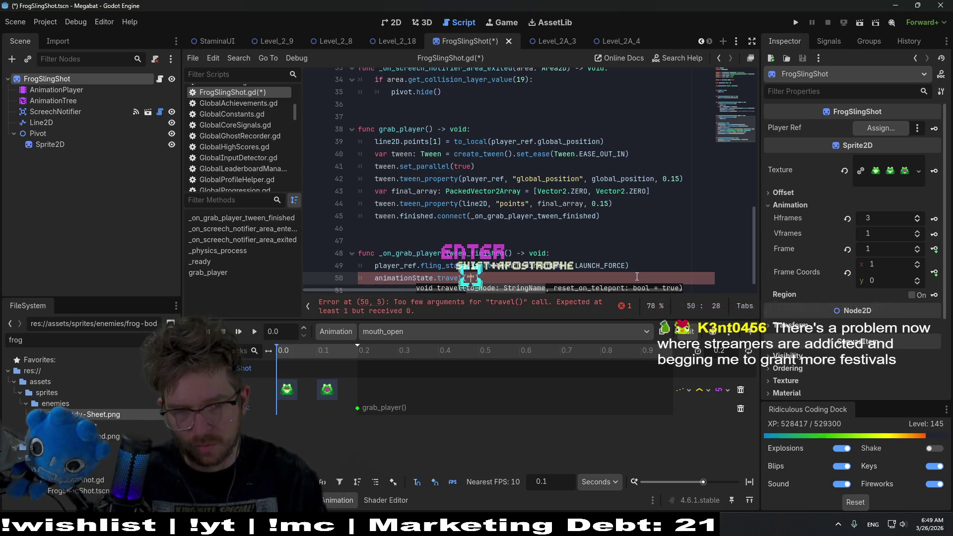
{"action": "type", "text": "\"clos"}
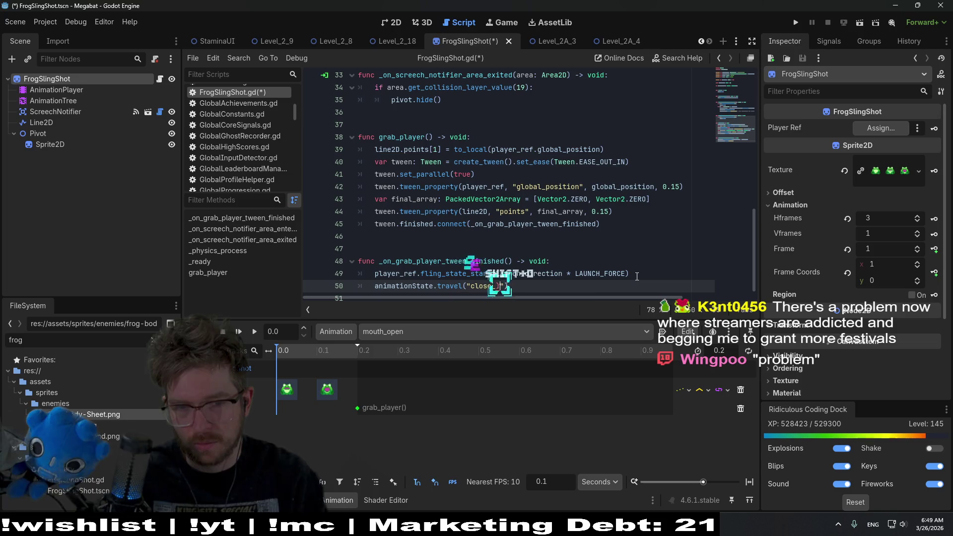
{"action": "type", "text": "e_mouth"}
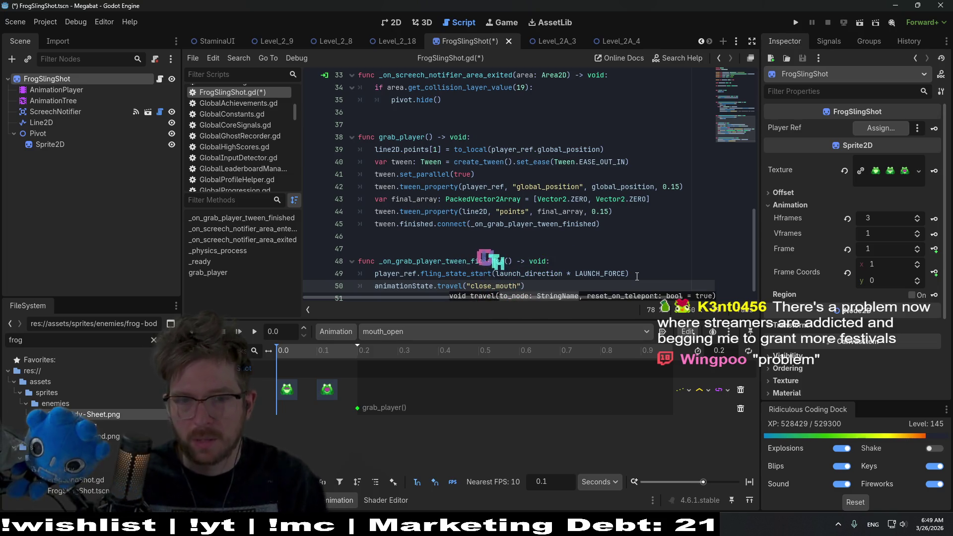
{"action": "left_click", "coordinate": [606, 235]}
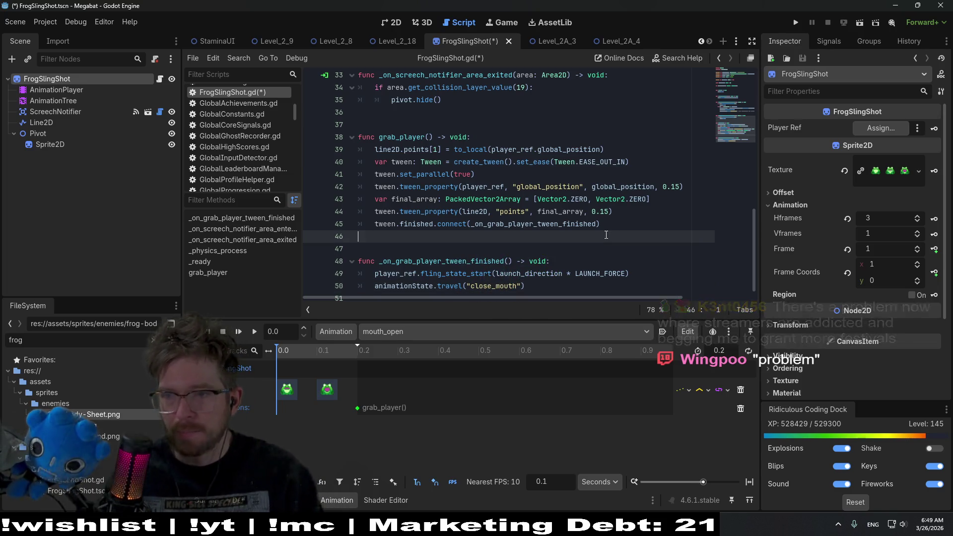
{"action": "key", "text": "ctrl+s"}
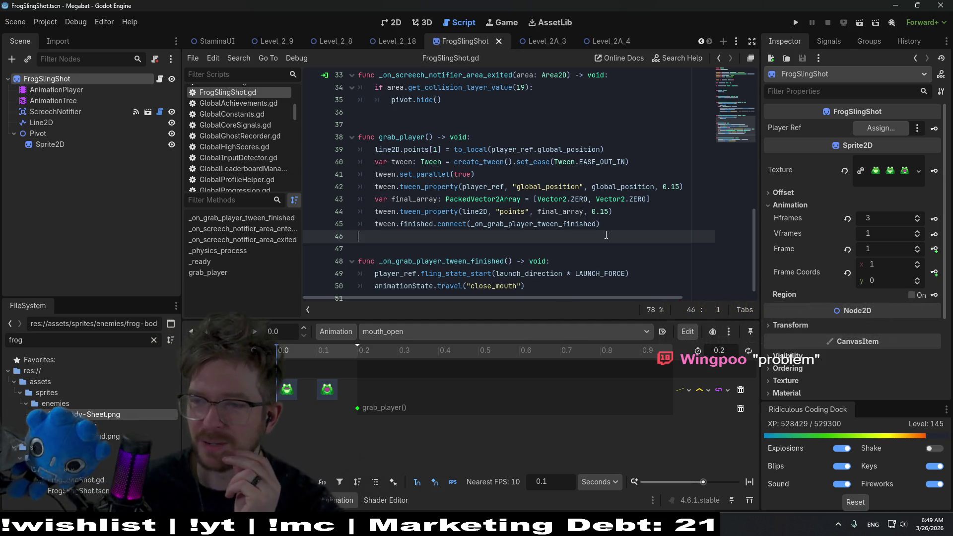
- Look over the end of FrogSlingShot.gd, then open the Level_2A_4 scene tab
{"action": "left_click", "coordinate": [566, 244]}
{"action": "scroll", "coordinate": [566, 243], "scroll_direction": "down", "scroll_amount": 1}
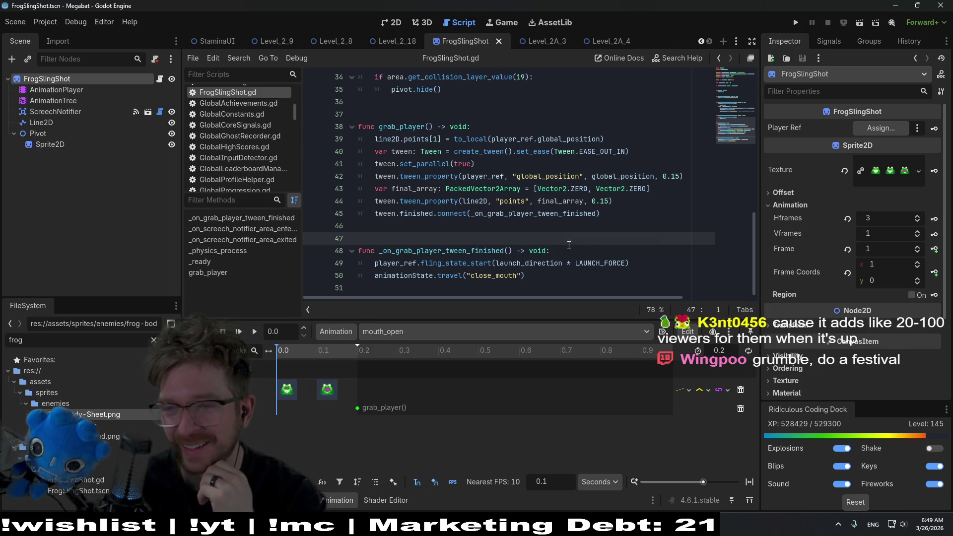
{"action": "left_click", "coordinate": [446, 229]}
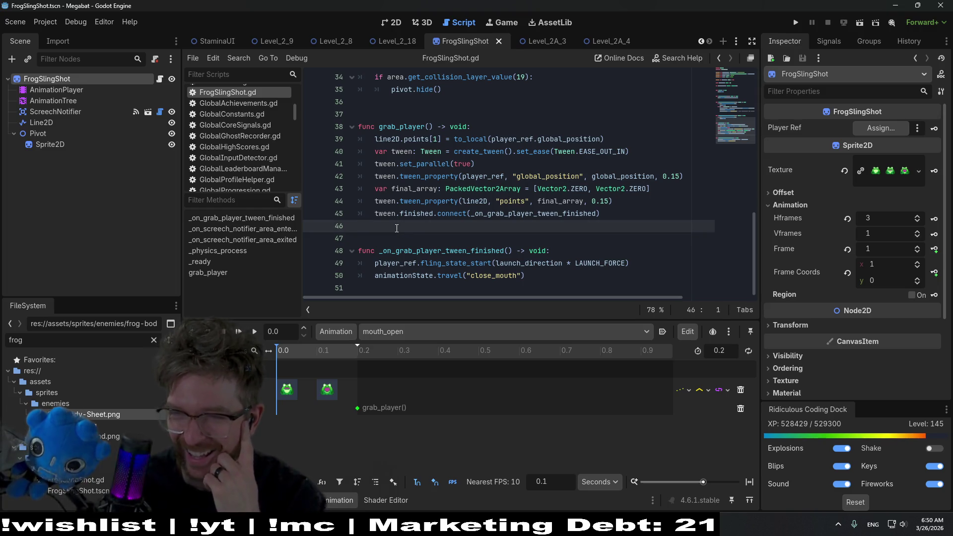
{"action": "left_click", "coordinate": [432, 235]}
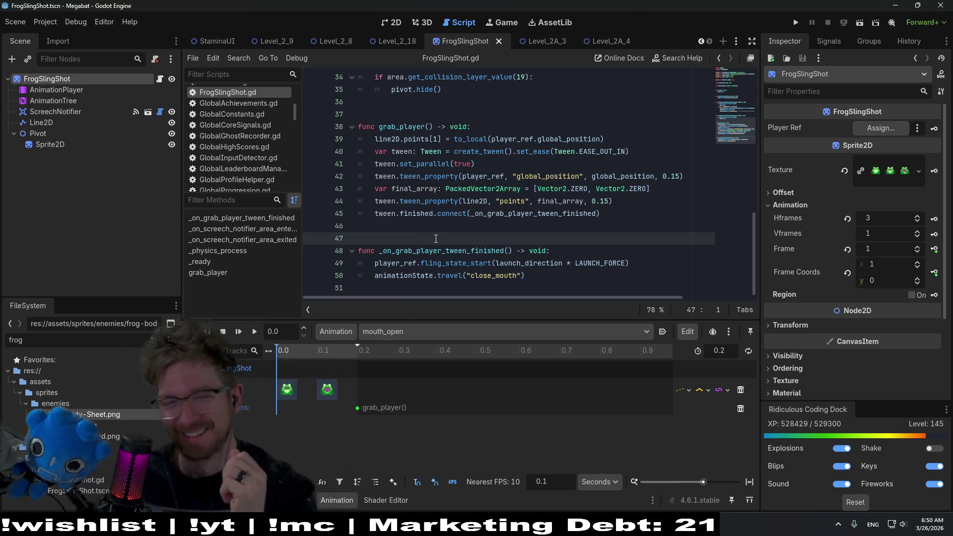
{"action": "left_click", "coordinate": [440, 227]}
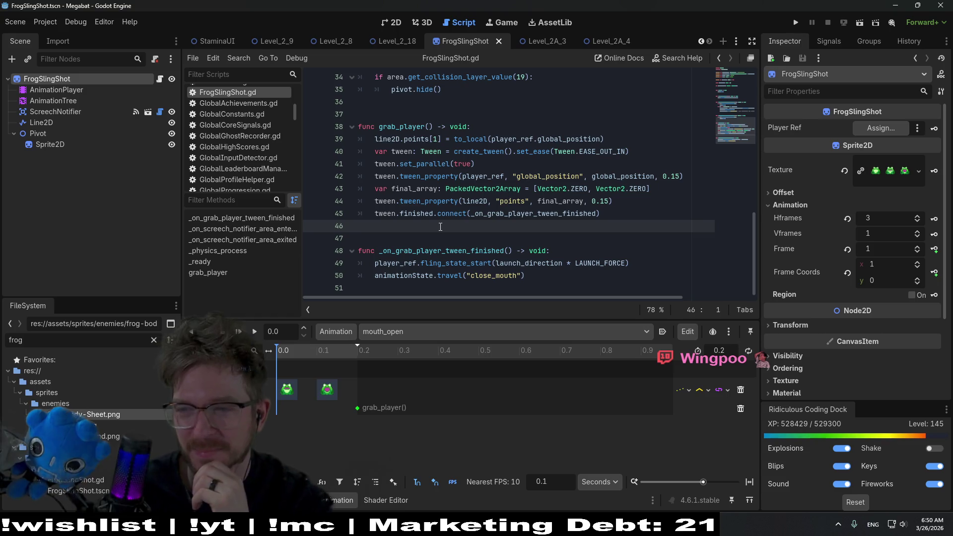
{"action": "left_click", "coordinate": [572, 240]}
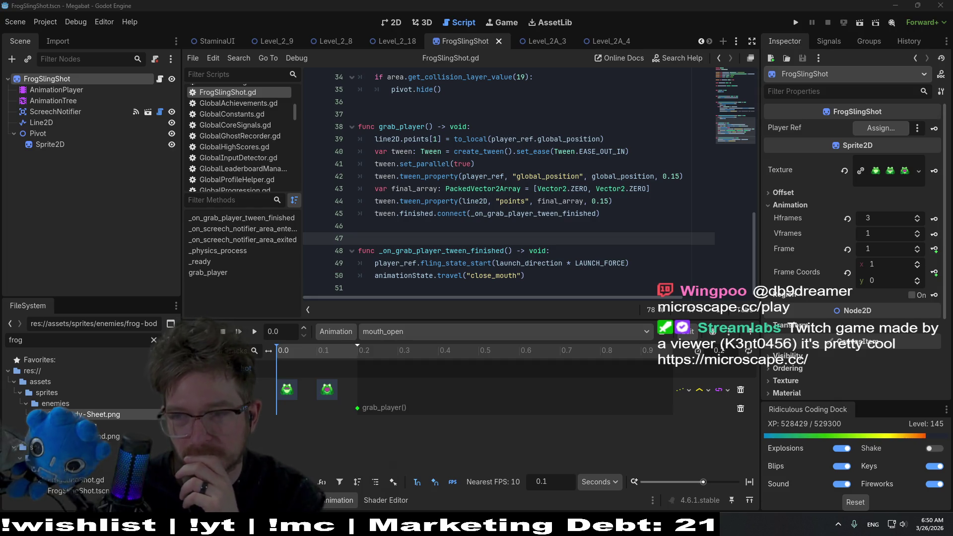
{"action": "left_click", "coordinate": [579, 225]}
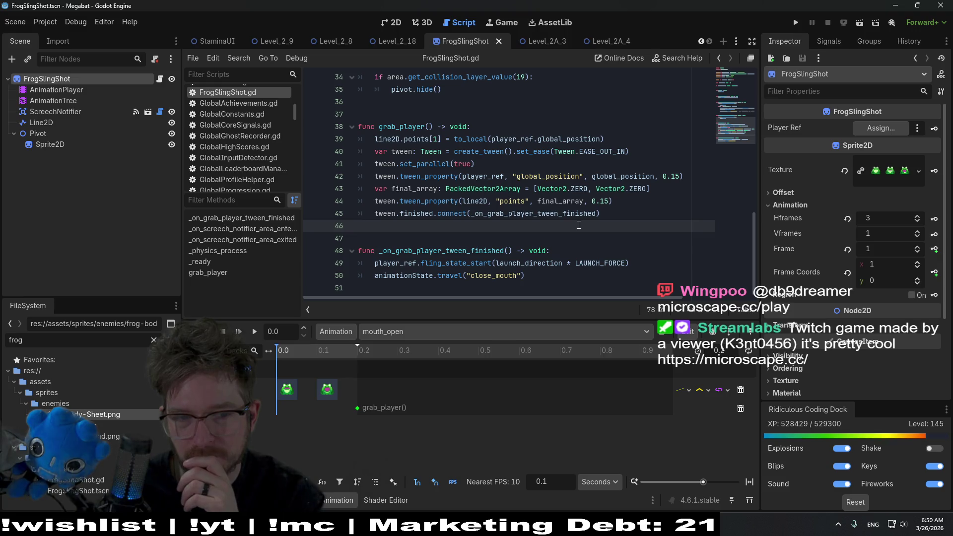
{"action": "left_click", "coordinate": [598, 41]}
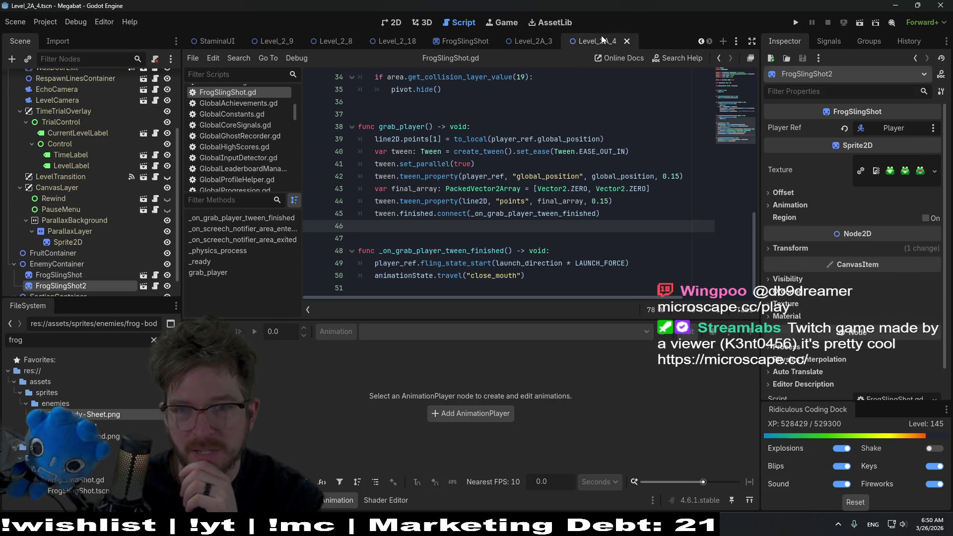
- Run the project, dive the bat into the left and right frogs to test grab and fling, then close the game
{"action": "left_click", "coordinate": [860, 22]}
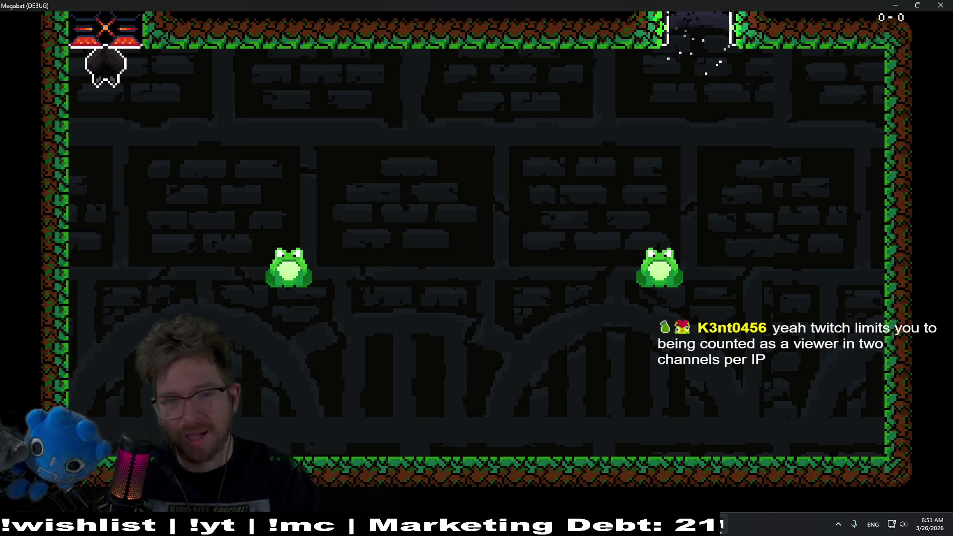
{"action": "key", "text": "Down"}
{"action": "key", "text": "Up"}
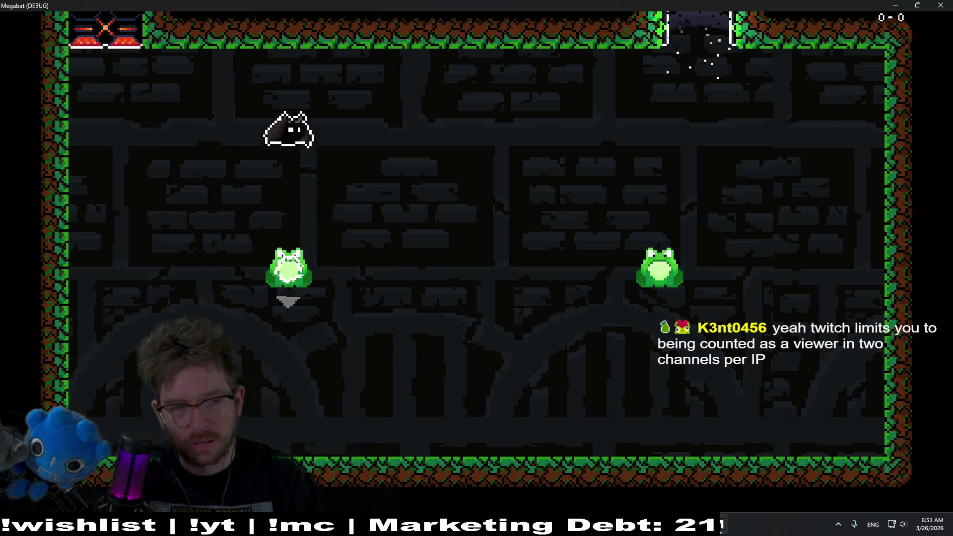
{"action": "key", "text": "Down"}
{"action": "key", "text": "Up"}
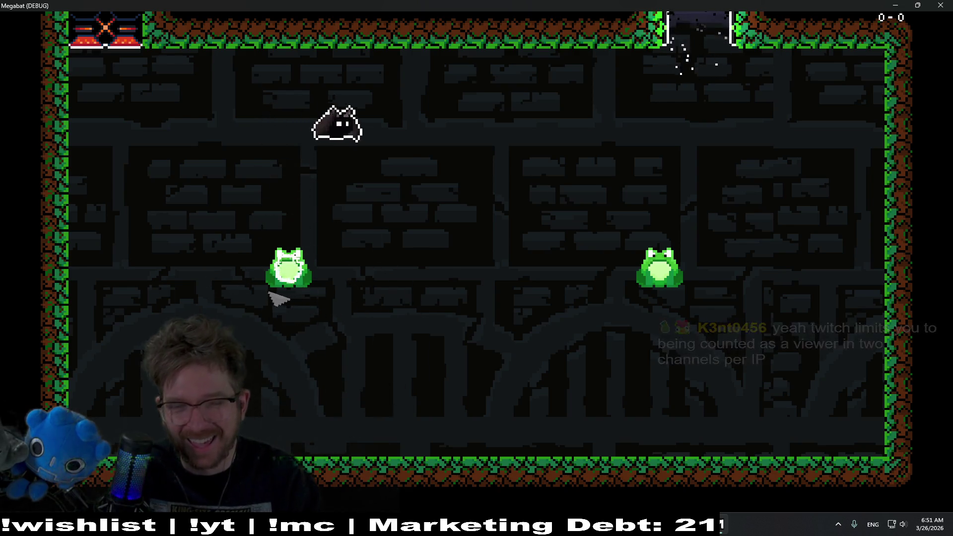
{"action": "key", "text": "Down"}
{"action": "key", "text": "Up"}
{"action": "key", "text": "Down"}
{"action": "key", "text": "Down"}
{"action": "key", "text": "Up"}
{"action": "key", "text": "Down"}
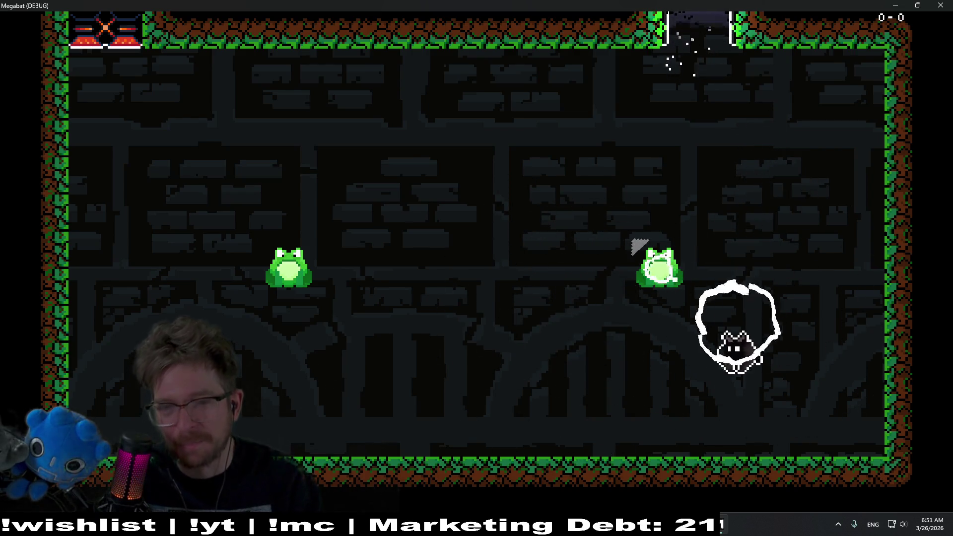
{"action": "key", "text": "Up"}
{"action": "key", "text": "Down"}
{"action": "key", "text": "Down"}
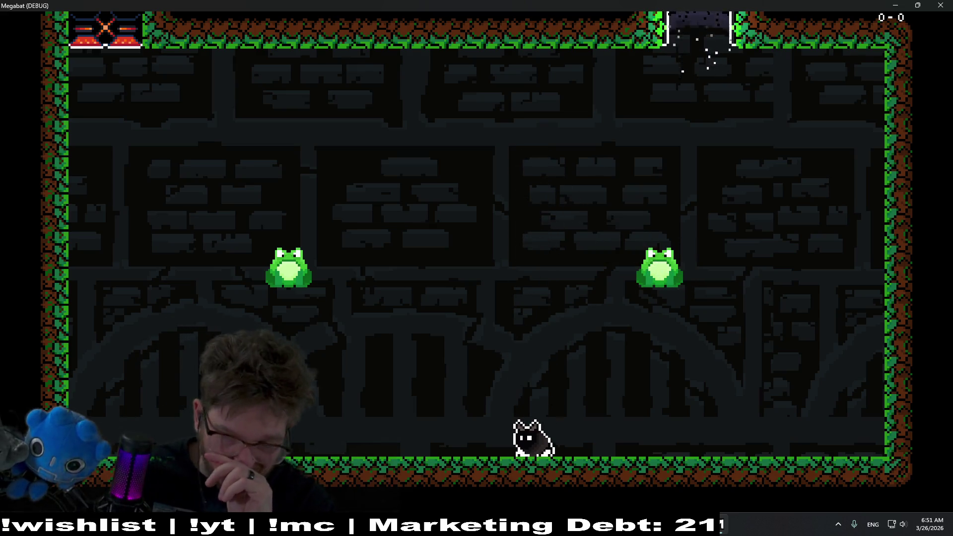
{"action": "left_click", "coordinate": [942, 6]}
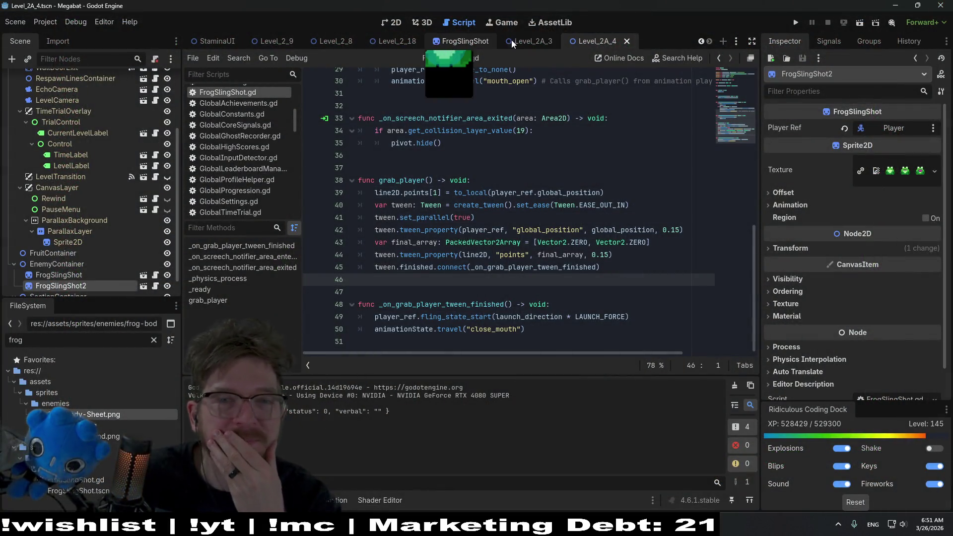
- Select ScreechNotifier in FrogSlingShot and check its Circle Size 1.0 and Collision Radius 8.0
{"action": "scroll", "coordinate": [58, 180], "scroll_direction": "up", "scroll_amount": 5}
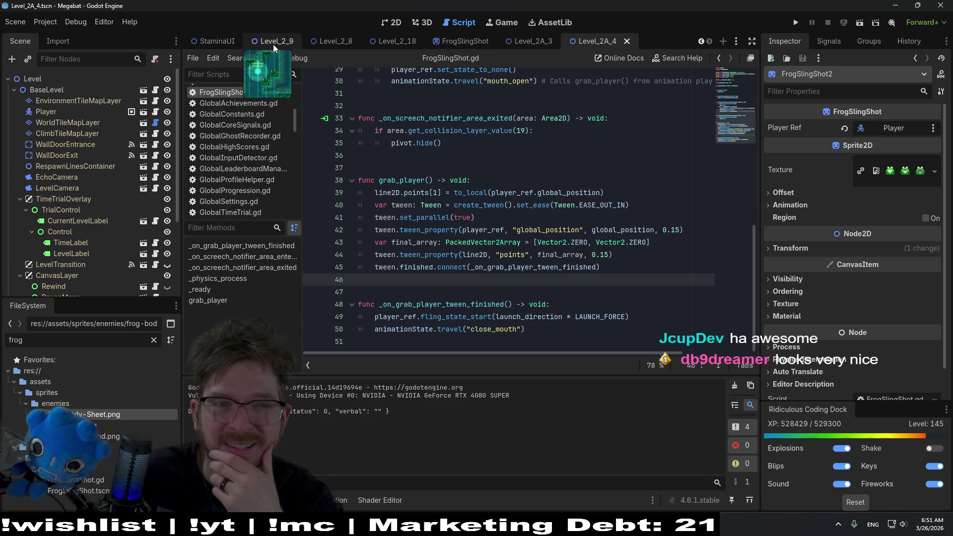
{"action": "left_click", "coordinate": [463, 41]}
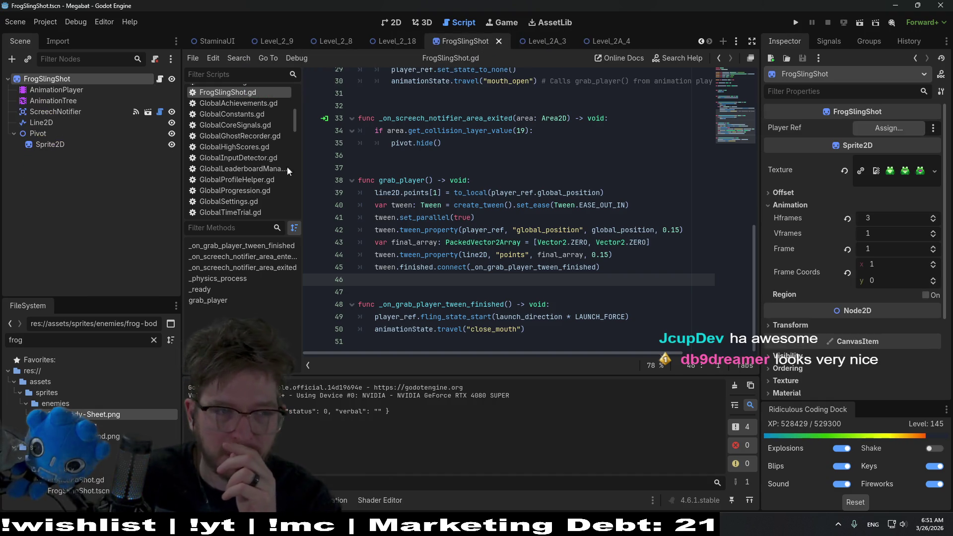
{"action": "left_click", "coordinate": [82, 103]}
{"action": "left_click", "coordinate": [79, 112]}
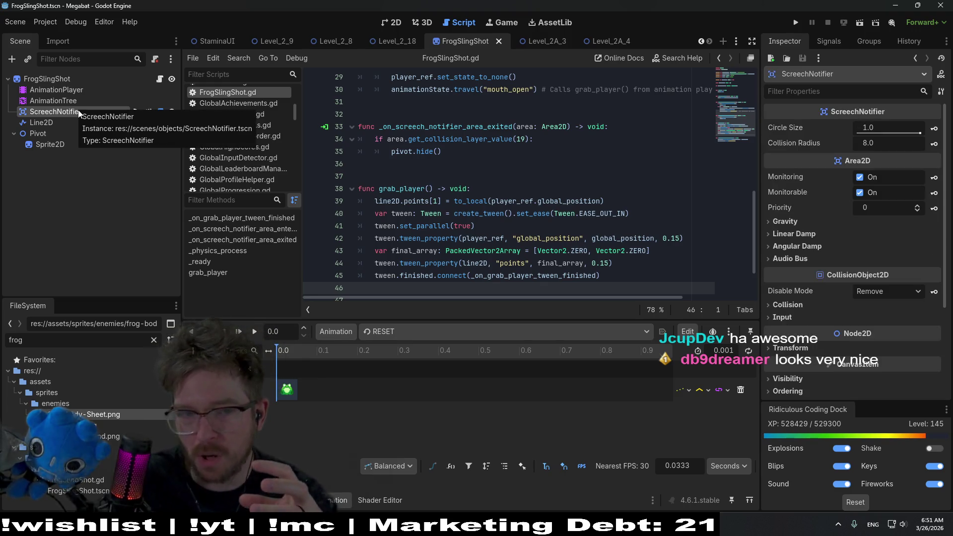
{"action": "left_click", "coordinate": [885, 128]}
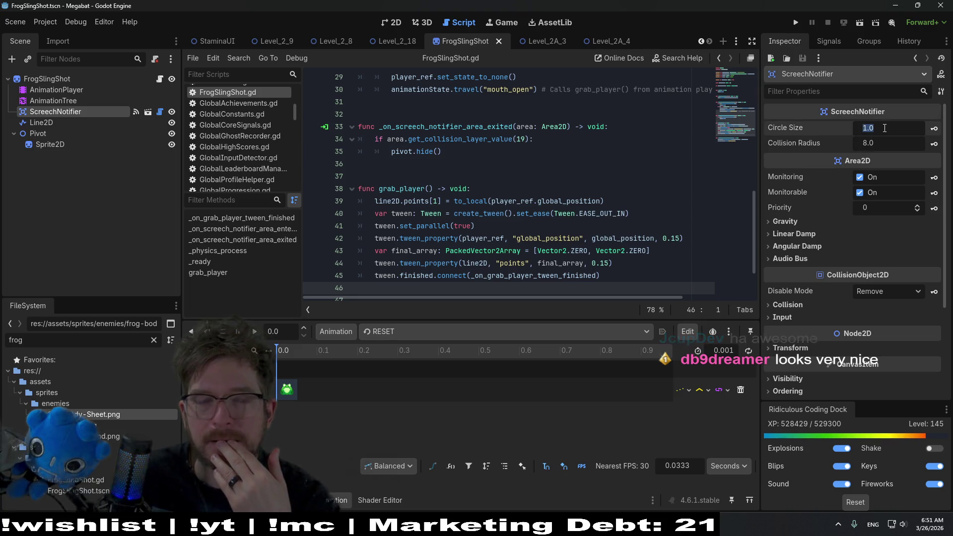
{"action": "left_click", "coordinate": [884, 144]}
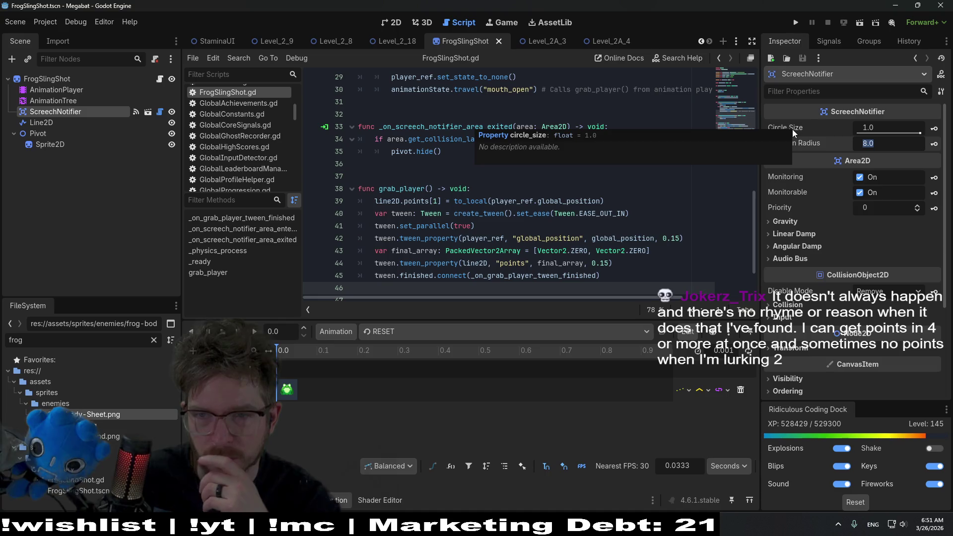
{"action": "left_click", "coordinate": [886, 125]}
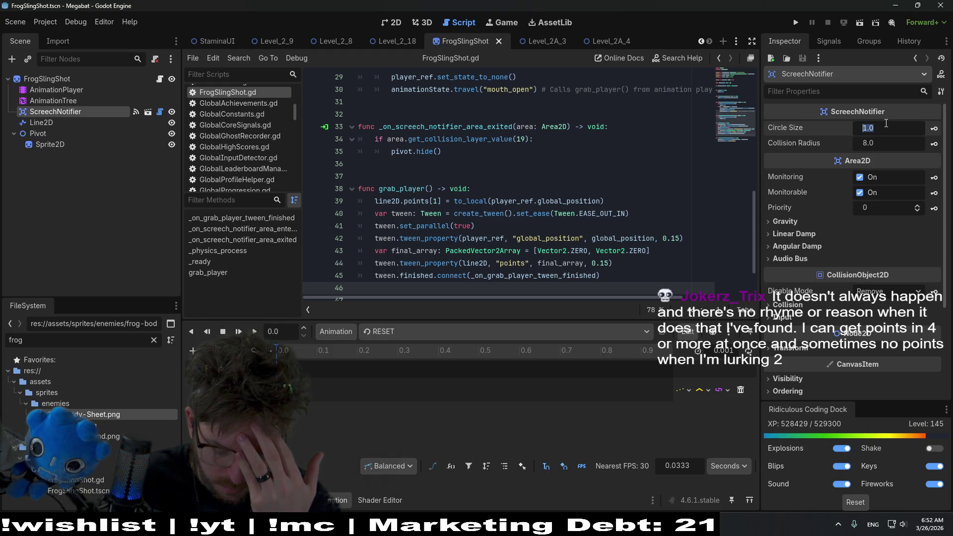
{"action": "right_click", "coordinate": [68, 113]}
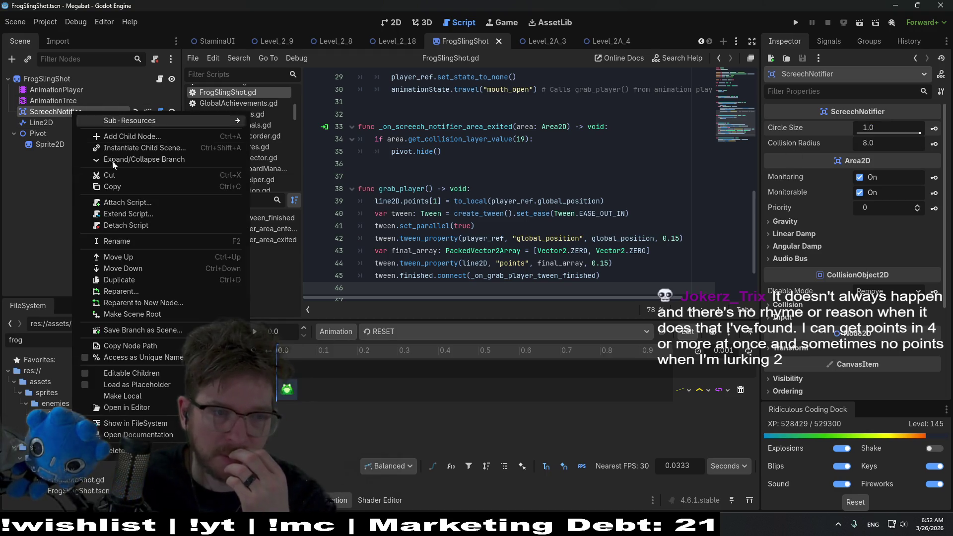
- Make the ScreechNotifier's children editable and select its ColorRect in the 2D view
{"action": "left_click", "coordinate": [106, 373]}
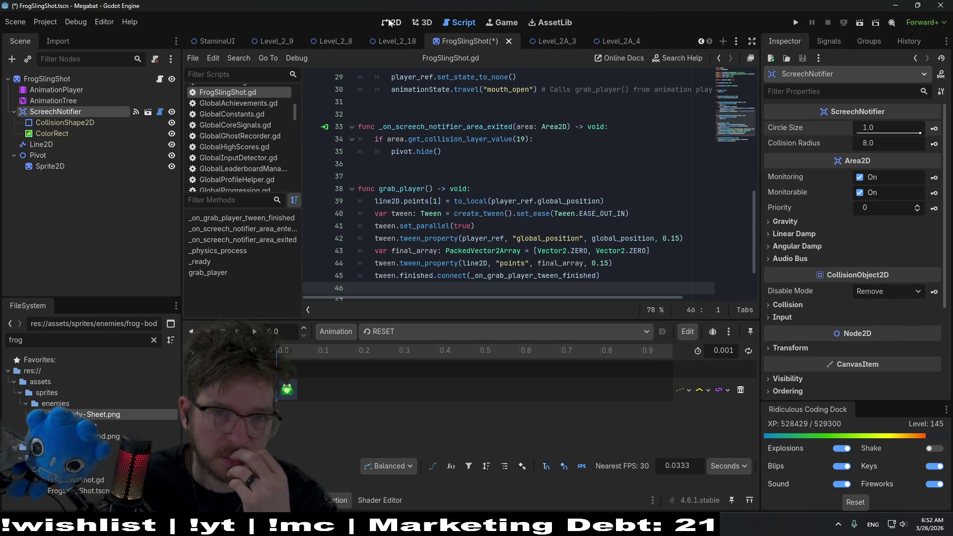
{"action": "left_click", "coordinate": [391, 23]}
{"action": "left_click", "coordinate": [77, 124]}
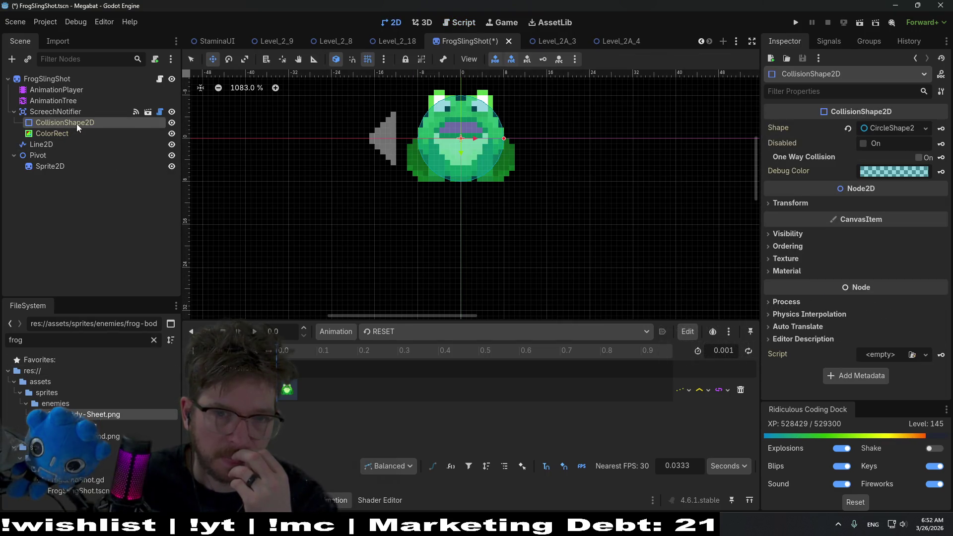
{"action": "left_click", "coordinate": [73, 132]}
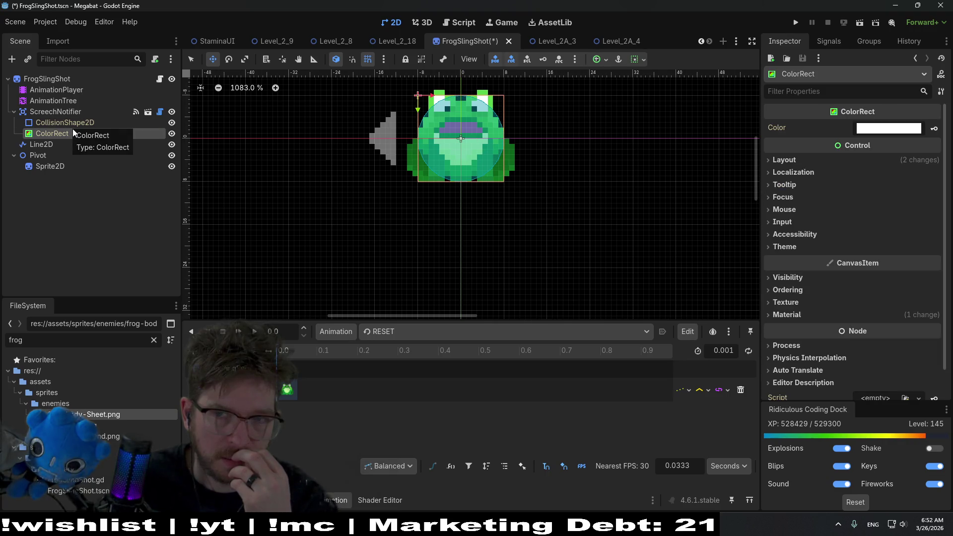
- Drag the ColorRect corners out into a larger square around the frog and save the scene
{"action": "key", "text": "q"}
{"action": "scroll", "coordinate": [471, 208], "scroll_direction": "up", "scroll_amount": 3}
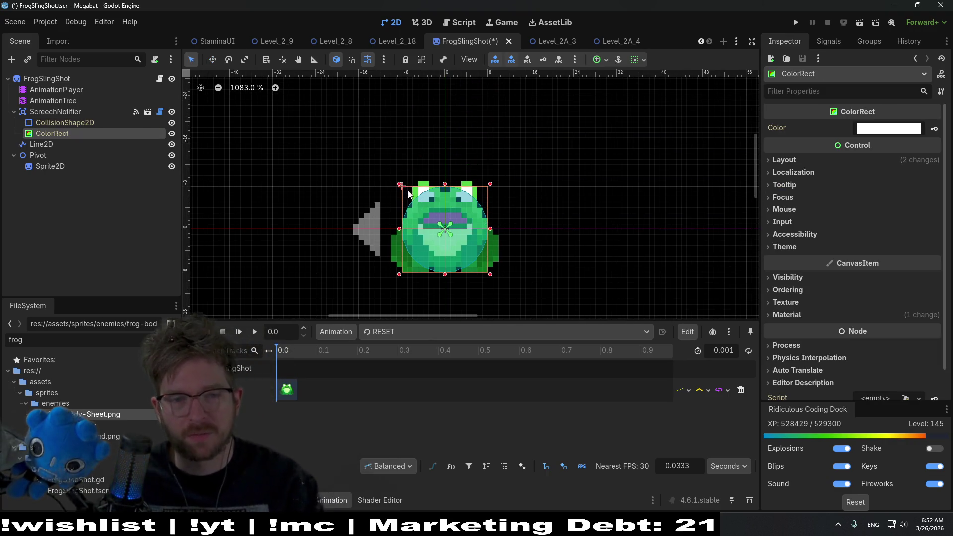
{"action": "left_click_drag", "start_coordinate": [400, 184], "coordinate": [356, 141]}
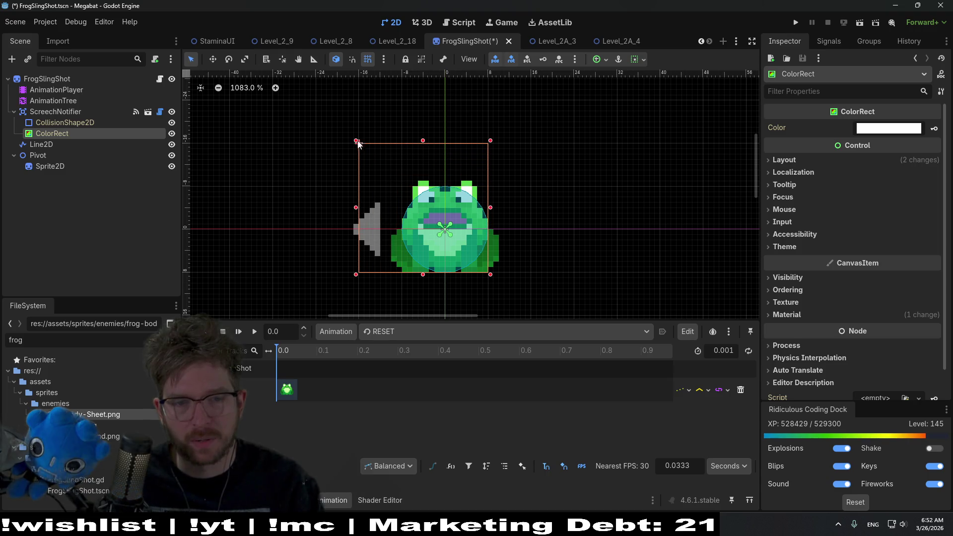
{"action": "left_click_drag", "start_coordinate": [491, 277], "coordinate": [533, 319]}
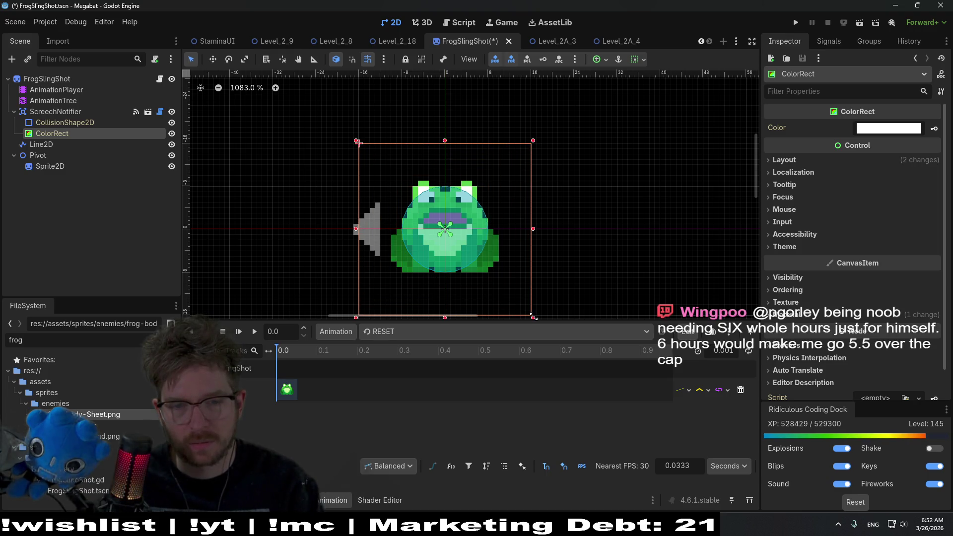
{"action": "scroll", "coordinate": [541, 208], "scroll_direction": "down", "scroll_amount": 2}
{"action": "key", "text": "ctrl+s"}
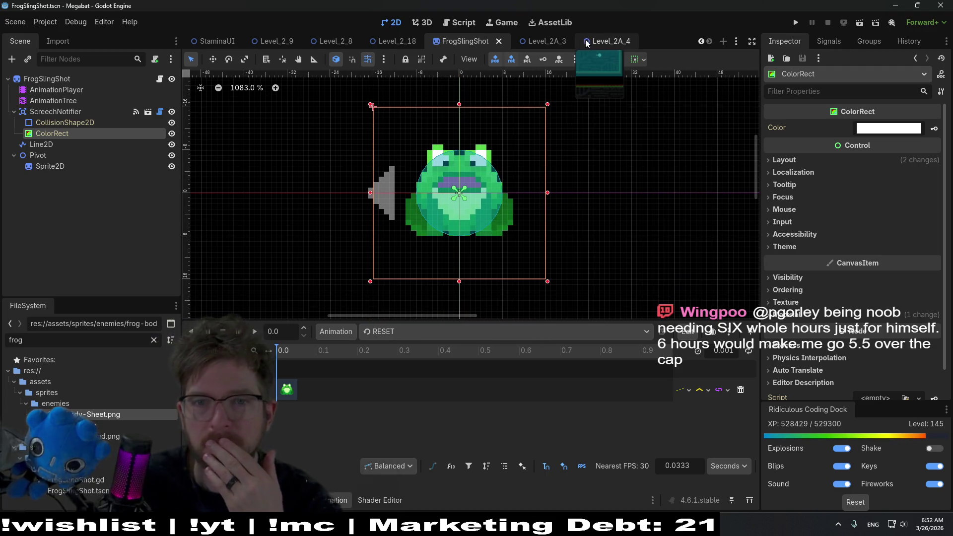
{"action": "left_click", "coordinate": [601, 41]}
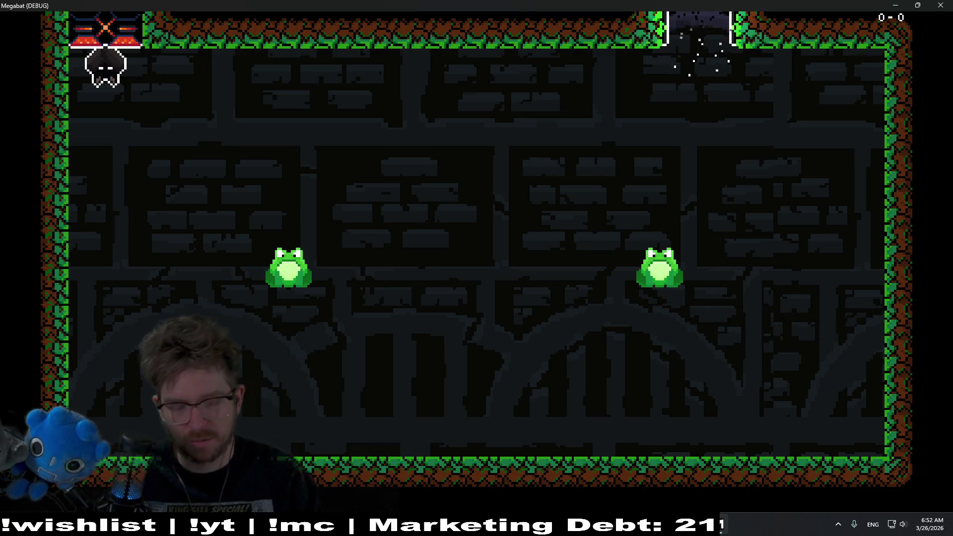
- Fly the bat into the left and right frogs to get grabbed and flung, then stop the game with F8
{"action": "key", "text": "space"}
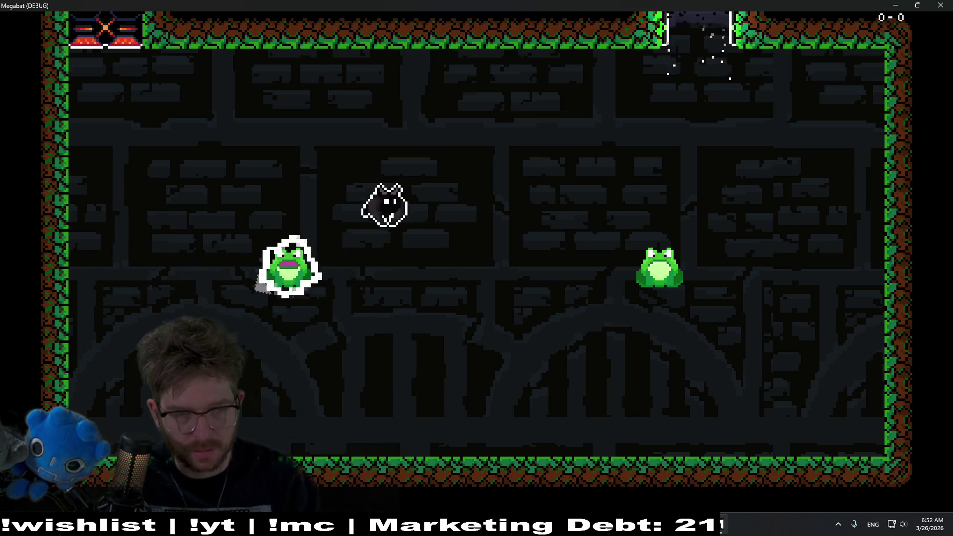
{"action": "key", "text": "space"}
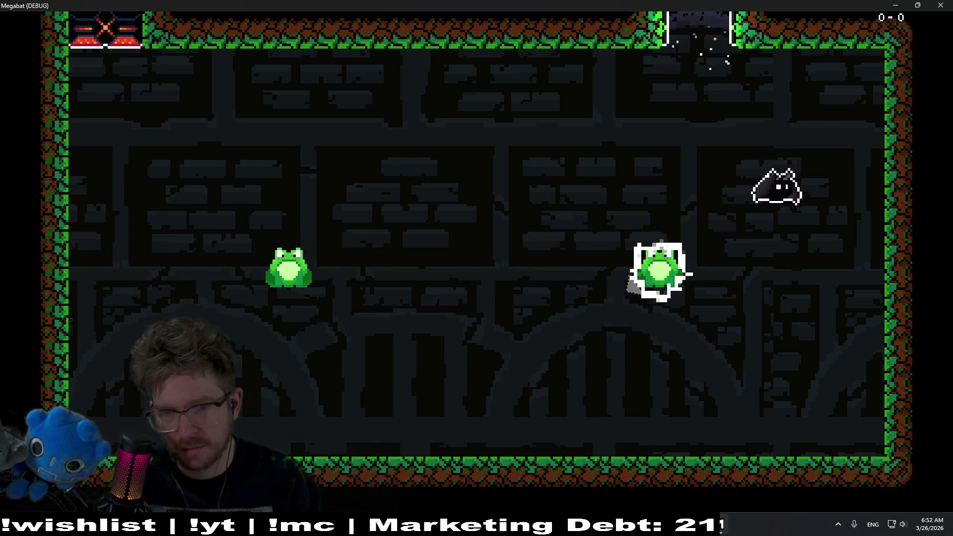
{"action": "key", "text": "space"}
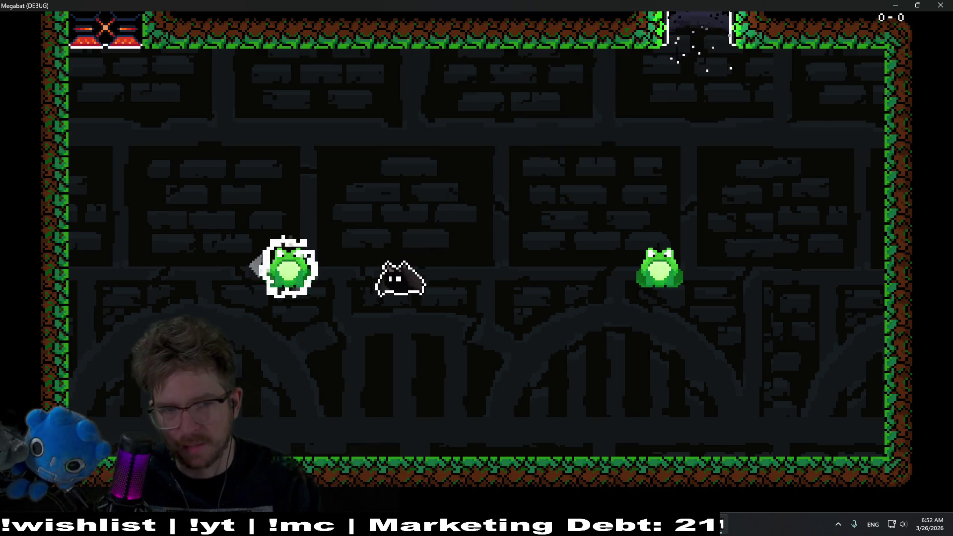
{"action": "key", "text": "space"}
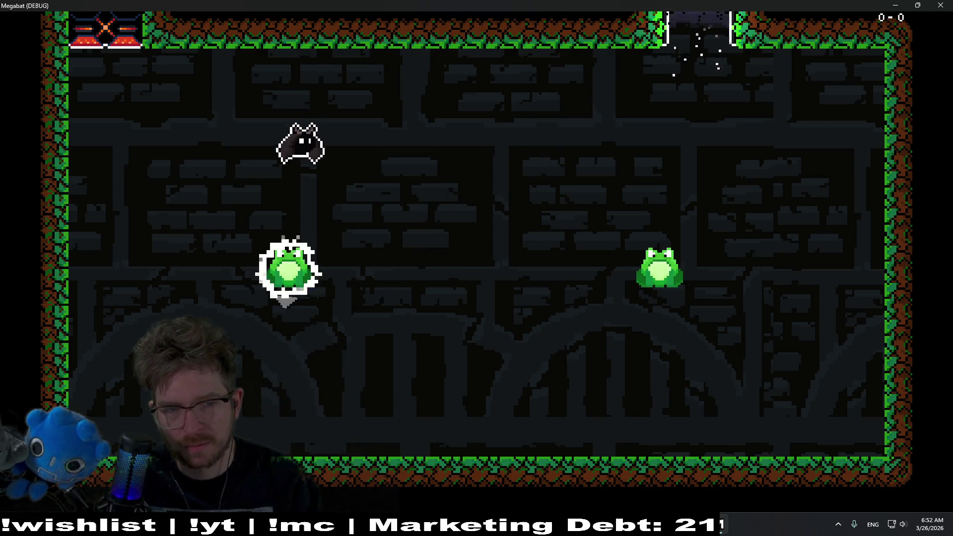
{"action": "key", "text": "space"}
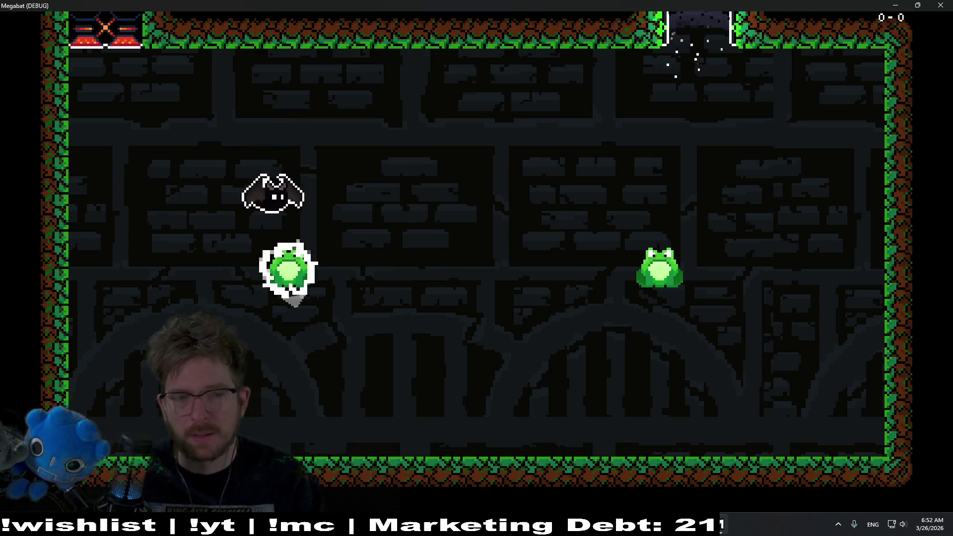
{"action": "key", "text": "F8"}
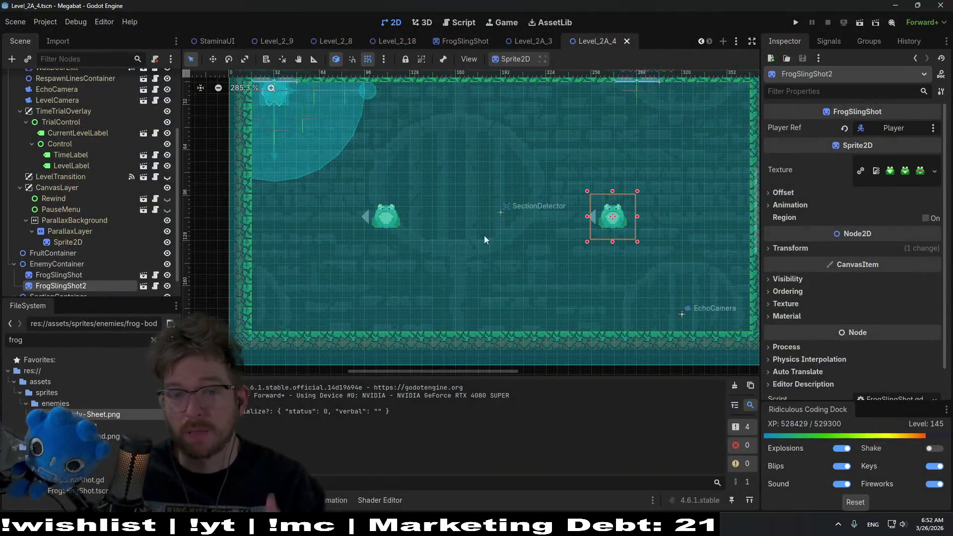
- Set the FrogSlingShot ScreechNotifier's Circle Size to 0.3, then switch to Level_2A_4
{"action": "left_click", "coordinate": [452, 40]}
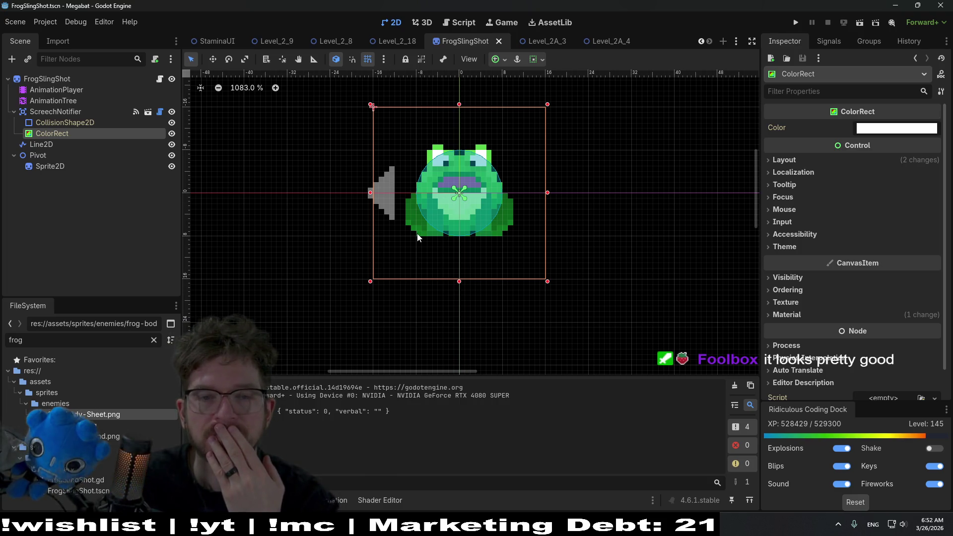
{"action": "left_click", "coordinate": [90, 122]}
{"action": "left_click", "coordinate": [89, 132]}
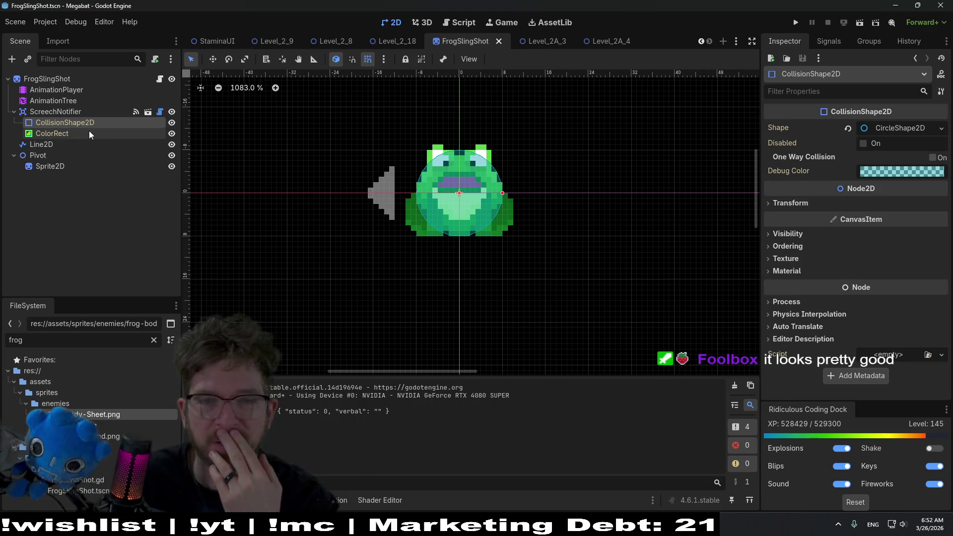
{"action": "left_click", "coordinate": [102, 112]}
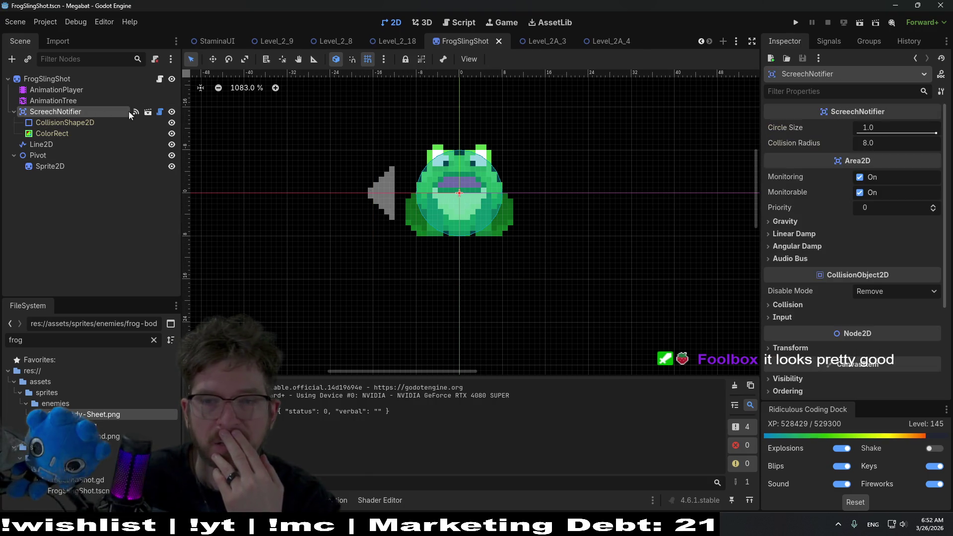
{"action": "left_click", "coordinate": [895, 126]}
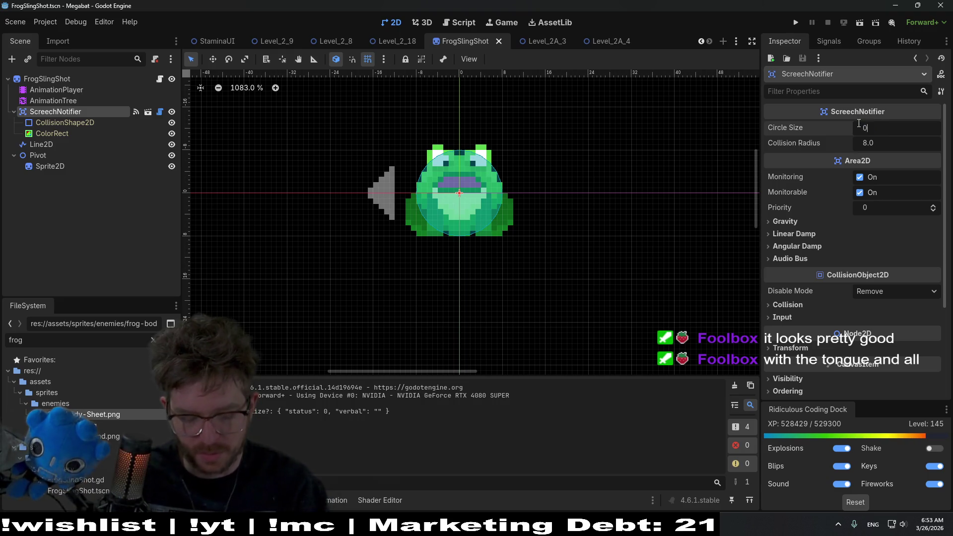
{"action": "type", "text": ".3"}
{"action": "key", "text": "Return"}
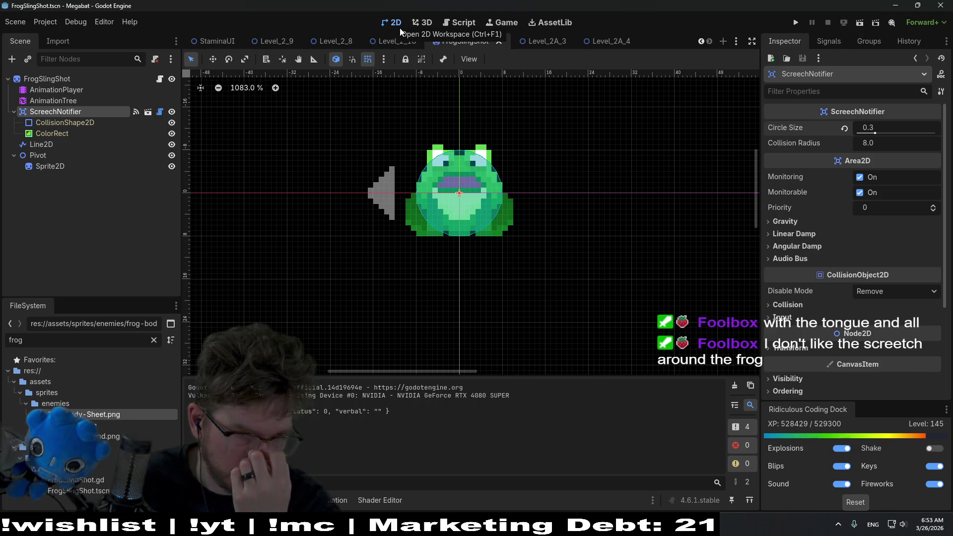
{"action": "left_click", "coordinate": [600, 41]}
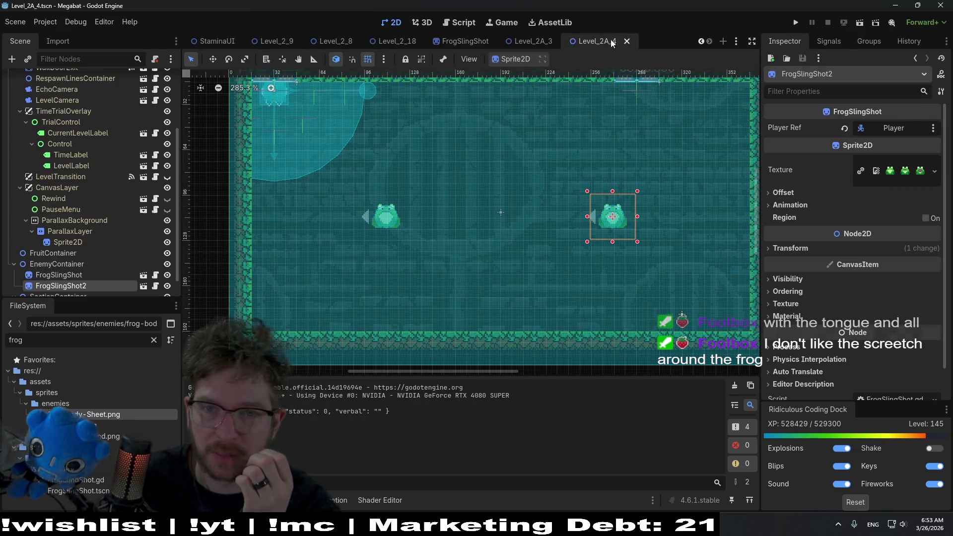
- Run Level_2A_4 briefly, then revert the FrogSlingShot ScreechNotifier's Circle Size to 1.0
{"action": "left_click", "coordinate": [865, 22]}
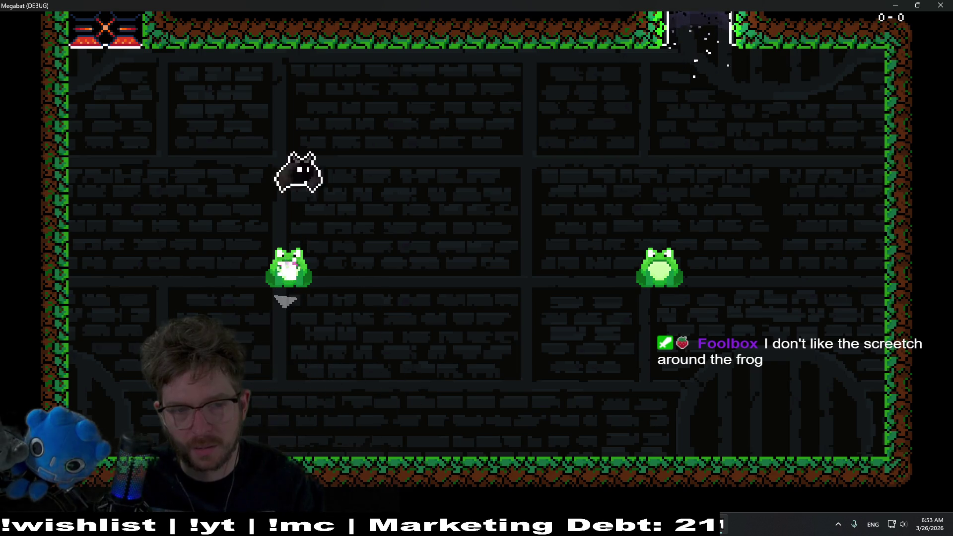
{"action": "left_click", "coordinate": [941, 5]}
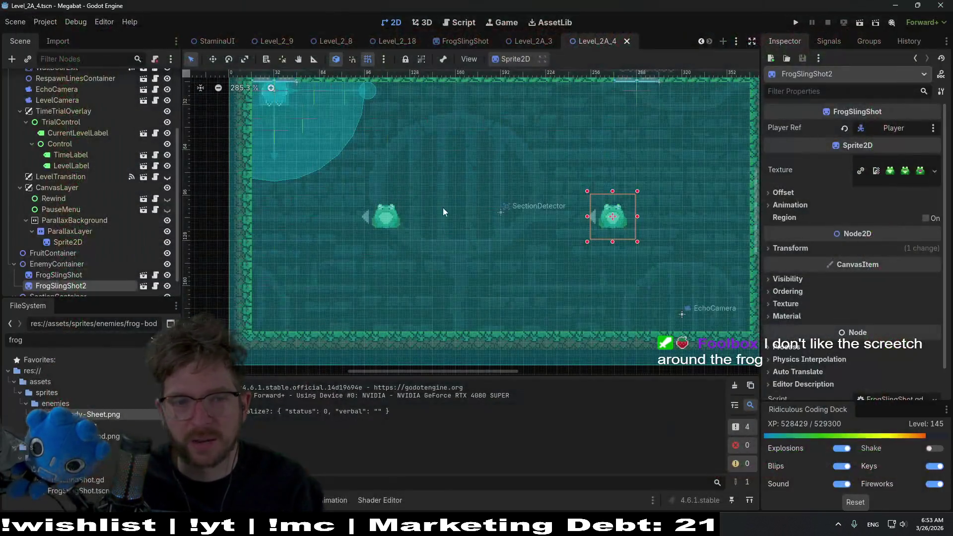
{"action": "left_click", "coordinate": [465, 40]}
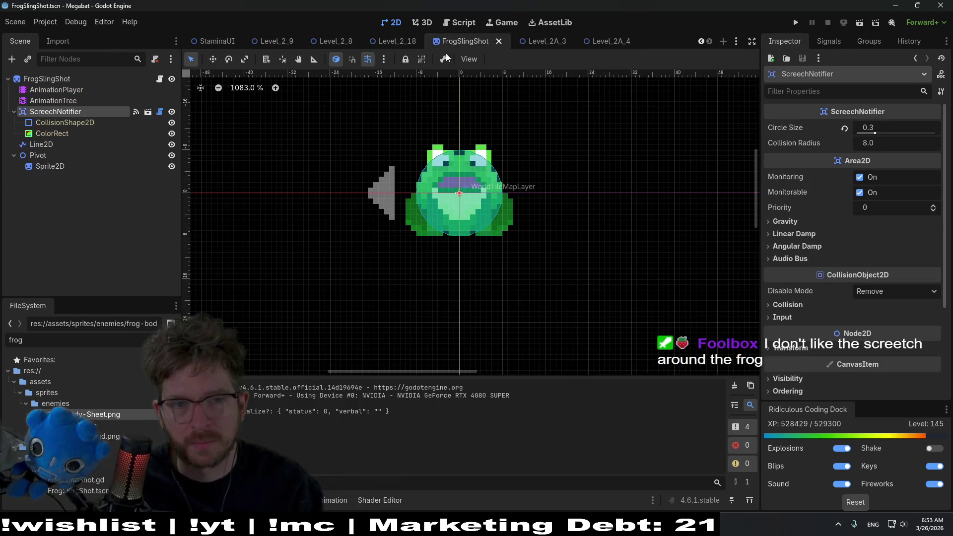
{"action": "right_click", "coordinate": [79, 111]}
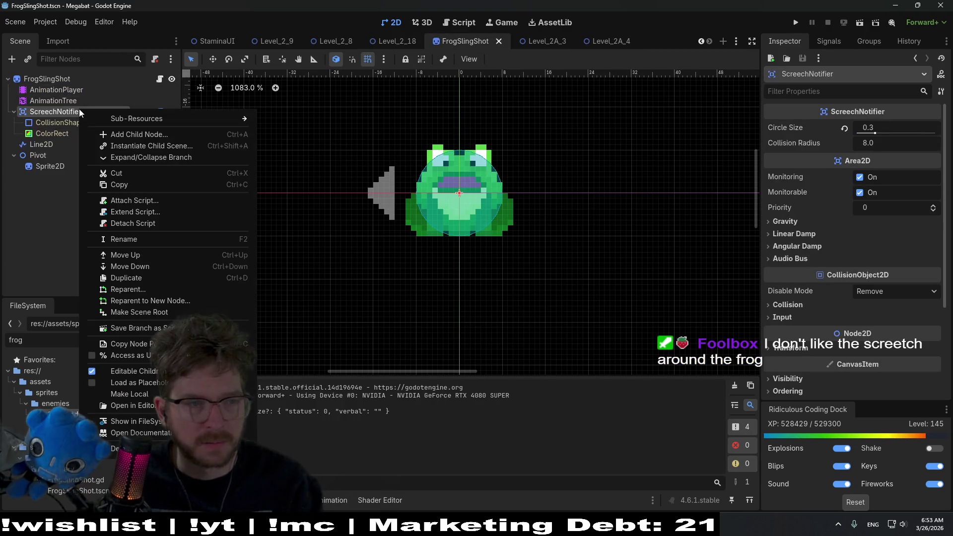
{"action": "left_click", "coordinate": [849, 130]}
{"action": "left_click", "coordinate": [845, 129]}
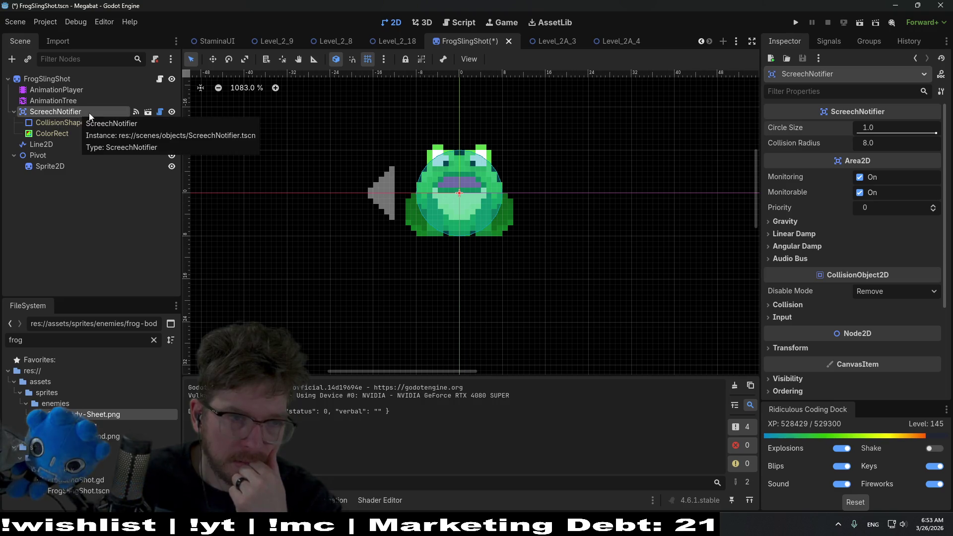
- Open the ScreechNotifier scene in its own editor tab
{"action": "right_click", "coordinate": [90, 116]}
{"action": "left_click", "coordinate": [58, 121]}
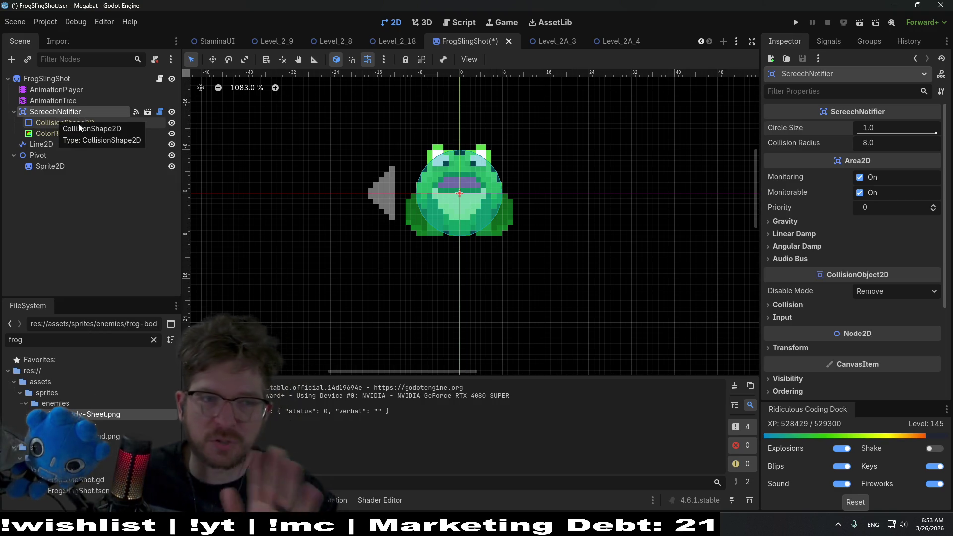
{"action": "left_click", "coordinate": [147, 112]}
{"action": "scroll", "coordinate": [418, 193], "scroll_direction": "up", "scroll_amount": 10}
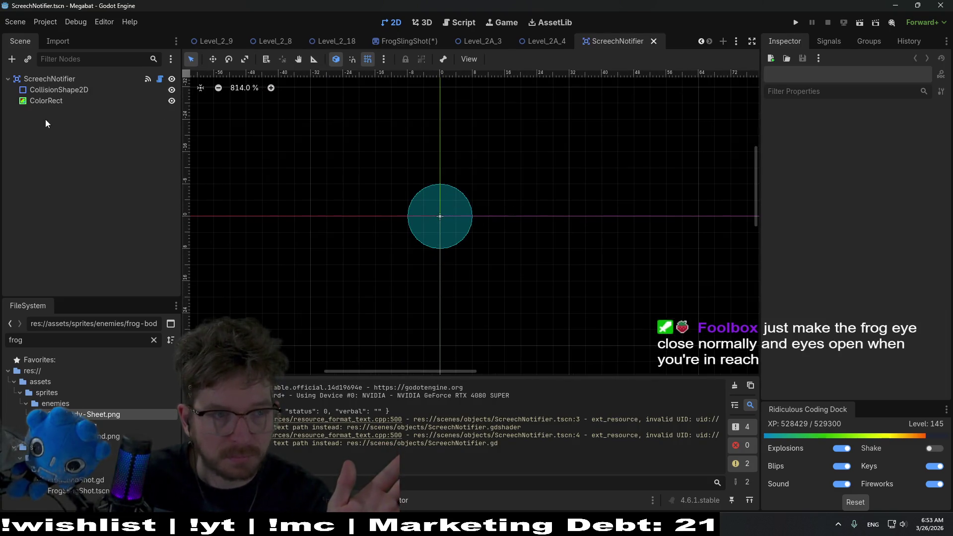
- On the ColorRect, open the ScreechNotifier shader's code and expand its Shader Parameters
{"action": "left_click", "coordinate": [46, 101]}
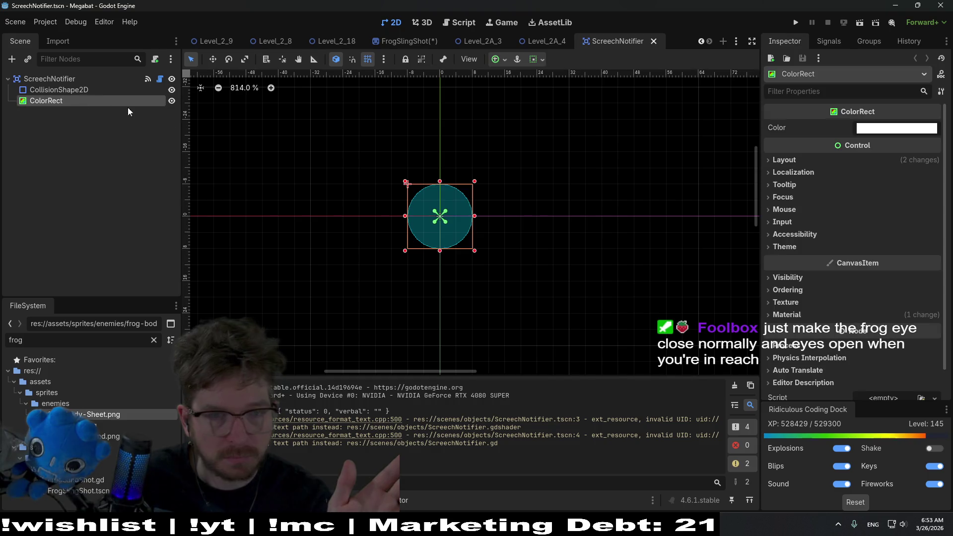
{"action": "left_click", "coordinate": [817, 310]}
{"action": "left_click", "coordinate": [894, 288]}
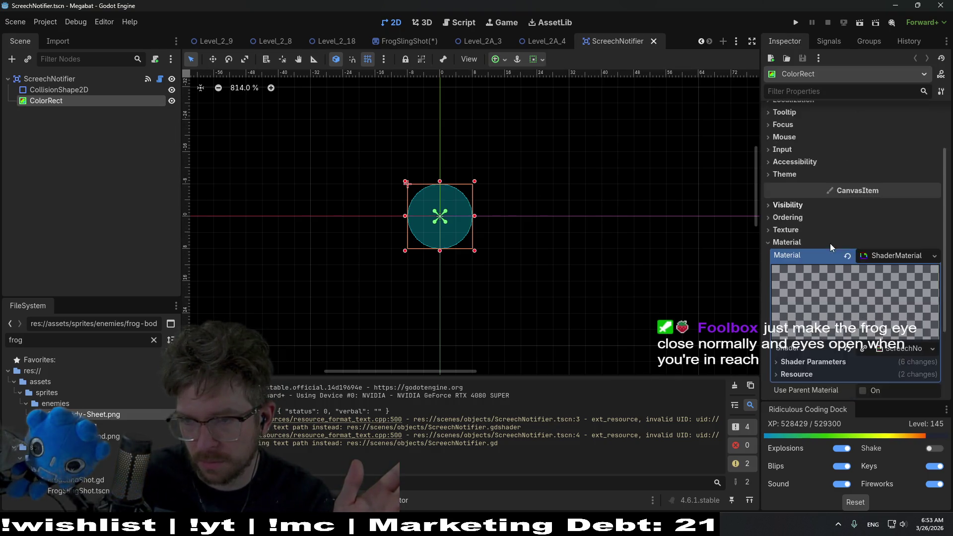
{"action": "scroll", "coordinate": [830, 243], "scroll_direction": "down", "scroll_amount": 3}
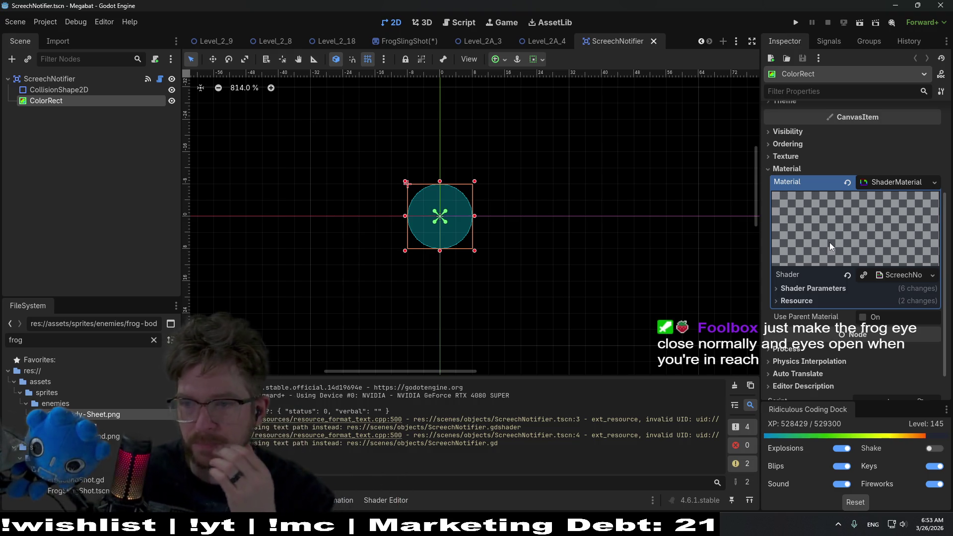
{"action": "scroll", "coordinate": [830, 245], "scroll_direction": "down", "scroll_amount": 1}
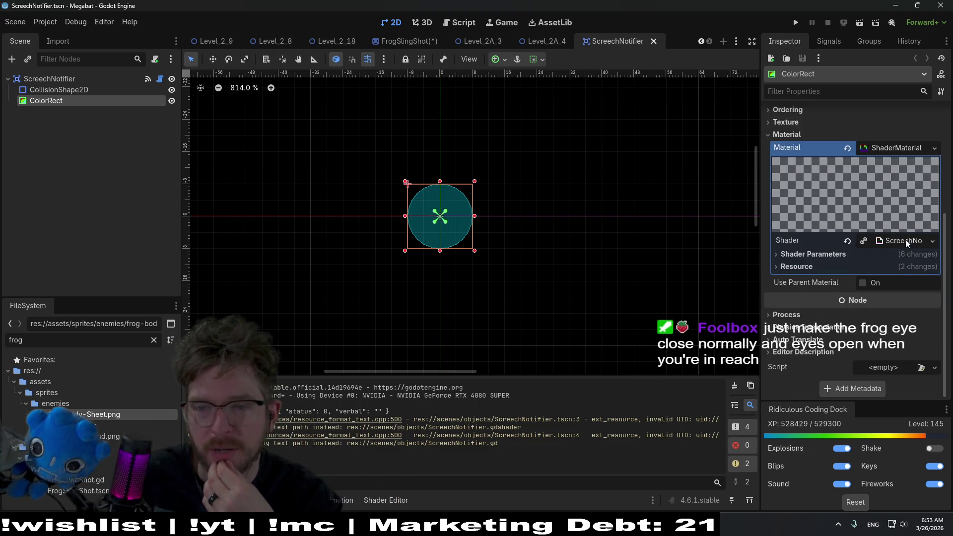
{"action": "left_click", "coordinate": [905, 241]}
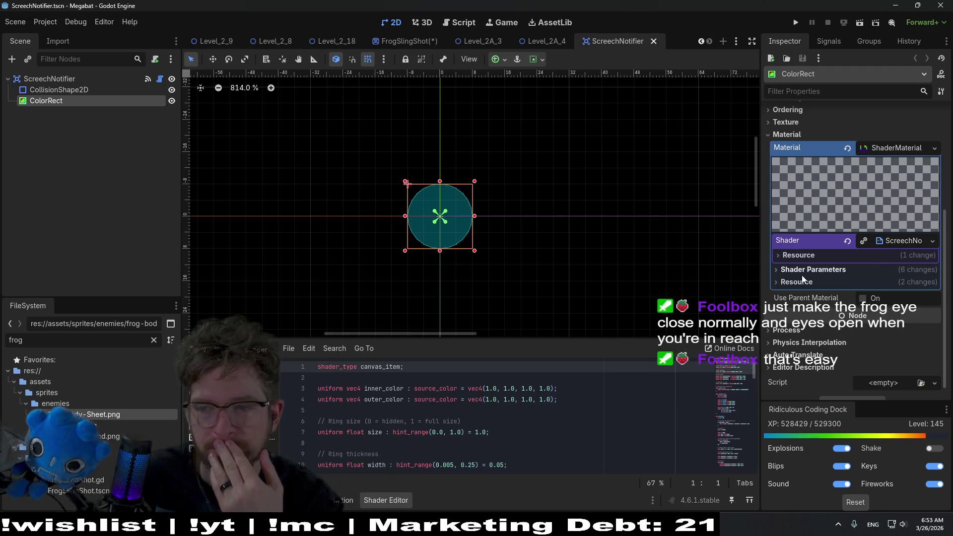
{"action": "left_click", "coordinate": [831, 271]}
{"action": "scroll", "coordinate": [834, 270], "scroll_direction": "down", "scroll_amount": 1}
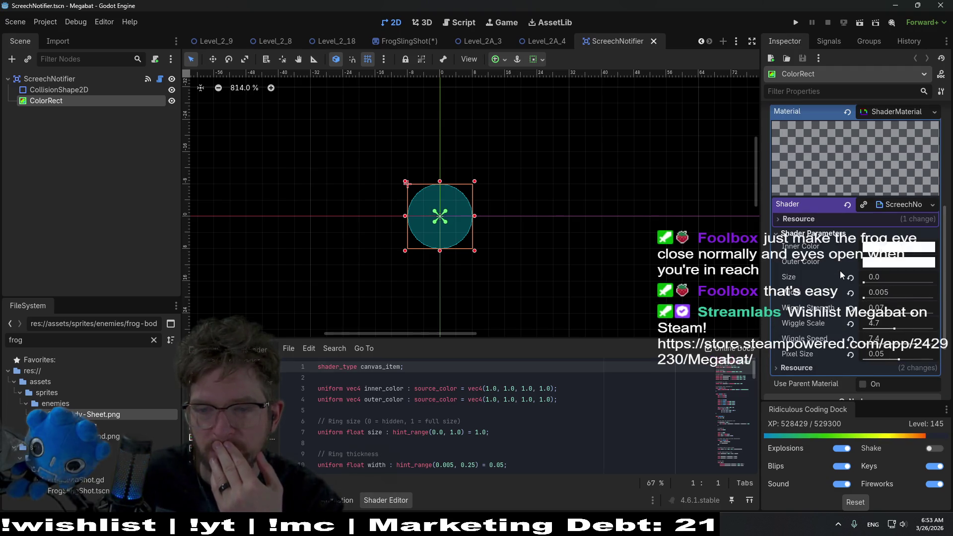